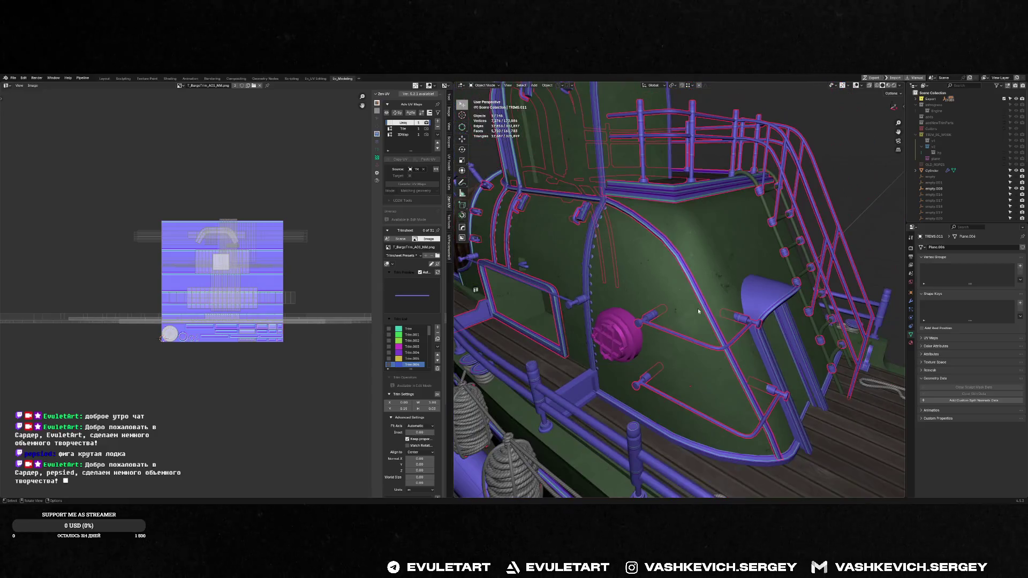
- Save the barge .blend file and orbit round to the cabin side of the boat
key("ctrl+s")
key("ctrl+s")
left_click(920, 173)
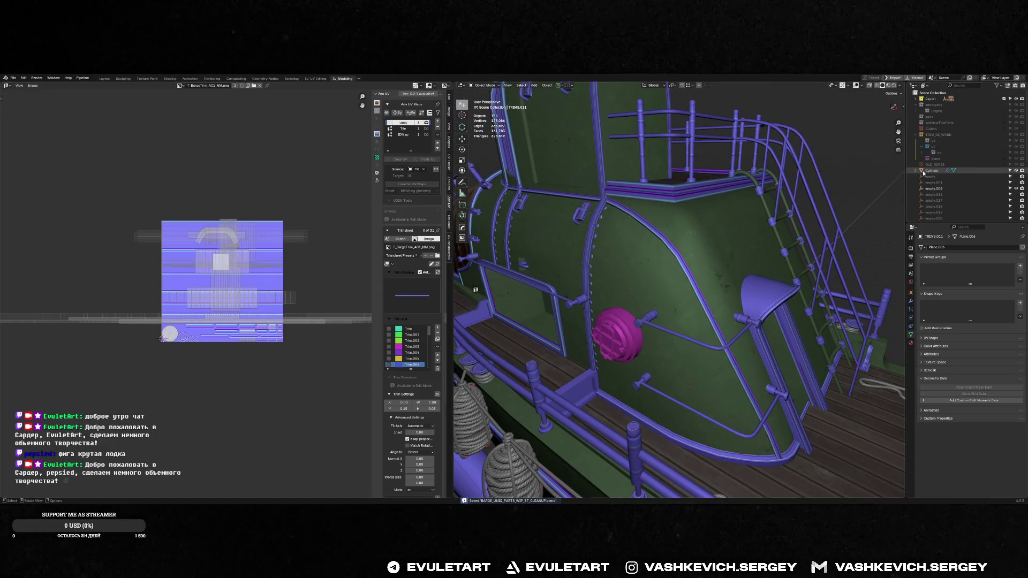
scroll(754, 187, "down", 5)
middle_click_drag(753, 186, 744, 201)
scroll(734, 214, "up", 6)
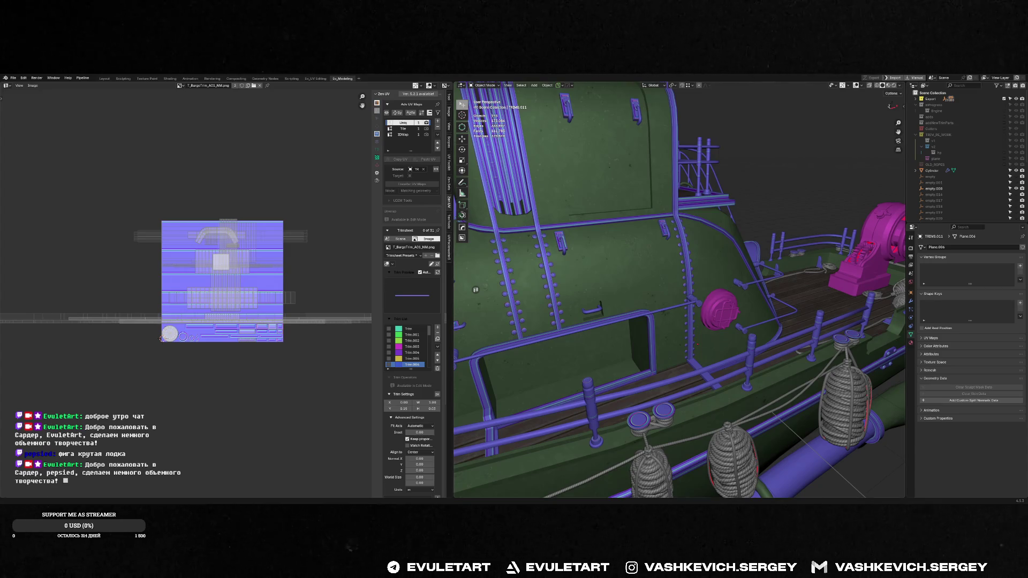
- Launch VLC media player from the Windows Start menu, close it, and reopen Start
key("super")
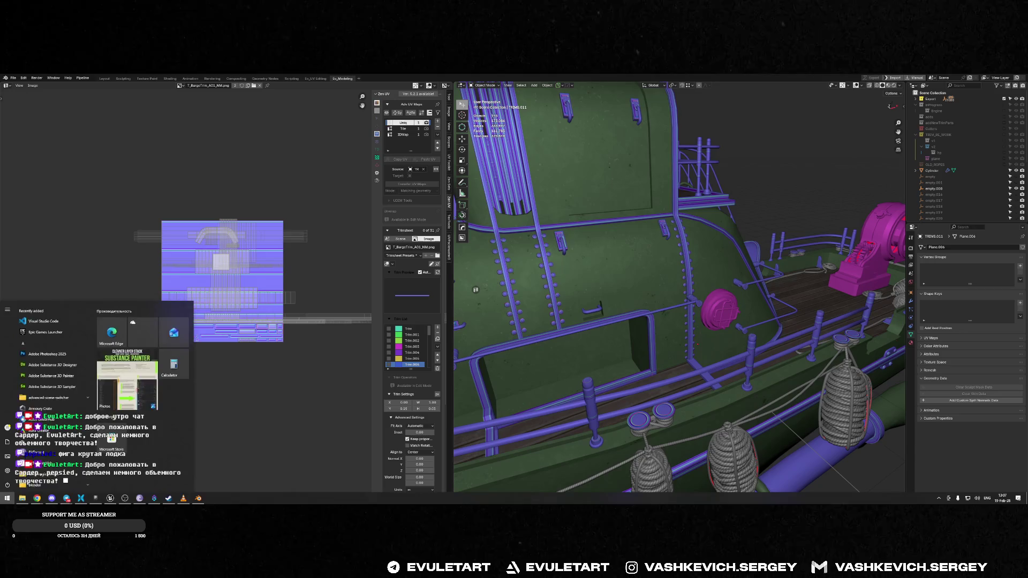
type("s")
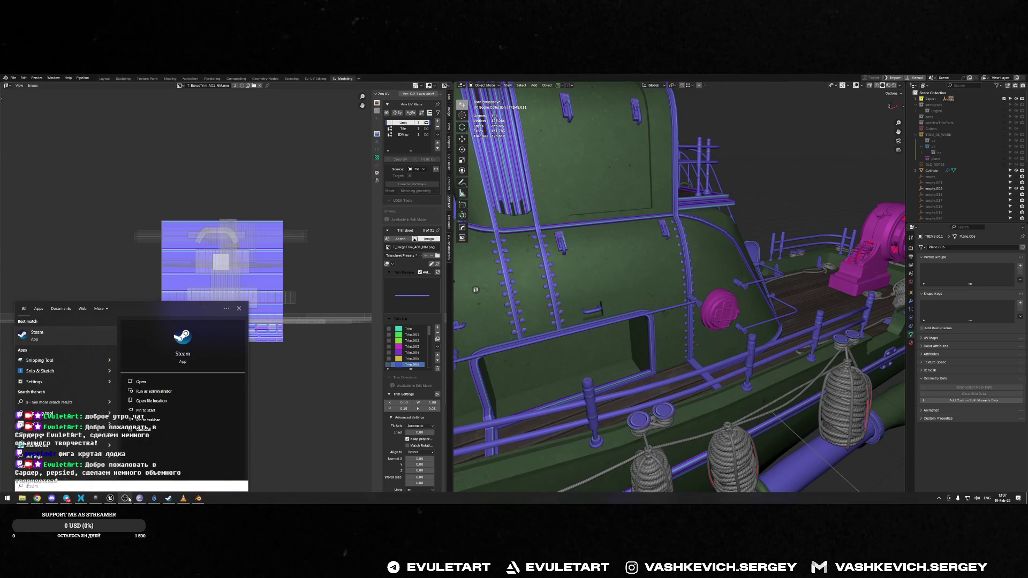
key("Return")
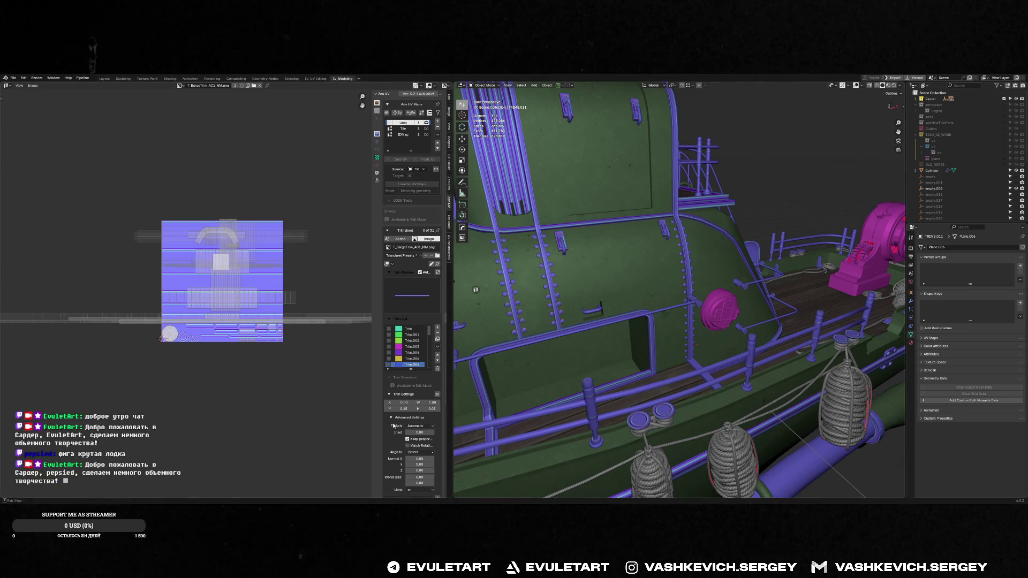
key("super")
left_click(183, 498)
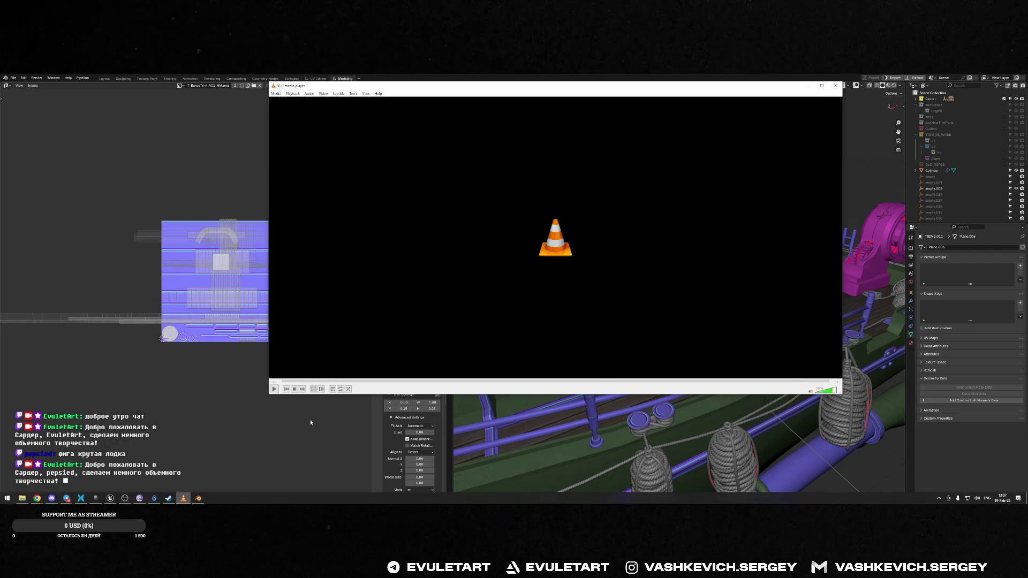
left_click(836, 85)
key("super")
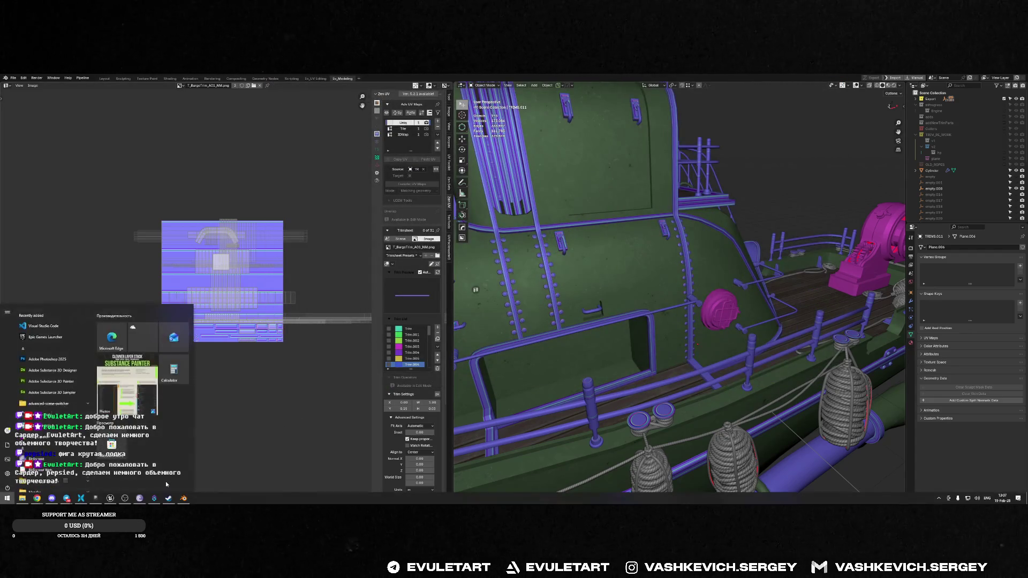
mouse_move(27, 505)
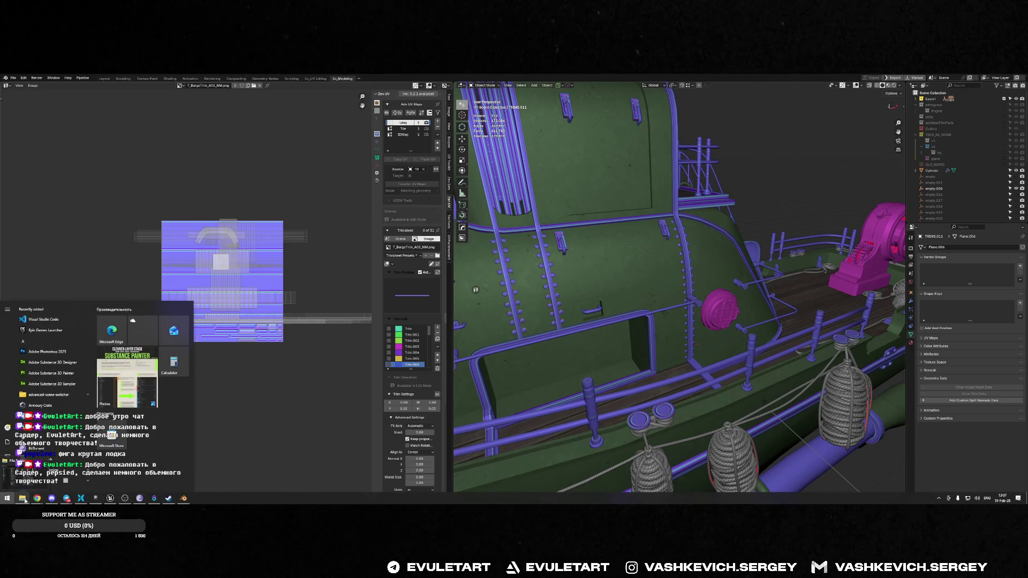
scroll(641, 278, "down", 5)
- Orbit out to see the whole boat, then to a raised three-quarter view
mouse_move(658, 300)
middle_mouse_down()
mouse_move(677, 320)
mouse_move(752, 329)
middle_mouse_up()
scroll(677, 320, "up", 8)
scroll(728, 319, "down", 3)
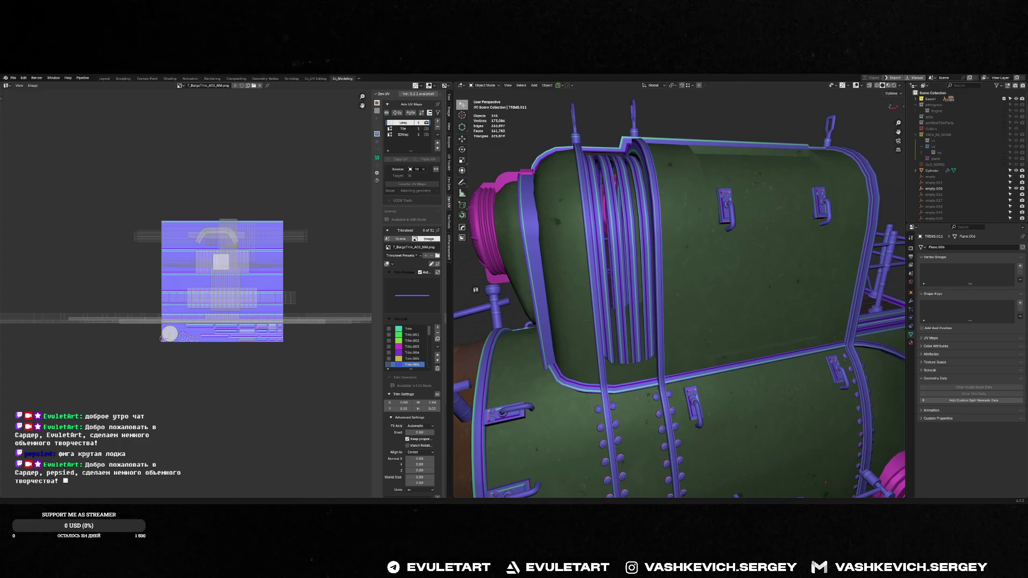
scroll(642, 321, "down", 8)
mouse_move(642, 321)
middle_mouse_down()
mouse_move(631, 332)
mouse_move(644, 343)
mouse_move(615, 368)
mouse_move(772, 360)
middle_mouse_up()
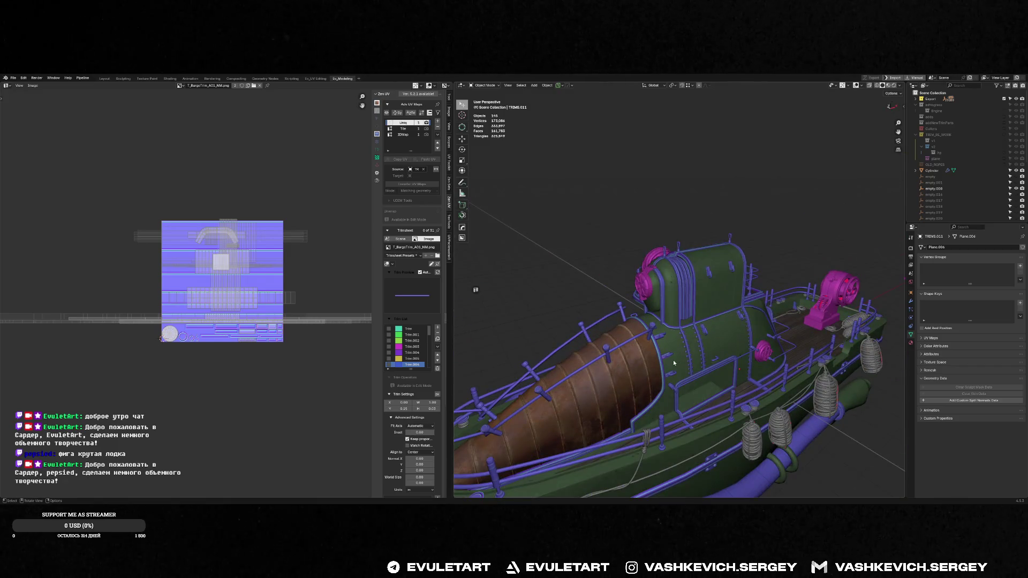
scroll(679, 364, "up", 6)
- Orbit around the engine housing, then bring up the barge in Unreal's static mesh editor
mouse_move(691, 372)
middle_mouse_down()
mouse_move(668, 401)
mouse_move(666, 389)
mouse_move(699, 368)
mouse_move(705, 349)
middle_mouse_up()
scroll(705, 349, "up", 2)
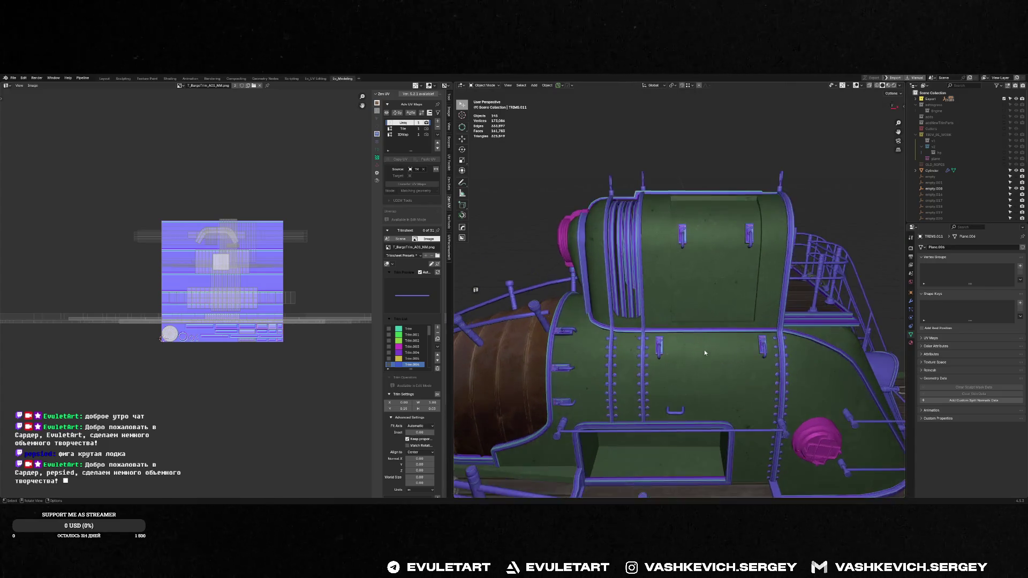
scroll(705, 349, "down", 3)
key("alt+Tab")
left_click_drag(474, 277, 418, 278)
- Orbit and zoom the barge from a lower side view to a close look at the hull
right_click_drag(238, 265, 239, 264)
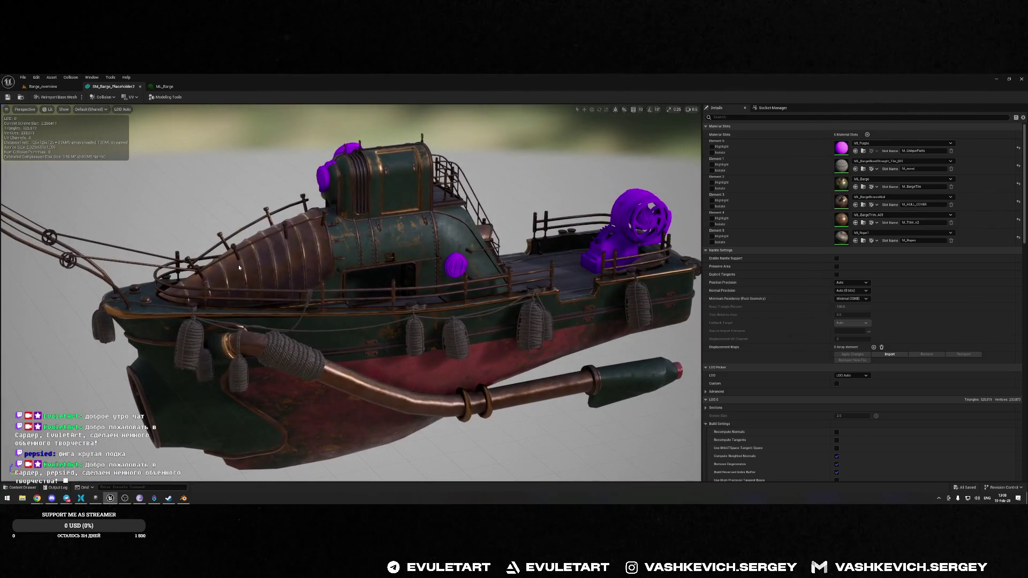
left_click_drag(456, 260, 404, 264)
left_click_drag(487, 281, 487, 281)
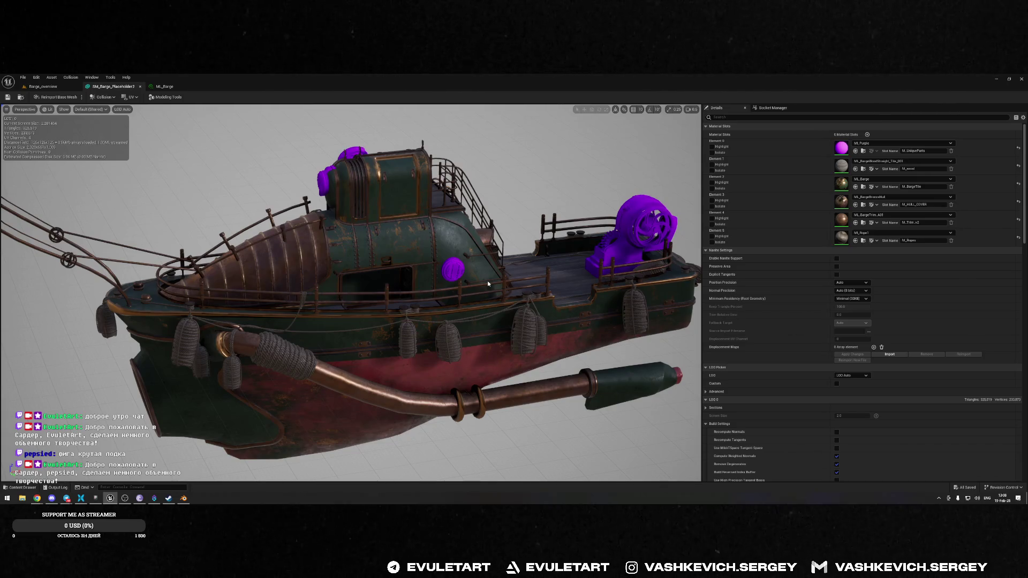
scroll(487, 280, "down", 5)
scroll(458, 293, "up", 1)
scroll(458, 293, "up", 3)
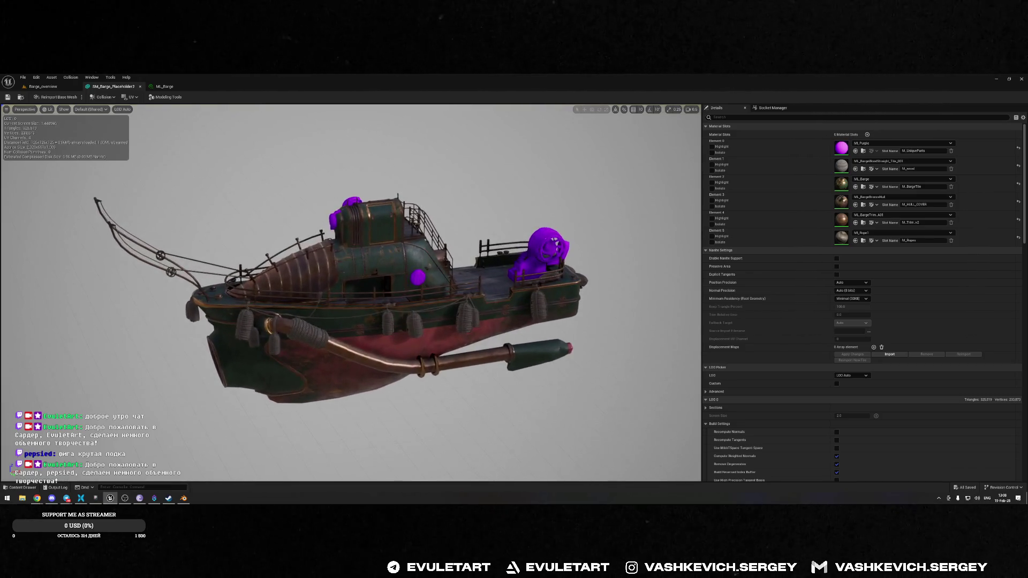
scroll(459, 294, "up", 8)
mouse_move(458, 293)
left_mouse_down()
mouse_move(503, 284)
mouse_move(493, 268)
mouse_move(471, 283)
mouse_move(428, 284)
mouse_move(482, 291)
mouse_move(529, 273)
left_mouse_up()
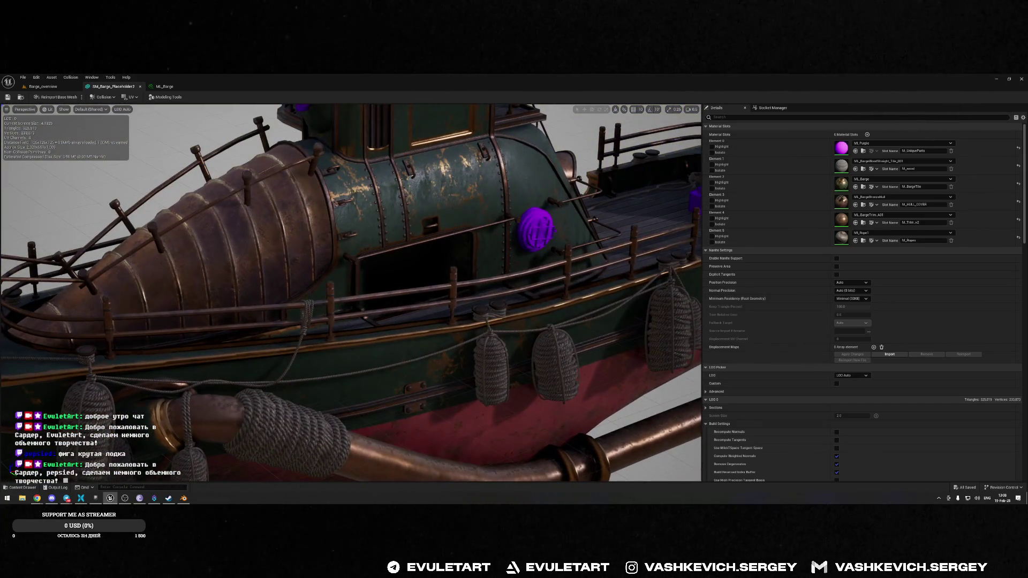
key("alt+Tab")
- Orbit round to the stern and a top-down stern view, then show the window switcher
mouse_move(467, 322)
left_mouse_down()
mouse_move(533, 345)
mouse_move(497, 329)
mouse_move(232, 292)
left_mouse_up()
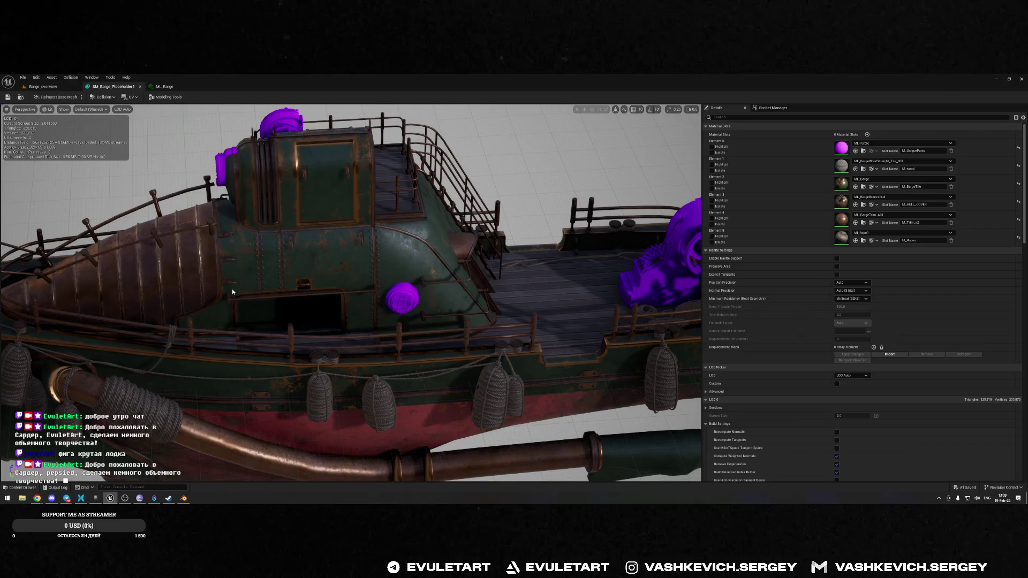
left_click_drag(233, 291, 134, 286)
mouse_move(351, 322)
left_mouse_down()
mouse_move(300, 316)
mouse_move(351, 322)
left_mouse_up()
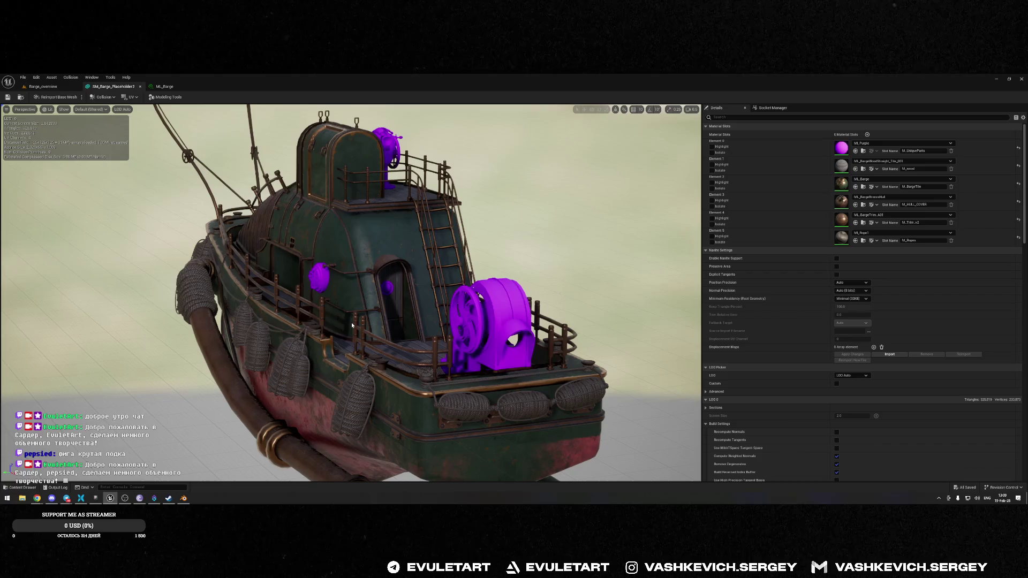
mouse_move(402, 325)
left_mouse_down()
mouse_move(385, 343)
mouse_move(364, 337)
mouse_move(380, 316)
mouse_move(407, 353)
mouse_move(696, 353)
left_mouse_up()
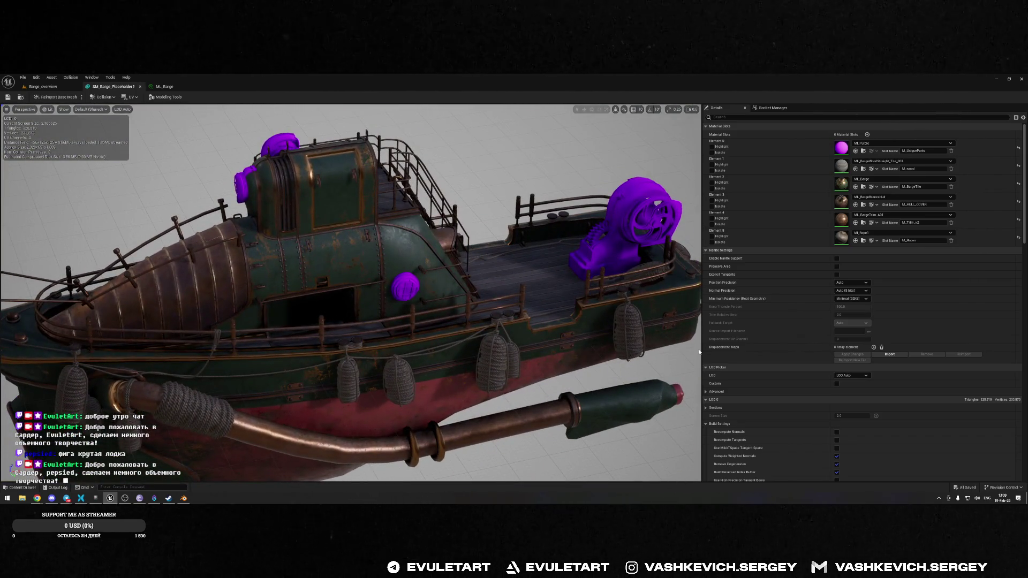
key("alt+Tab")
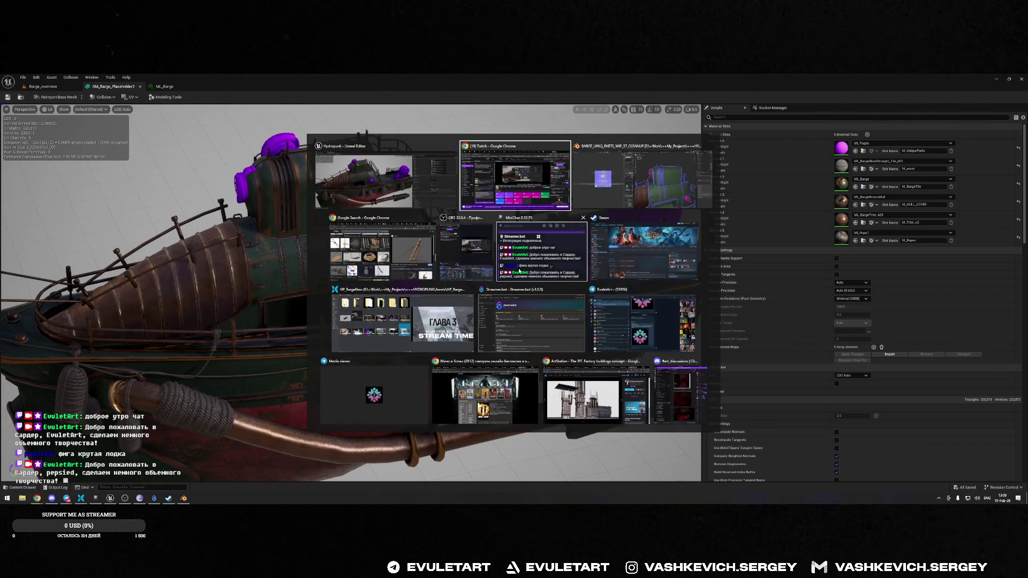
key("alt+Tab")
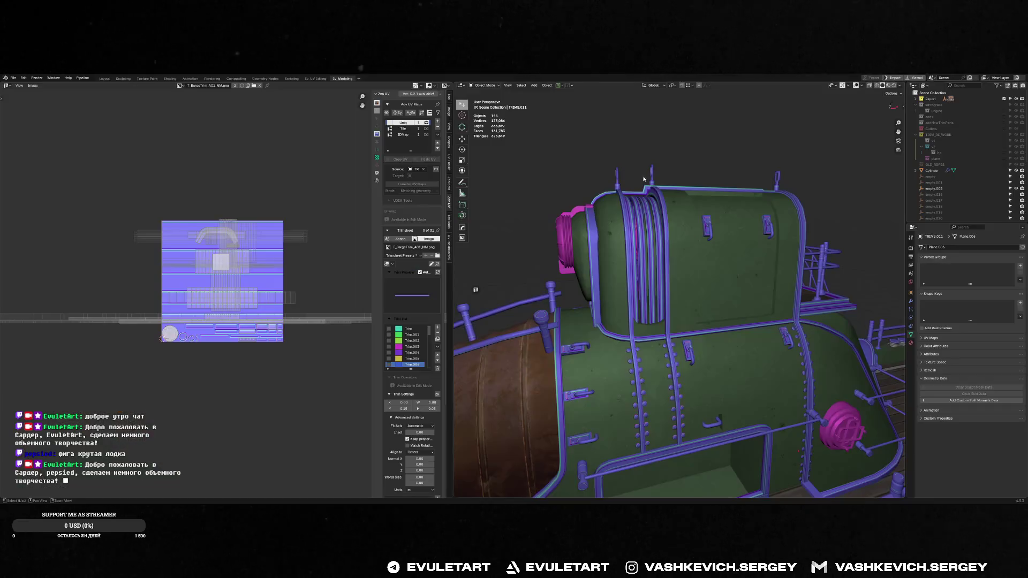
key("ctrl+space")
mouse_move(479, 291)
middle_mouse_down()
mouse_move(670, 332)
mouse_move(600, 340)
mouse_move(621, 342)
mouse_move(561, 385)
mouse_move(514, 327)
mouse_move(475, 330)
mouse_move(492, 353)
middle_mouse_up()
left_click(529, 348)
left_click(481, 369)
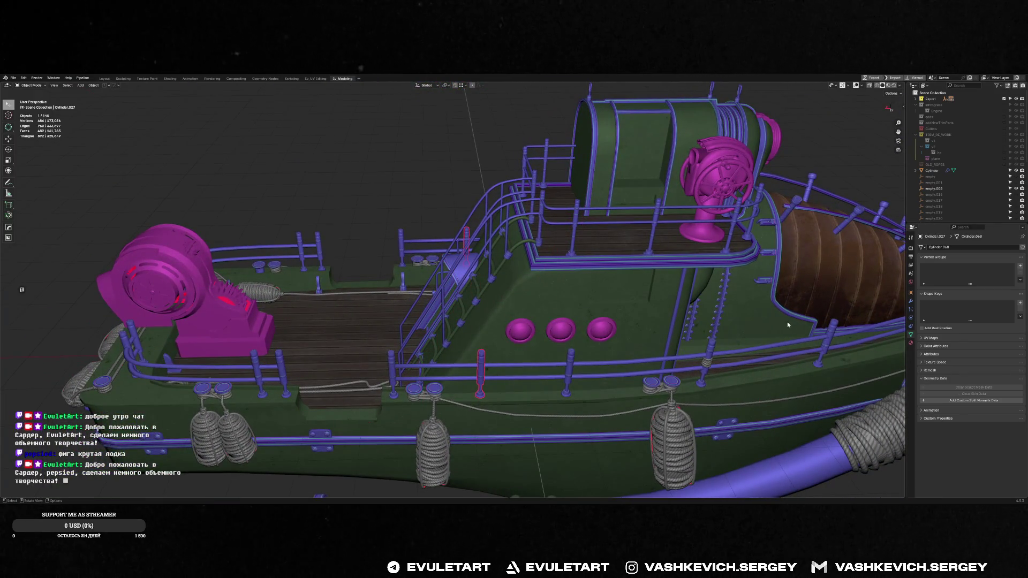
left_click(710, 335)
key("ctrl+space")
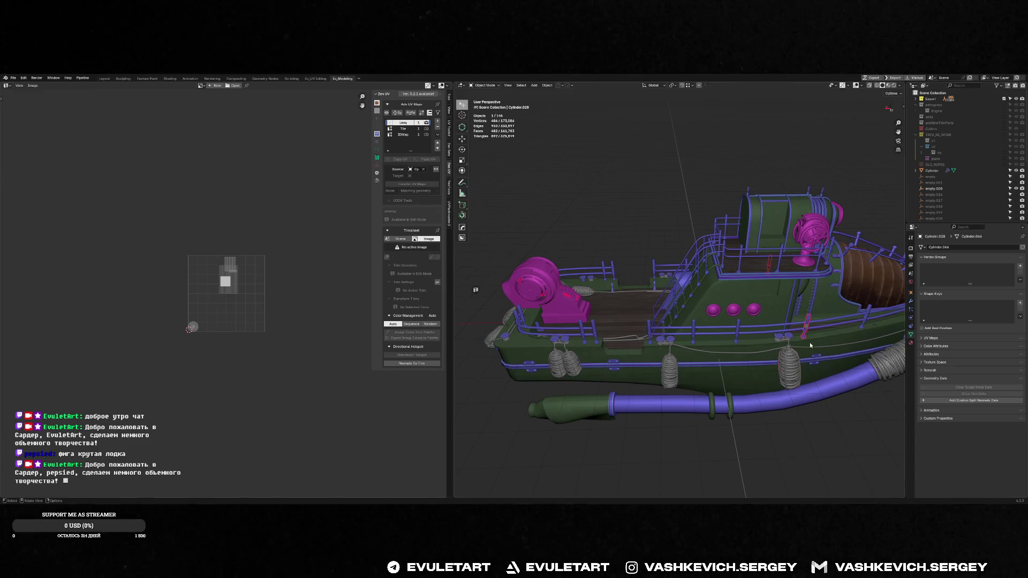
- Select railing TRIMS.008 and posts Cylinder.028 and Cylinder.030 to inspect their UVs
left_click(828, 320)
left_click(827, 316, "shift")
scroll(689, 313, "up", 3)
mouse_move(689, 313)
middle_mouse_down()
mouse_move(621, 294)
mouse_move(693, 316)
mouse_move(696, 308)
mouse_move(641, 275)
middle_mouse_up()
left_click(651, 293)
scroll(651, 293, "down", 4)
scroll(641, 275, "up", 2)
scroll(611, 314, "down", 2)
- Select bow rail handle Cube.031 and the ROGA rail curve, framing both handles
left_click(506, 354)
scroll(507, 355, "up", 3)
scroll(562, 341, "down", 3)
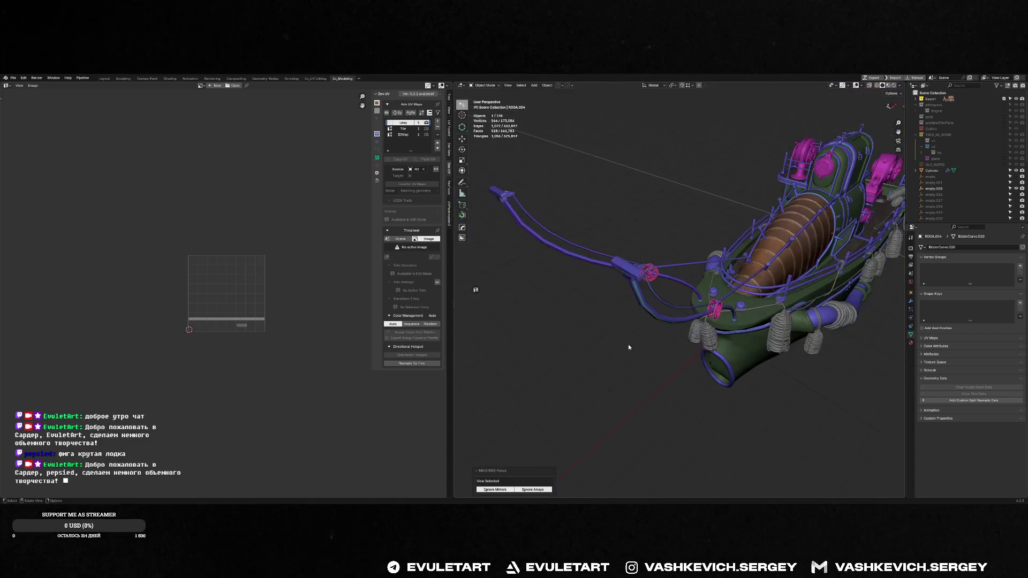
middle_click_drag(561, 341, 531, 225)
left_click(530, 223)
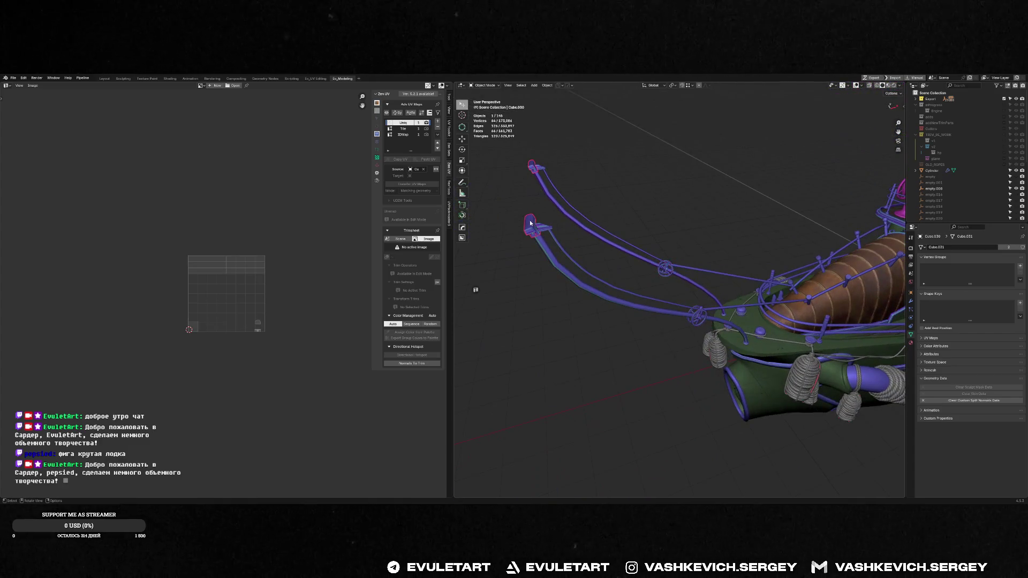
left_click(560, 210)
middle_click_drag(599, 250, 594, 300, "shift")
mouse_move(562, 177)
middle_mouse_down("shift")
mouse_move(599, 190)
mouse_move(548, 215)
middle_mouse_up("shift")
- Select handle Cube.030 plus the ROGA.001 curves, handle rings and straight rail lines
left_click(541, 192)
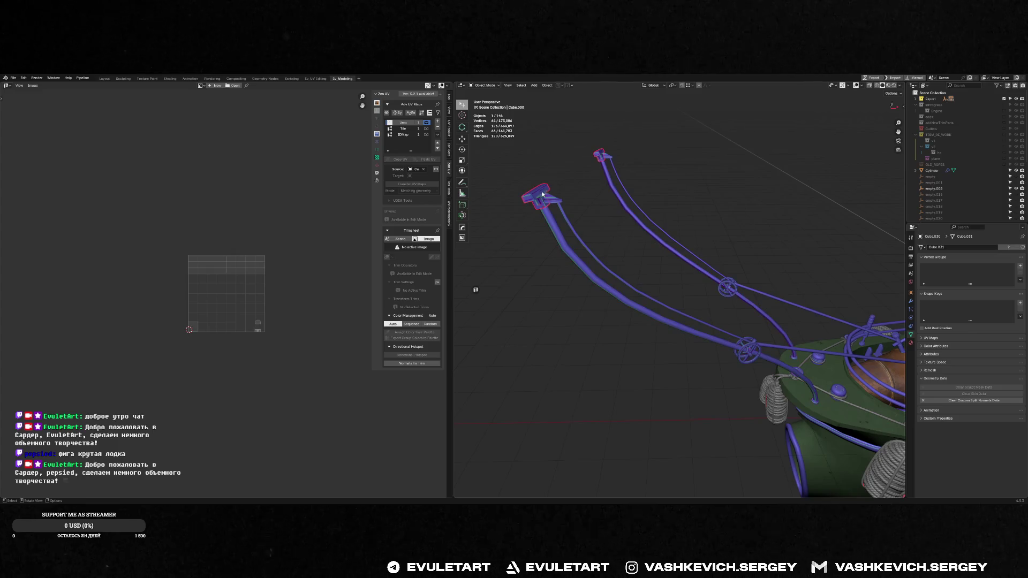
left_click(569, 225, "shift")
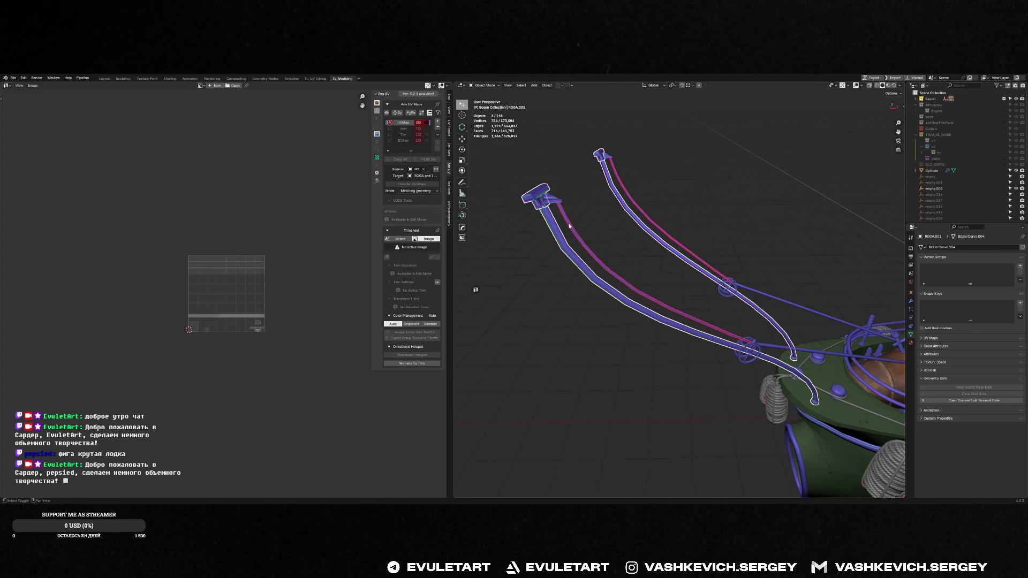
left_click(728, 287, "shift")
mouse_move(728, 288)
middle_mouse_down()
mouse_move(631, 304)
mouse_move(541, 303)
middle_mouse_up()
left_click(628, 305, "shift")
left_click(581, 311, "shift")
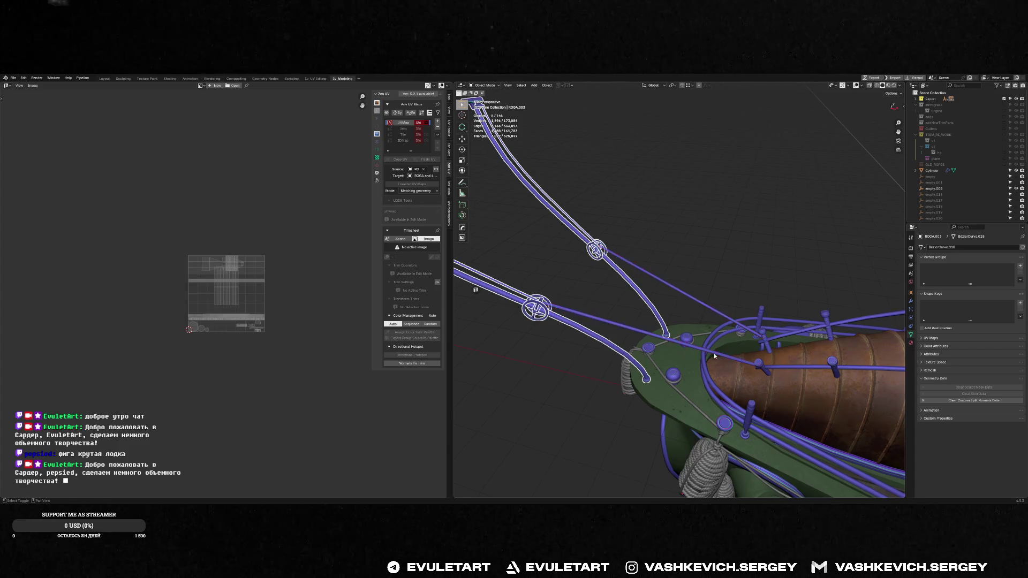
- Join the six rail parts into one object, make UVMap active, and enter Edit Mode
key("ctrl+j")
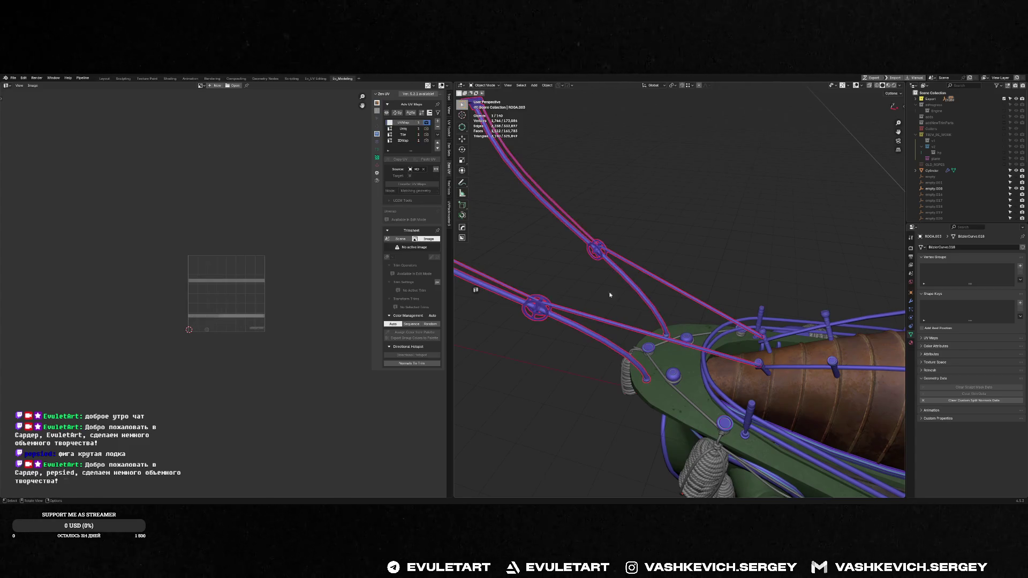
left_click(402, 140)
mouse_move(560, 223)
middle_mouse_down()
mouse_move(612, 213)
mouse_move(570, 205)
mouse_move(658, 223)
middle_mouse_up()
left_click(402, 123)
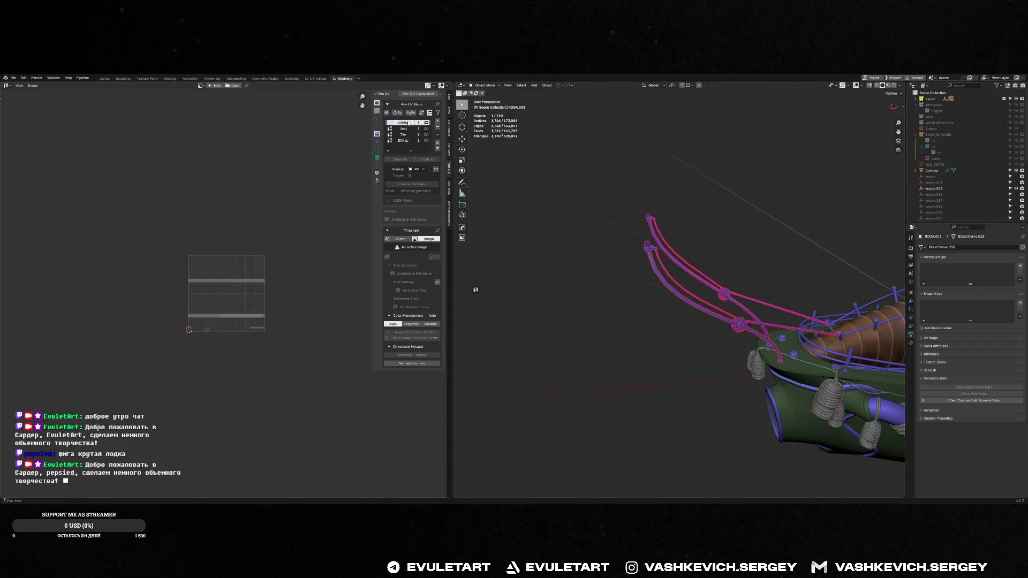
key("Tab")
scroll(275, 186, "down", 5)
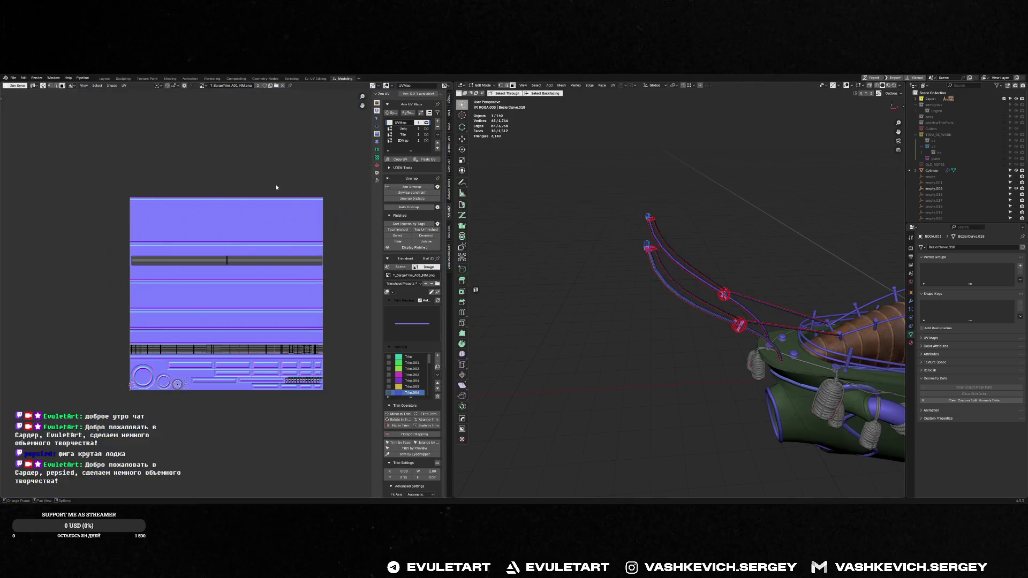
- Select all the rod UVs, copy them, and paste them into the Uniq UV map
key("a")
mouse_move(109, 376)
left_mouse_down()
mouse_move(160, 438)
mouse_move(150, 434)
left_mouse_up()
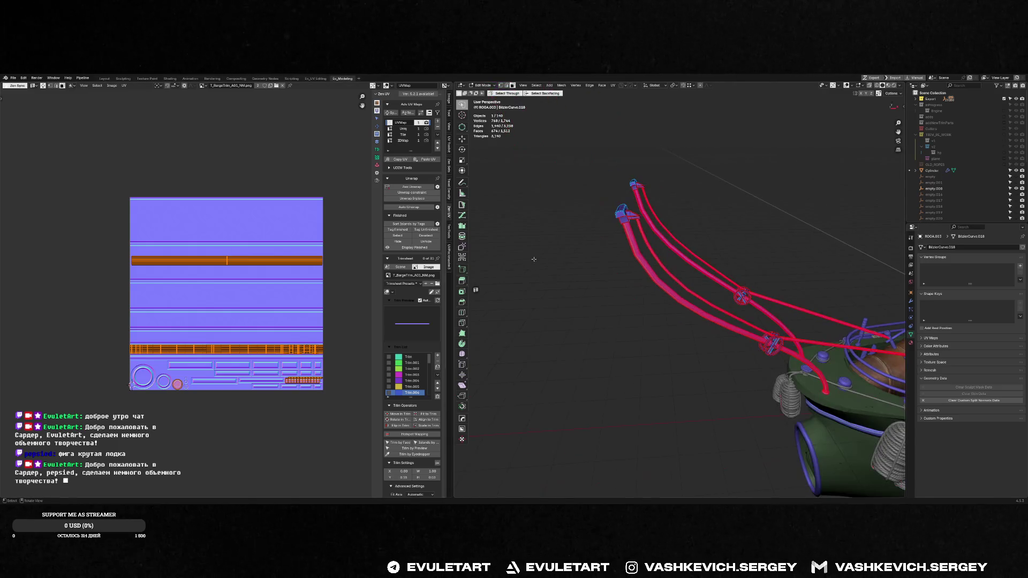
left_click(397, 159)
left_click(402, 129)
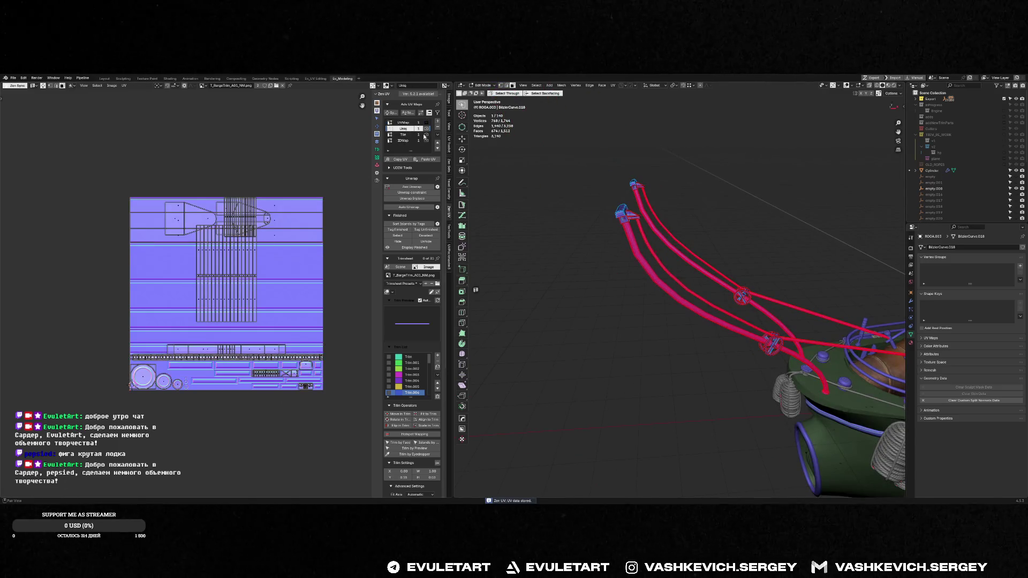
left_click(428, 160)
- Delete the old UVMap channel, return to Object Mode, and save the .blend file
left_click(405, 122)
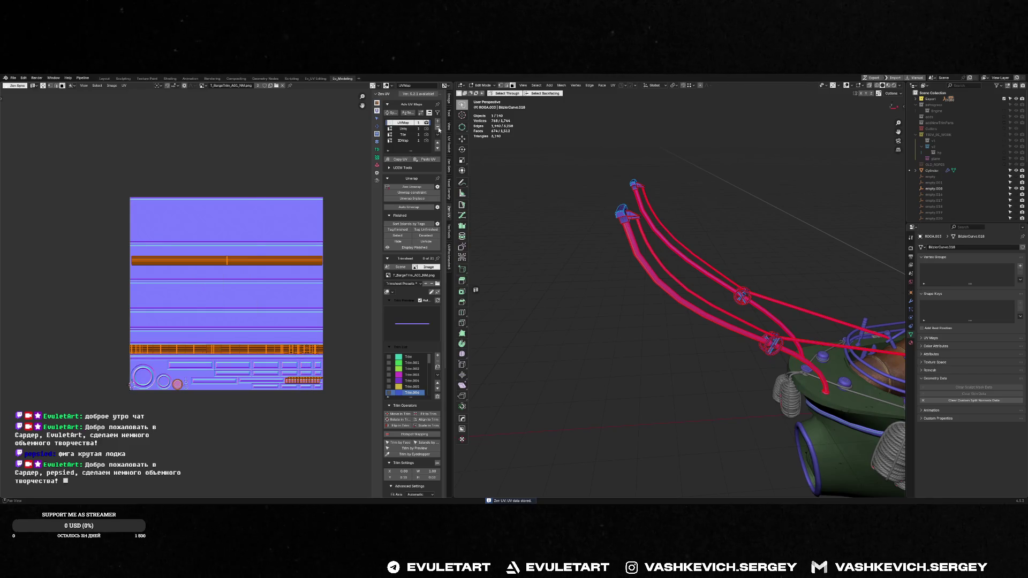
left_click(438, 127)
key("Tab")
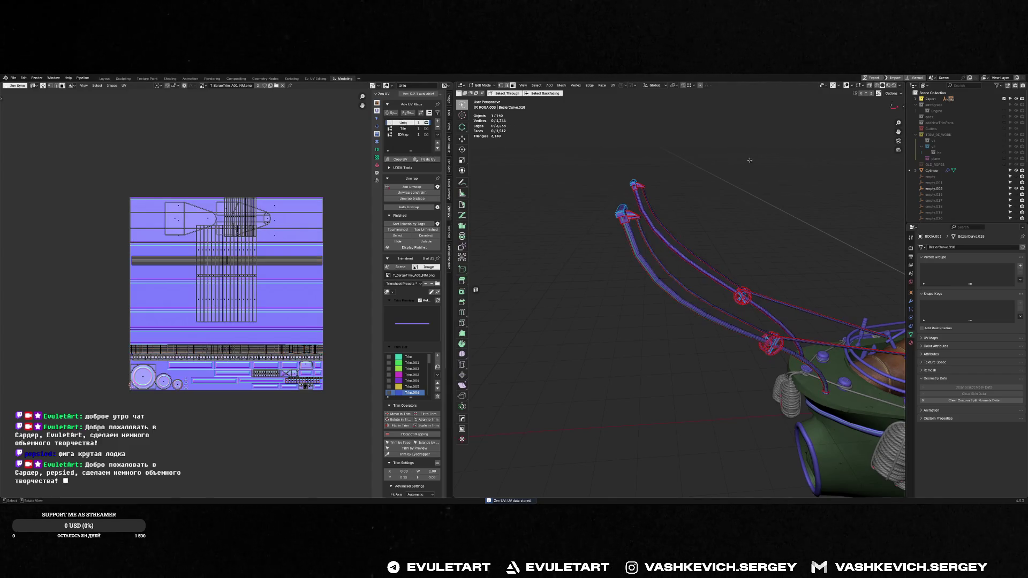
mouse_move(695, 256)
middle_mouse_down()
mouse_move(728, 241)
mouse_move(717, 248)
mouse_move(734, 257)
mouse_move(733, 292)
mouse_move(778, 284)
mouse_move(759, 287)
mouse_move(677, 182)
mouse_move(675, 250)
mouse_move(625, 304)
mouse_move(654, 307)
middle_mouse_up()
key("ctrl+s")
left_click(629, 297)
key("ctrl+w")
key("ctrl+w")
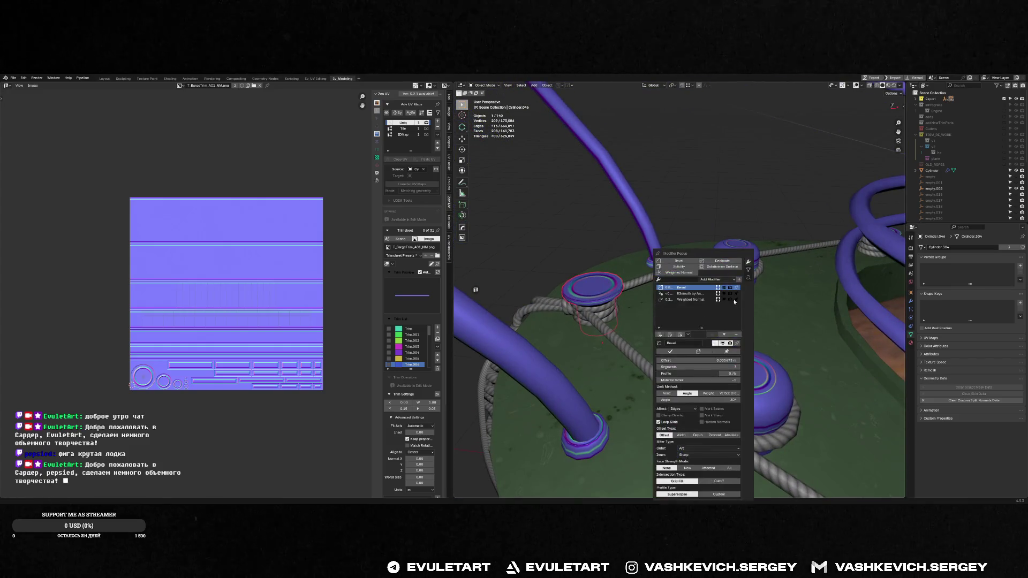
- Remove the deck pipe's Bevel and Weighted Normal modifiers and sharpen its shading
left_click(737, 335)
middle_click_drag(584, 296, 562, 321)
right_click(562, 321)
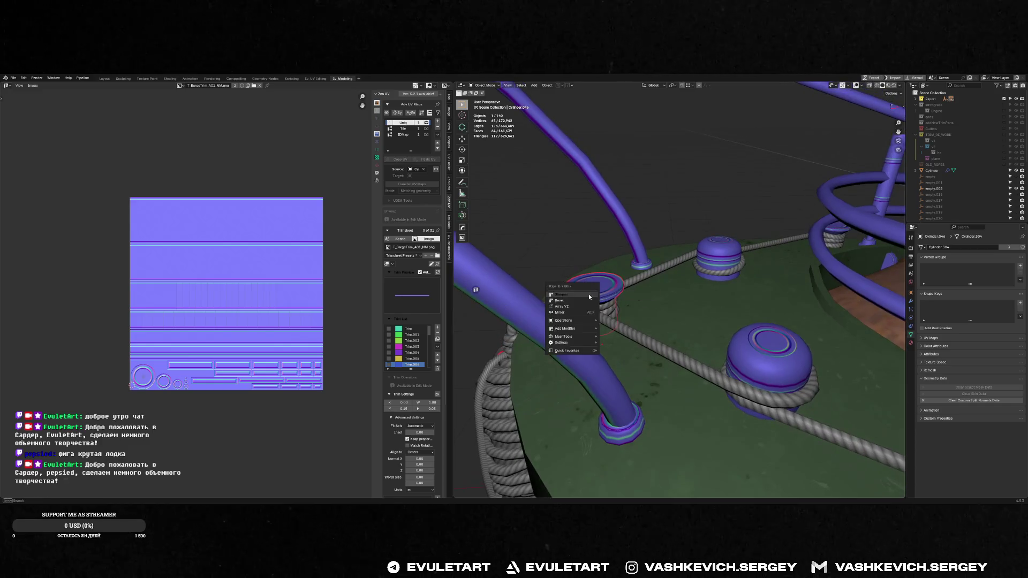
left_click(562, 321)
middle_click_drag(690, 321, 667, 303)
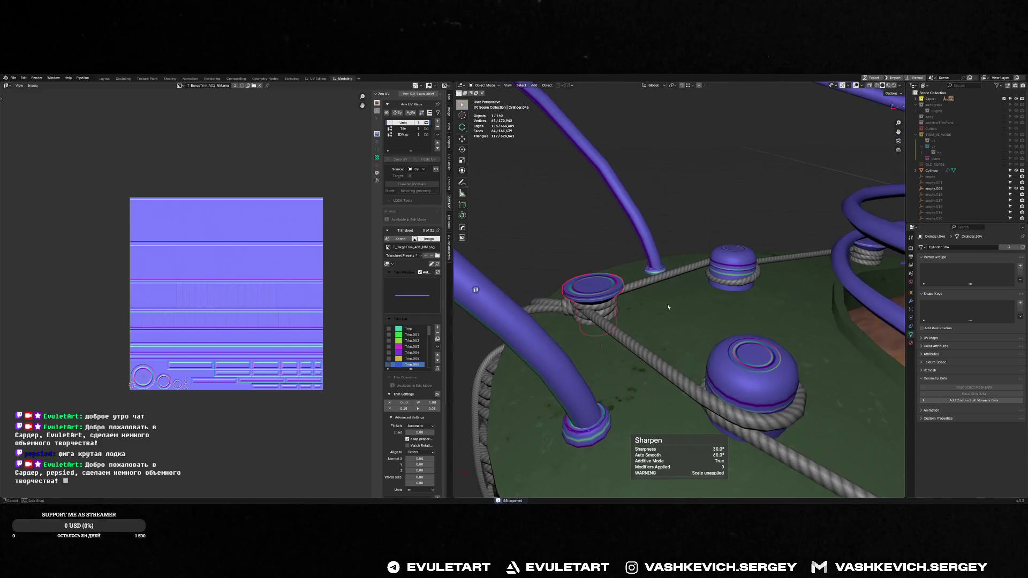
key("alt+space")
left_click(748, 389)
left_click(752, 390)
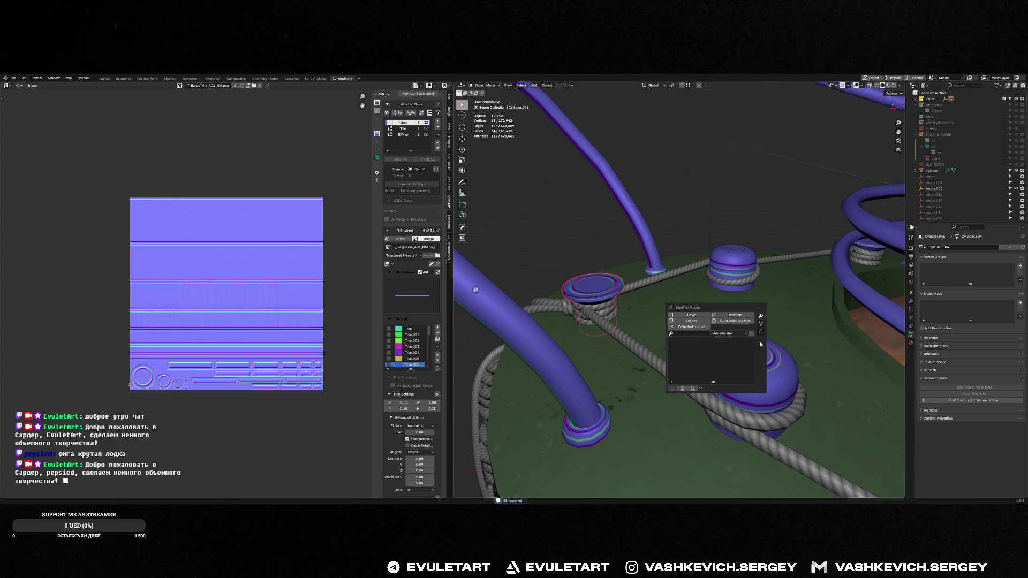
- Join the deck pipe into the caps object, undoing an accidental join of the rods
left_click(744, 259, "shift")
key("Delete")
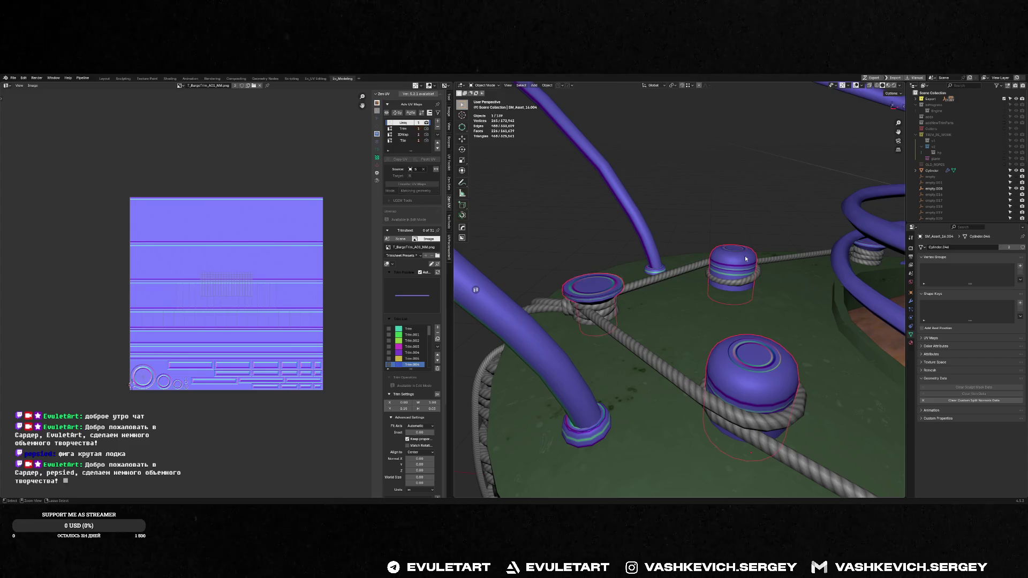
middle_click_drag(745, 259, 742, 262)
left_click(623, 272, "shift")
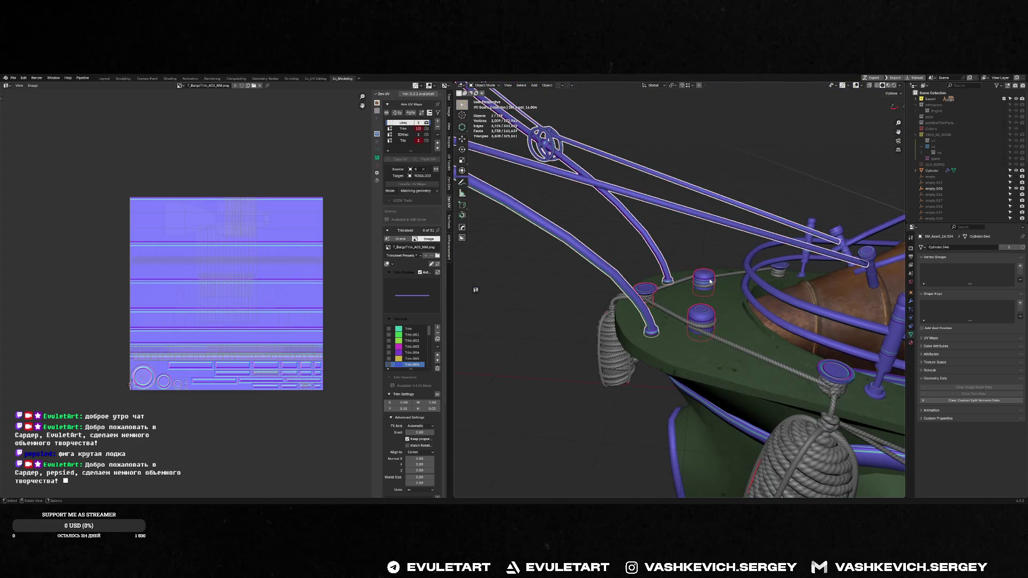
key("Delete")
middle_click_drag(710, 281, 679, 284)
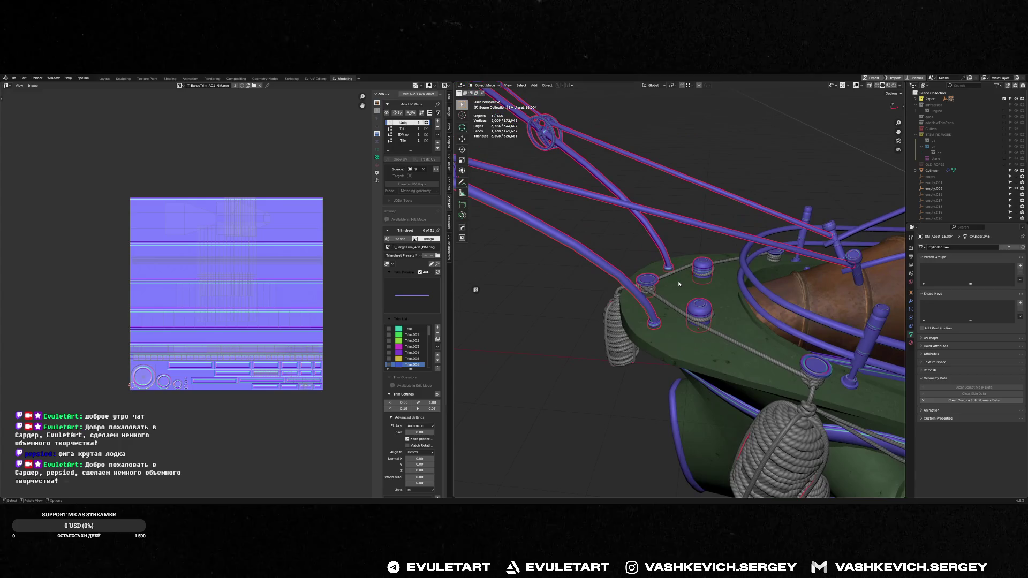
key("ctrl+z")
- Compare the UV channels of the caps and the rod curve, ending with the caps selected
left_click(704, 306)
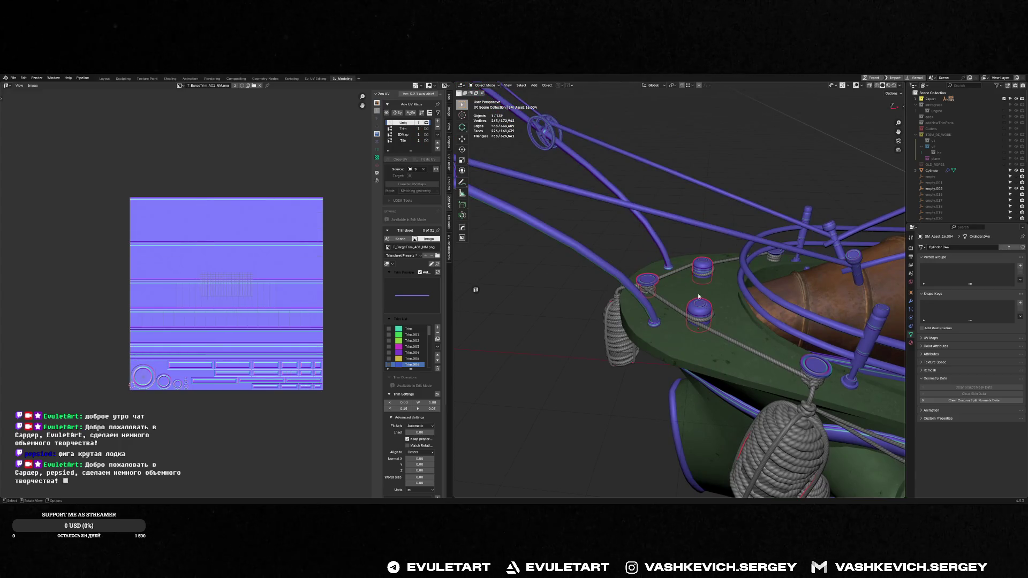
left_click(403, 135)
left_click(406, 129)
left_click(402, 135)
left_click(626, 279)
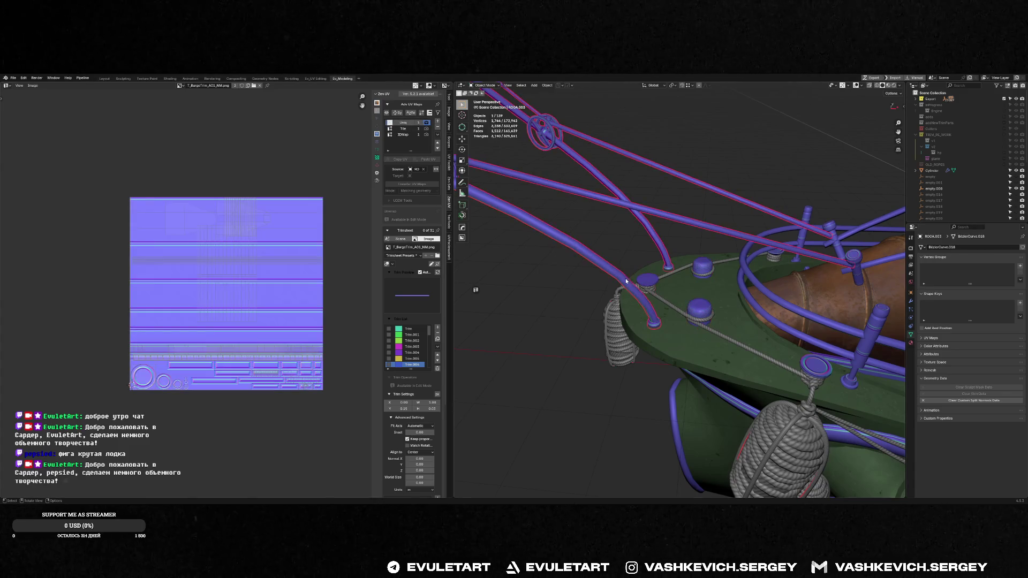
left_click(703, 266)
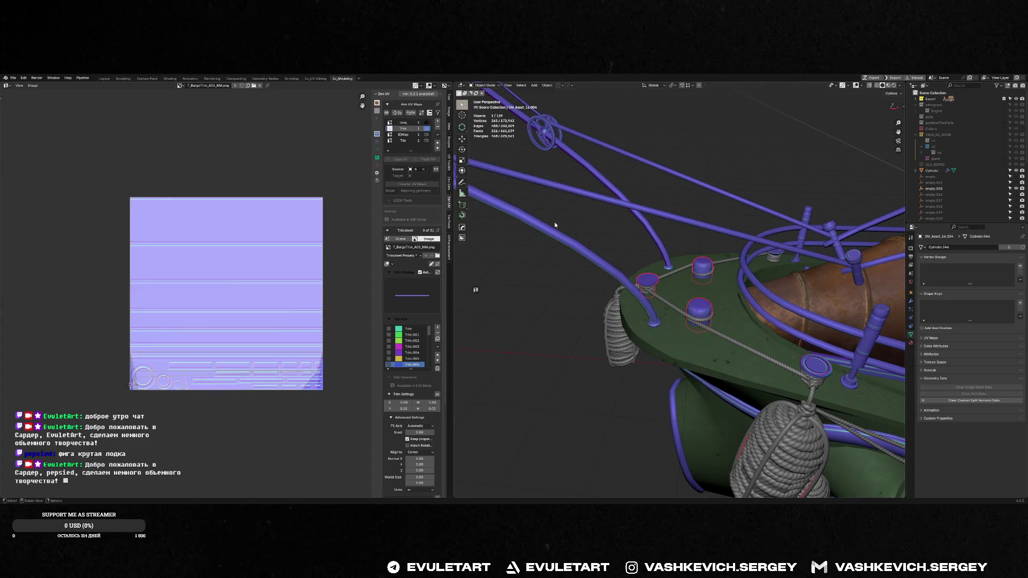
- Delete the caps' Trim UV channel, move Uniq to the top, and make it active
left_click(403, 129)
left_click(399, 136)
left_click(438, 127)
left_click(404, 135)
left_click(403, 129)
left_click(404, 136)
left_click(437, 142)
left_click(403, 122)
scroll(656, 284, "up", 2)
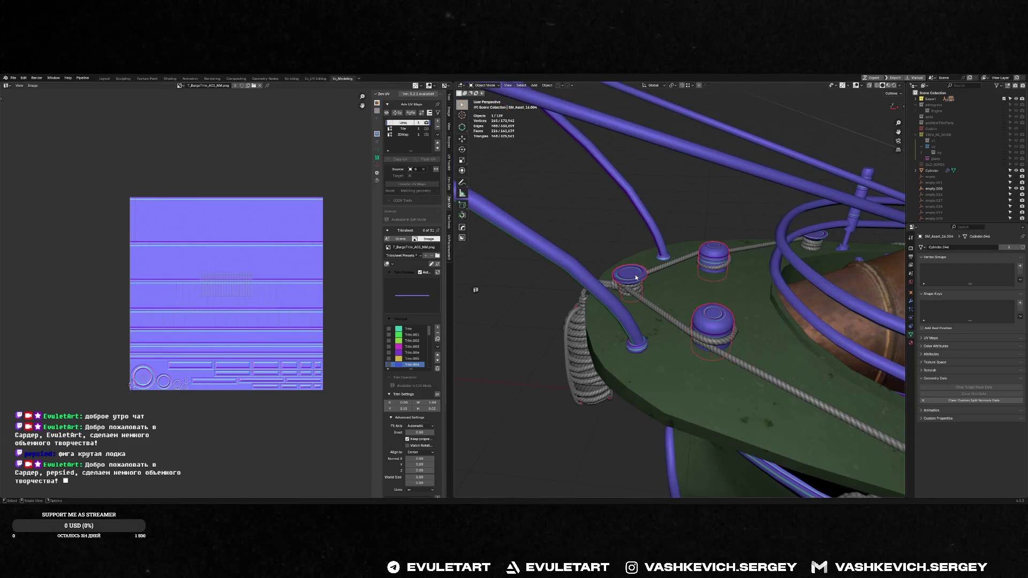
- Select the four tilted pins and join them into one object
left_click(603, 289)
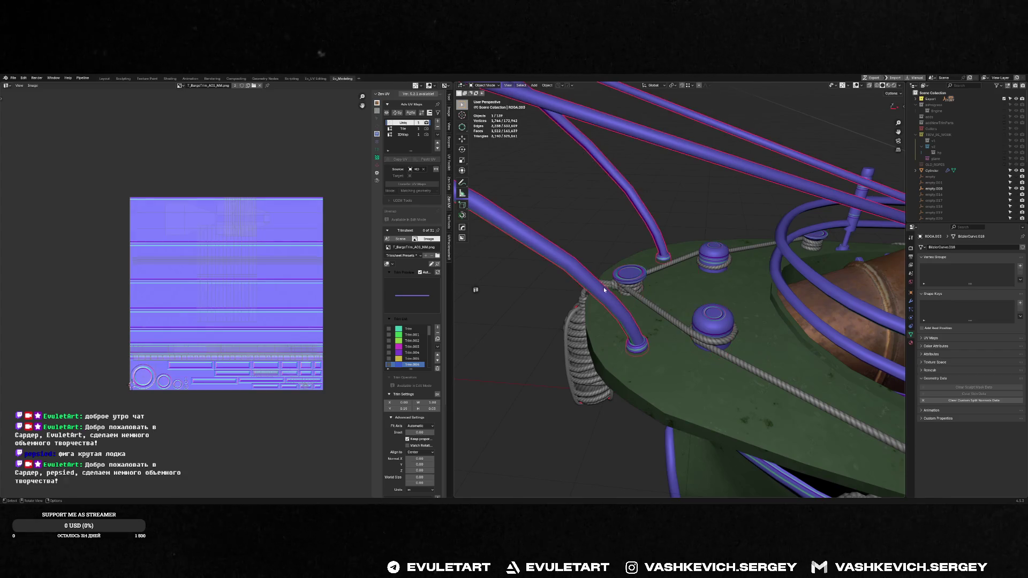
left_click(716, 320, "shift")
mouse_move(716, 320)
middle_mouse_down()
mouse_move(767, 267)
mouse_move(763, 242)
mouse_move(808, 209)
mouse_move(843, 205)
middle_mouse_up()
left_click(765, 268)
scroll(763, 241, "down", 1)
left_click(771, 248, "shift")
left_click(802, 243, "shift")
left_click(826, 204, "shift")
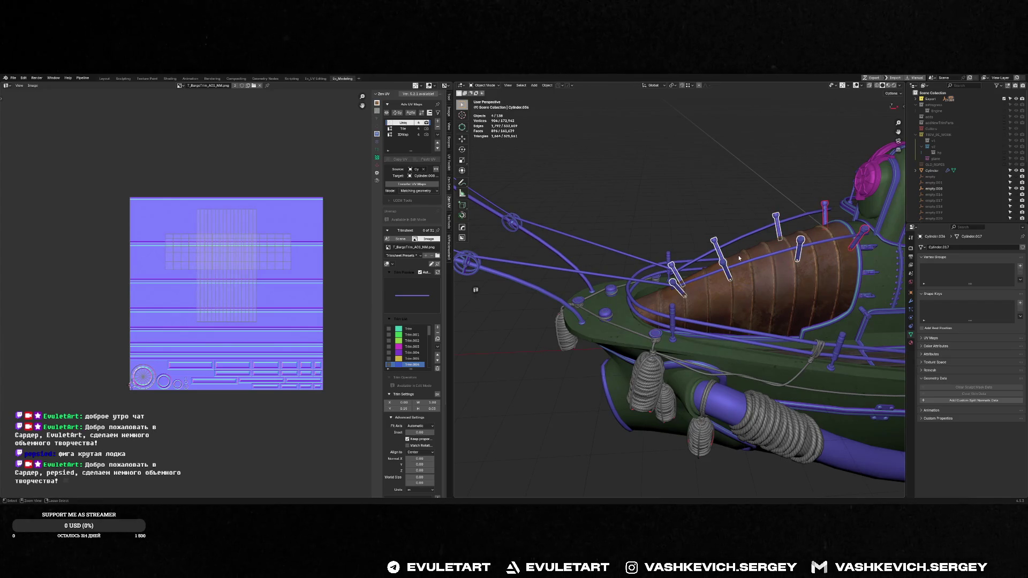
key("ctrl+j")
- Join the long rod with the merged pins into a single object
scroll(738, 239, "up", 3)
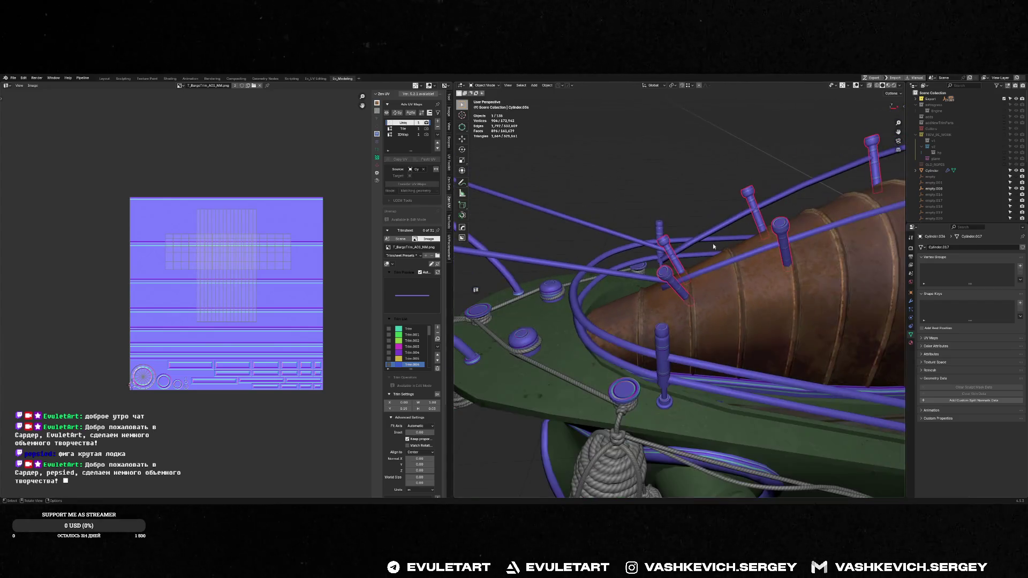
left_click(596, 271, "shift")
left_click(666, 272, "shift")
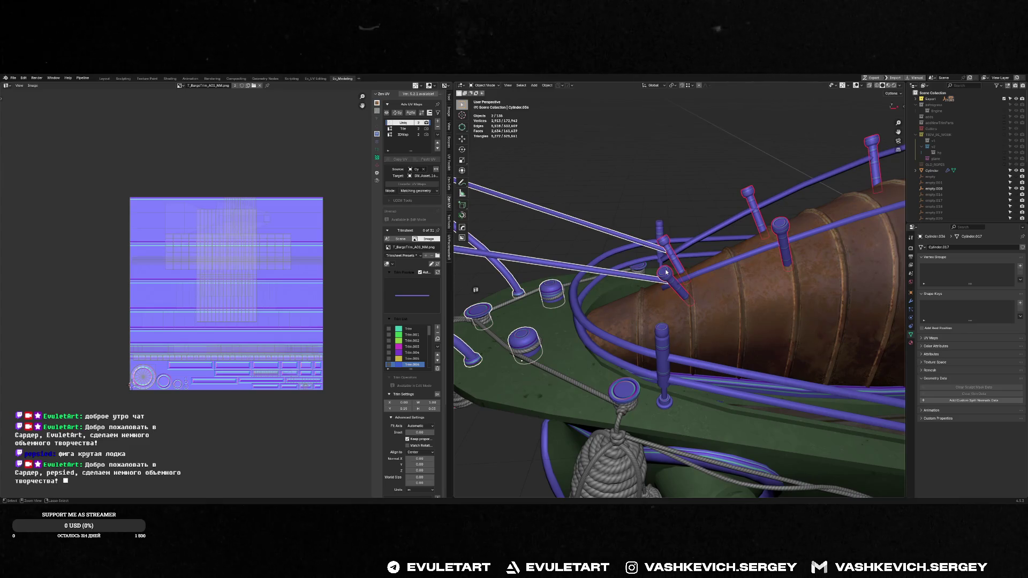
key("ctrl+j")
middle_click_drag(666, 271, 665, 286)
left_click(638, 377)
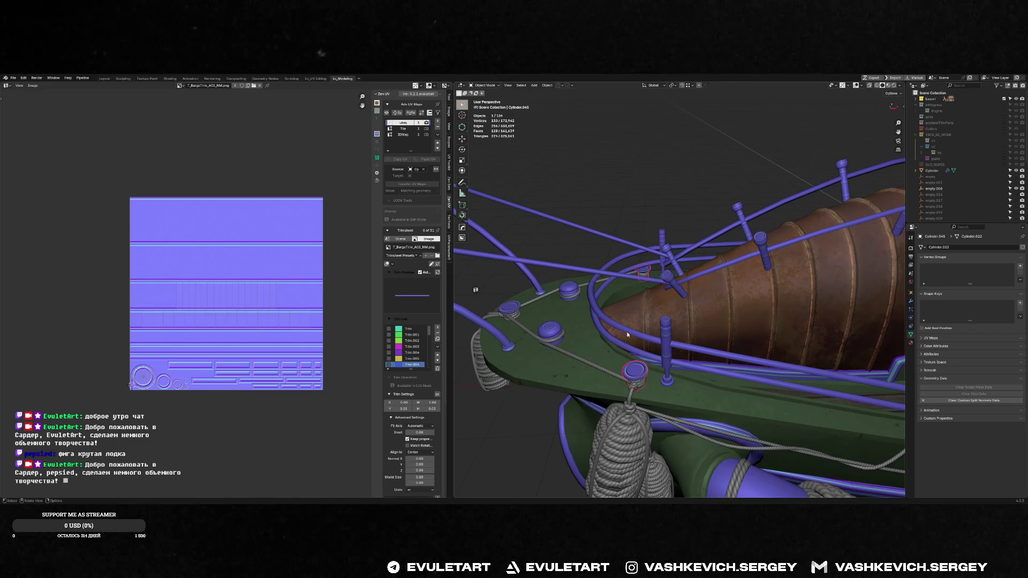
key("ctrl+space")
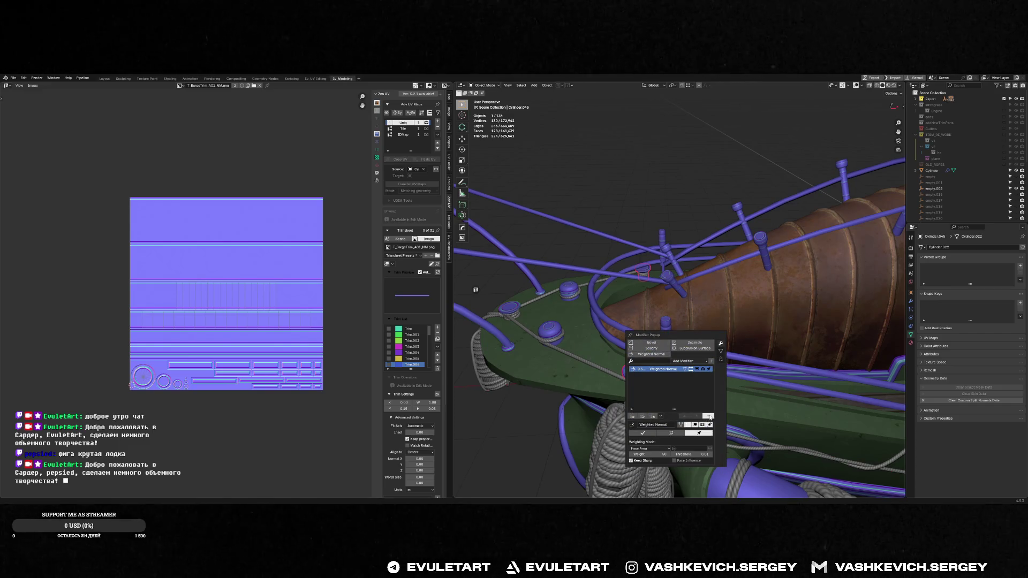
- Orbit around the hull and try selections among the pin posts to find the target post
mouse_move(669, 299)
middle_mouse_down()
mouse_move(655, 284)
mouse_move(621, 325)
middle_mouse_up()
left_click(586, 333)
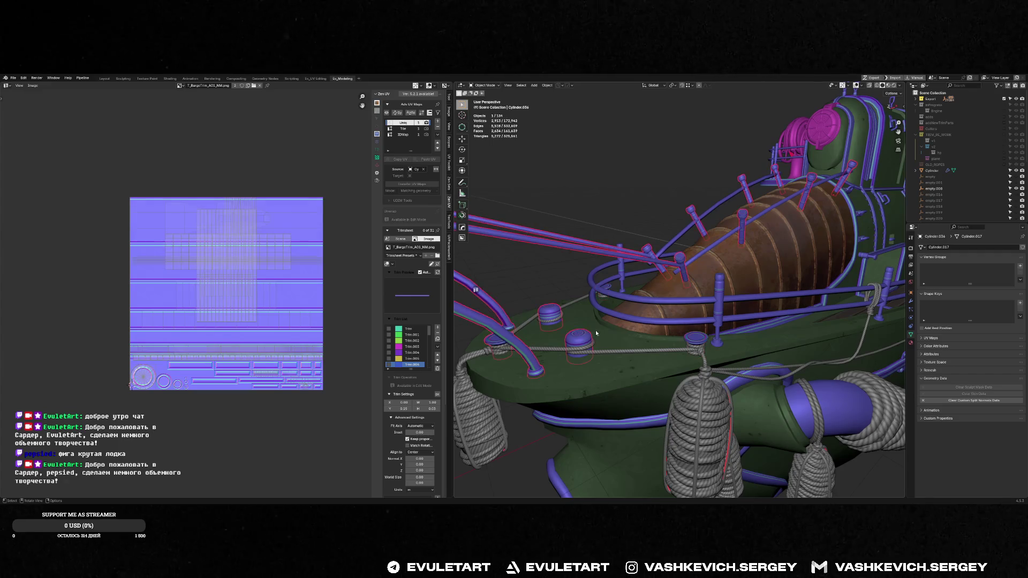
left_click(698, 342)
mouse_move(699, 341)
middle_mouse_down()
mouse_move(591, 296)
mouse_move(578, 264)
mouse_move(541, 262)
middle_mouse_up()
scroll(590, 296, "down", 5)
scroll(578, 264, "up", 3)
left_click(578, 264)
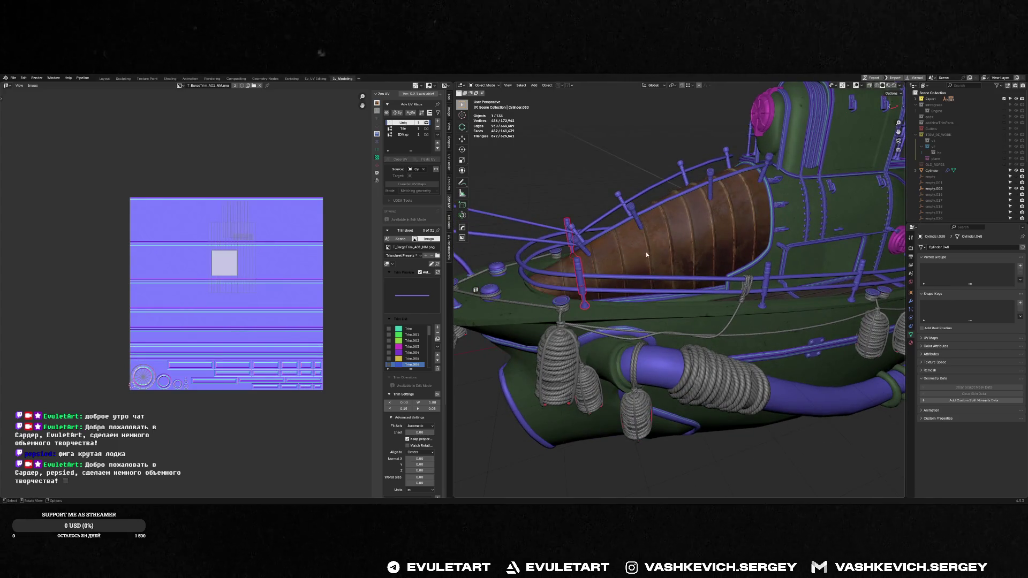
middle_click_drag(633, 229, 623, 235)
left_click(624, 235, "shift")
scroll(639, 277, "up", 3)
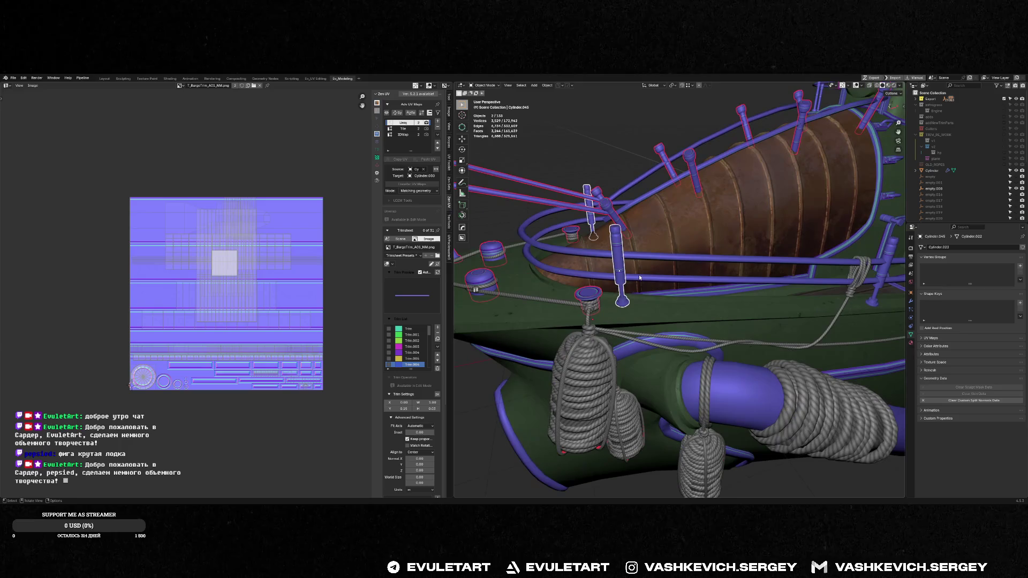
left_click(637, 276)
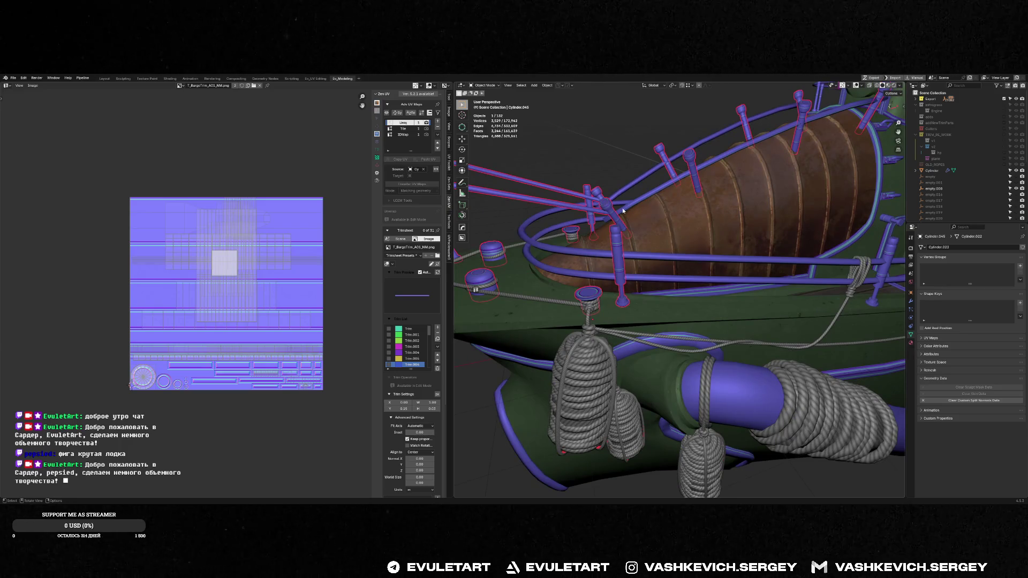
mouse_move(621, 205)
middle_mouse_down()
mouse_move(574, 220)
mouse_move(721, 293)
mouse_move(682, 297)
middle_mouse_up()
- Join the TRIMS.008 trim piece into the Cylinder.045 pin post object
left_click(636, 325)
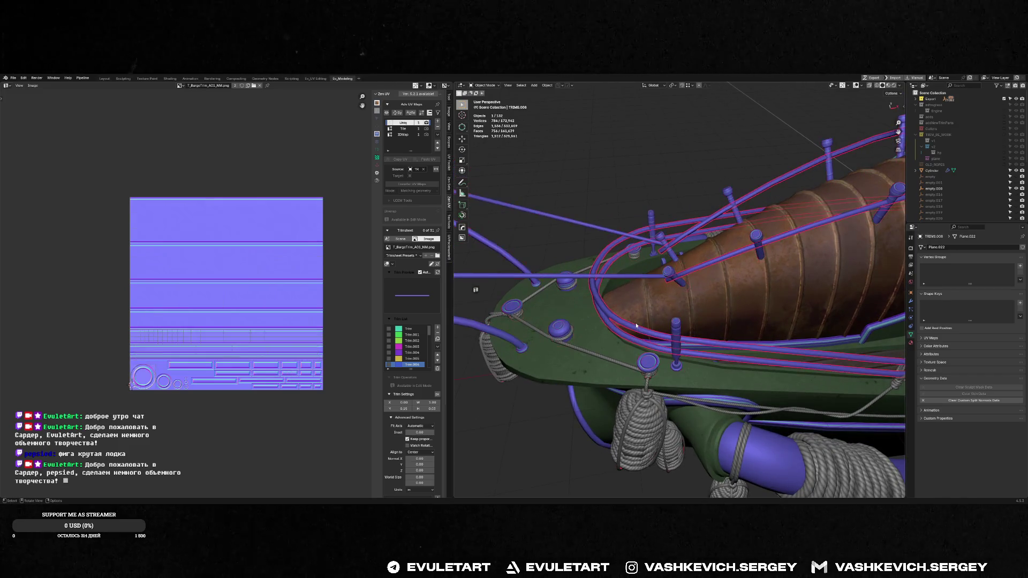
left_click(648, 365, "shift")
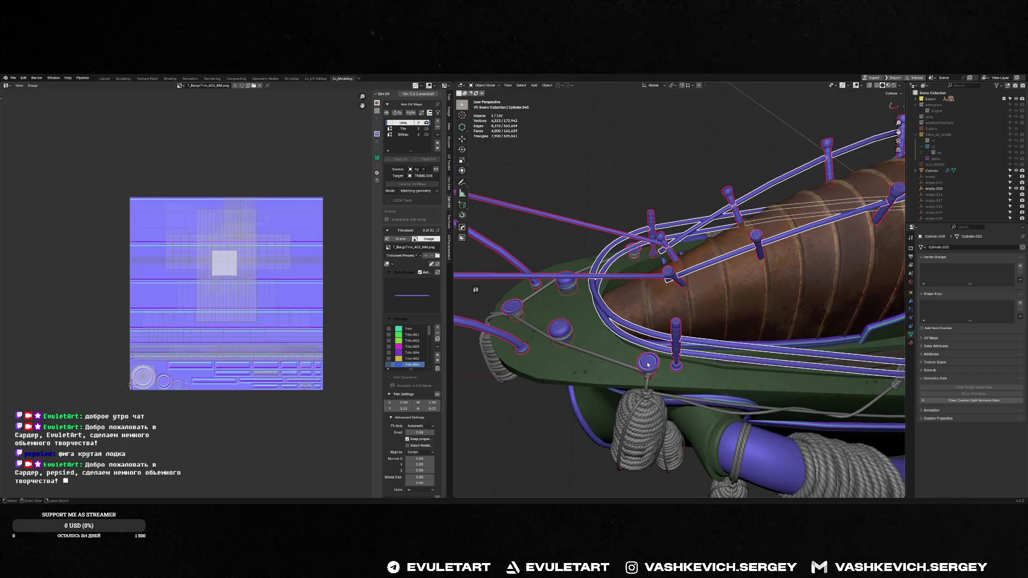
key("Delete")
mouse_move(648, 364)
middle_mouse_down()
mouse_move(653, 301)
mouse_move(699, 297)
mouse_move(724, 264)
mouse_move(762, 318)
mouse_move(717, 308)
mouse_move(683, 314)
mouse_move(722, 213)
middle_mouse_up()
left_click(722, 213)
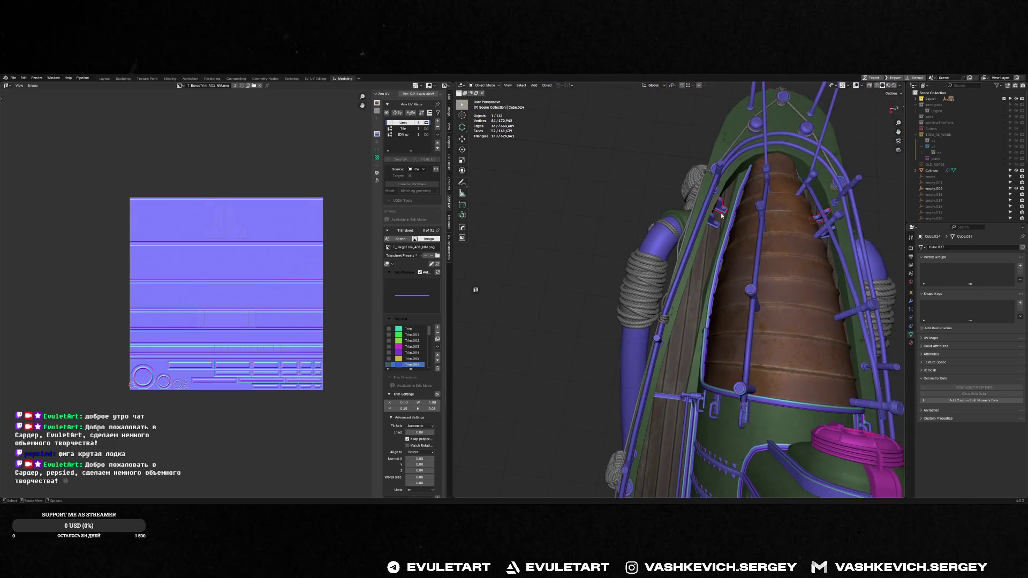
- Join the two small hull brackets into the purple tube object
left_click(714, 224, "shift")
left_click(719, 171, "shift")
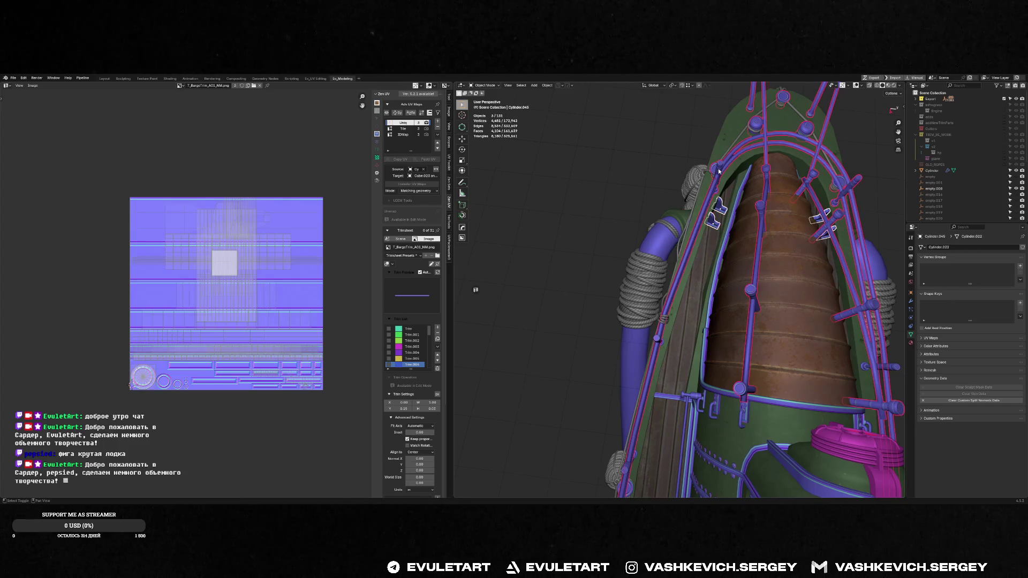
key("ctrl+j")
mouse_move(754, 181)
middle_mouse_down()
mouse_move(578, 192)
mouse_move(618, 320)
mouse_move(657, 206)
mouse_move(727, 333)
mouse_move(636, 273)
mouse_move(605, 305)
middle_mouse_up()
scroll(636, 273, "up", 5)
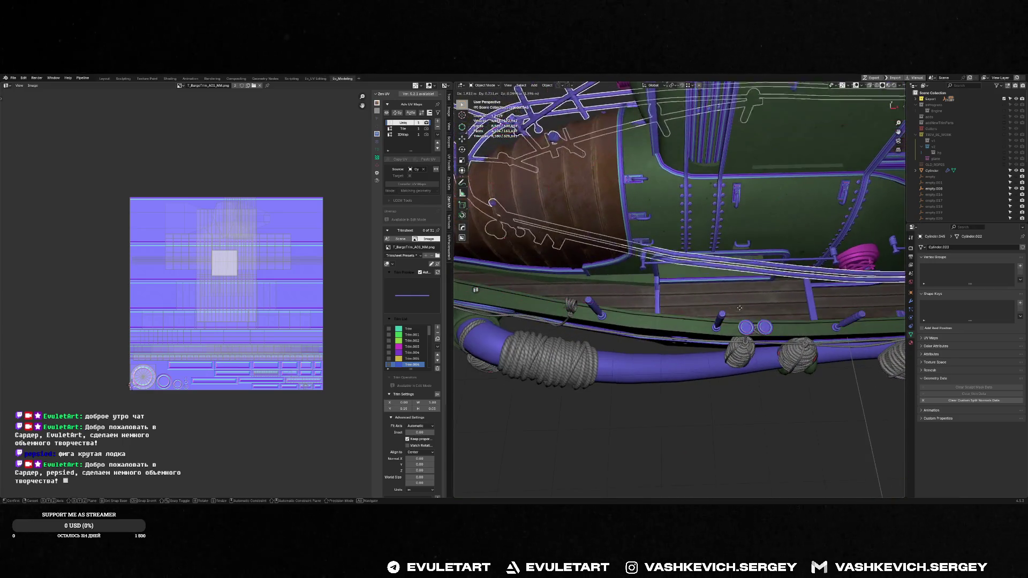
- Delete three redundant small pins along the lower hull rail
left_click(598, 307)
left_click(607, 309, "shift")
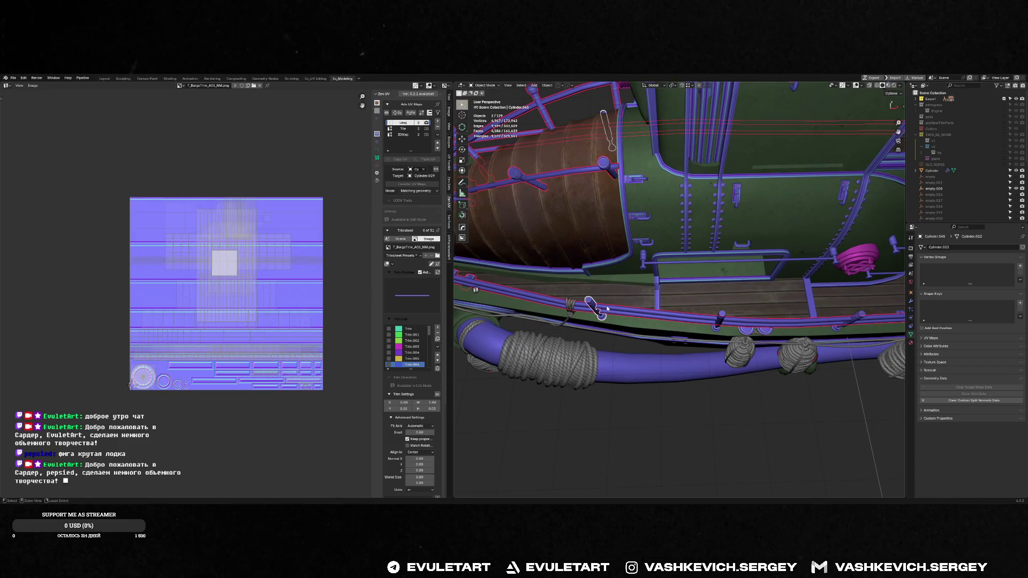
key("Delete")
left_click(716, 313, "shift")
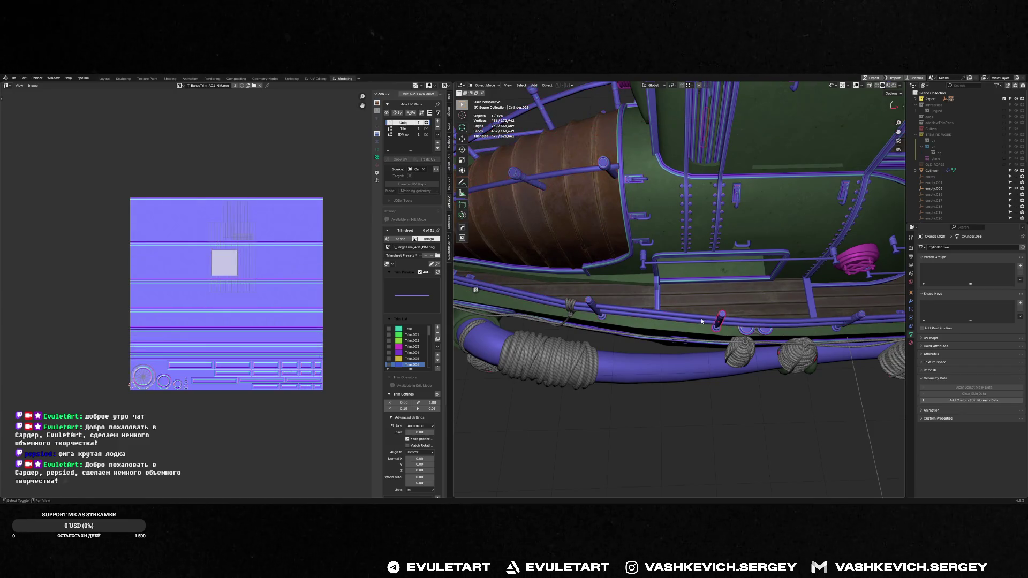
key("Delete")
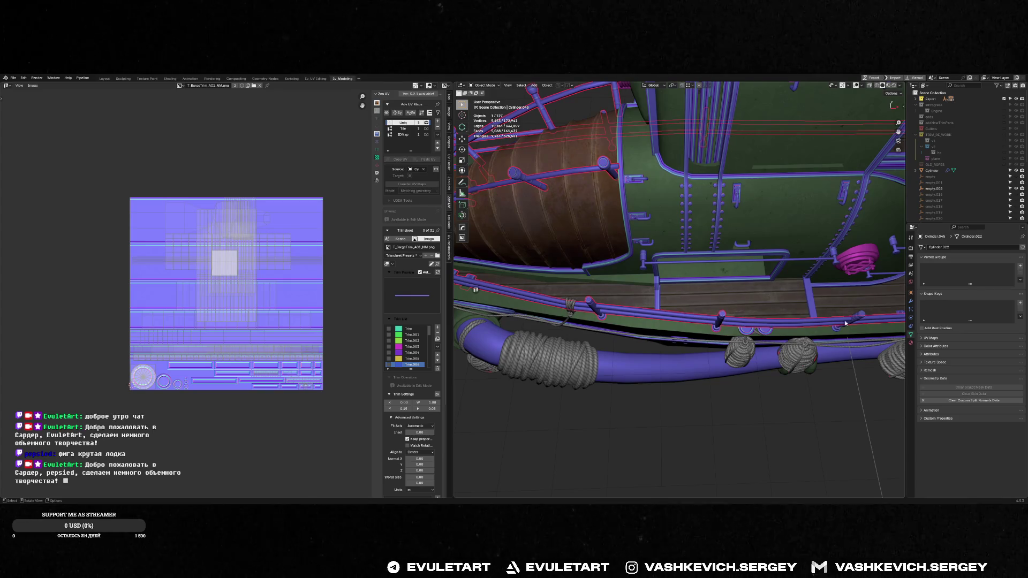
left_click(856, 318, "shift")
middle_click_drag(830, 323, 748, 341)
key("Delete")
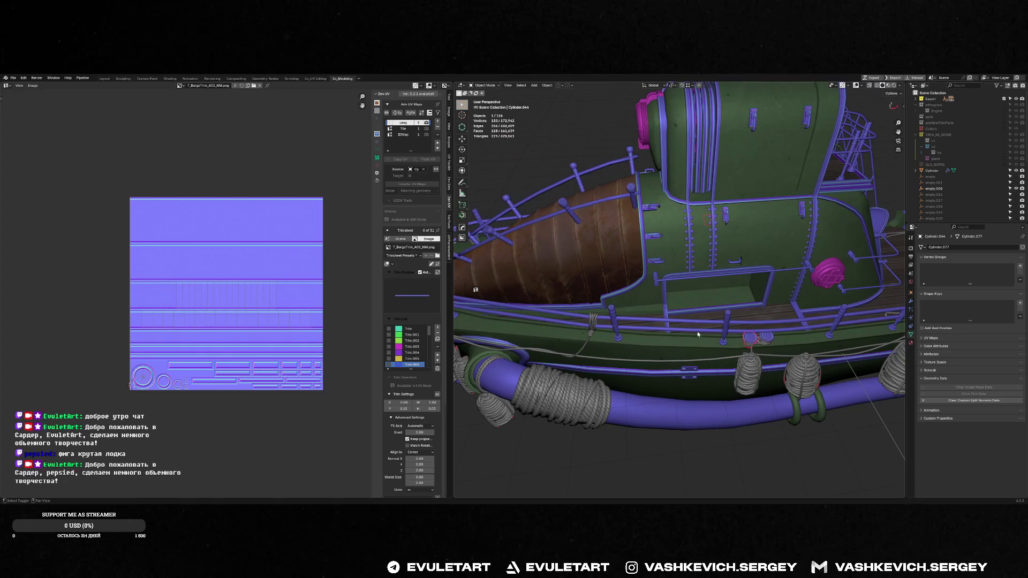
- Remove the remaining extra pins near the deck railing, leaving the railing in place
right_click(733, 331)
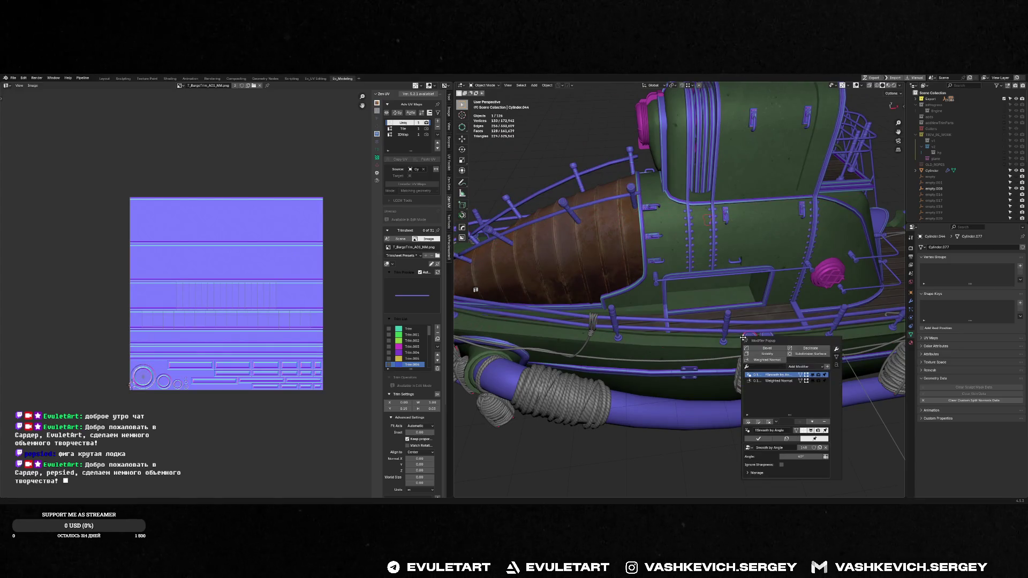
left_click(726, 315, "shift")
left_click(764, 338)
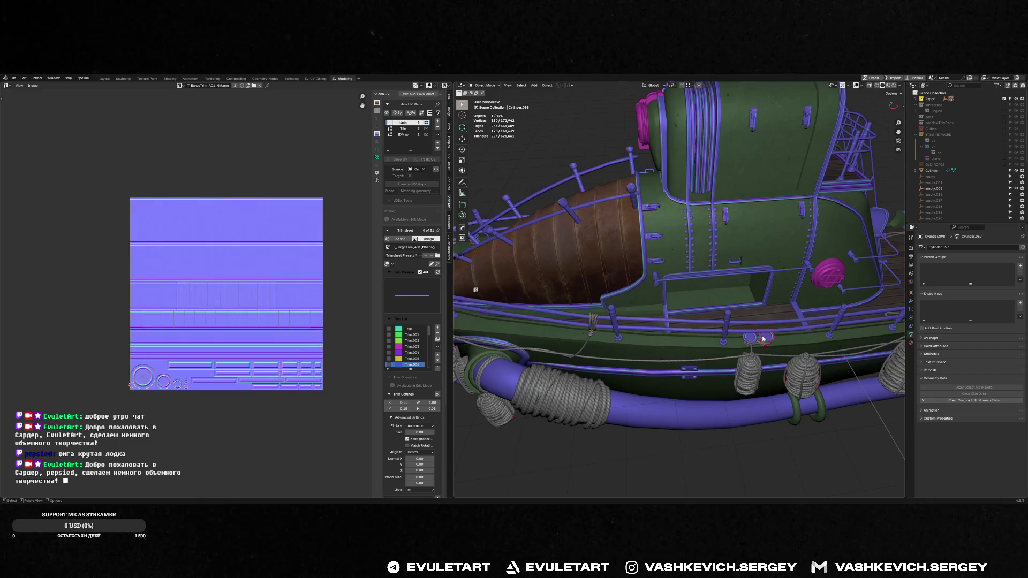
left_click(725, 318)
mouse_move(726, 318)
middle_mouse_down()
mouse_move(788, 304)
mouse_move(634, 282)
middle_mouse_up()
key("g")
key("Escape")
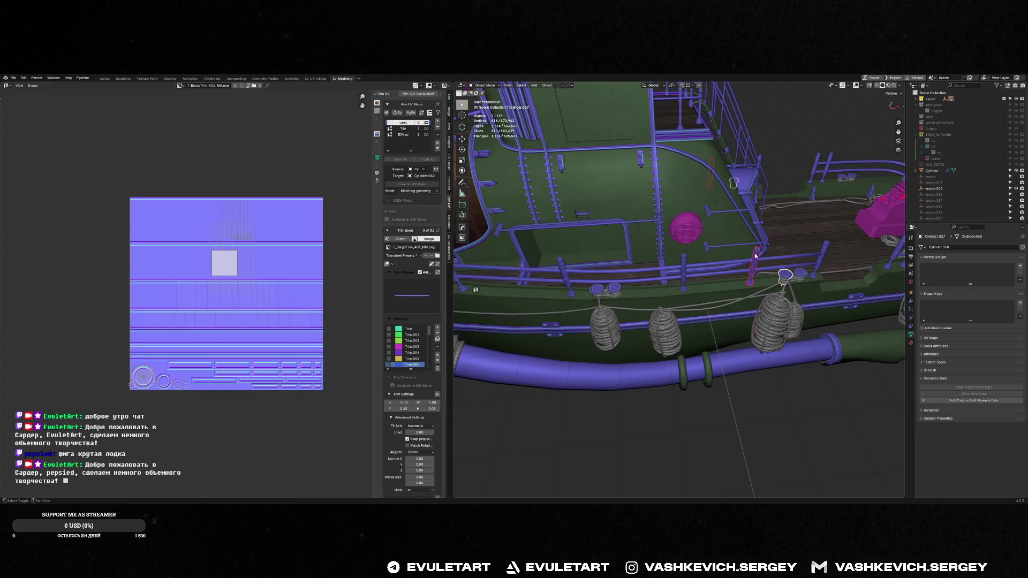
left_click(755, 261, "shift")
key("Delete")
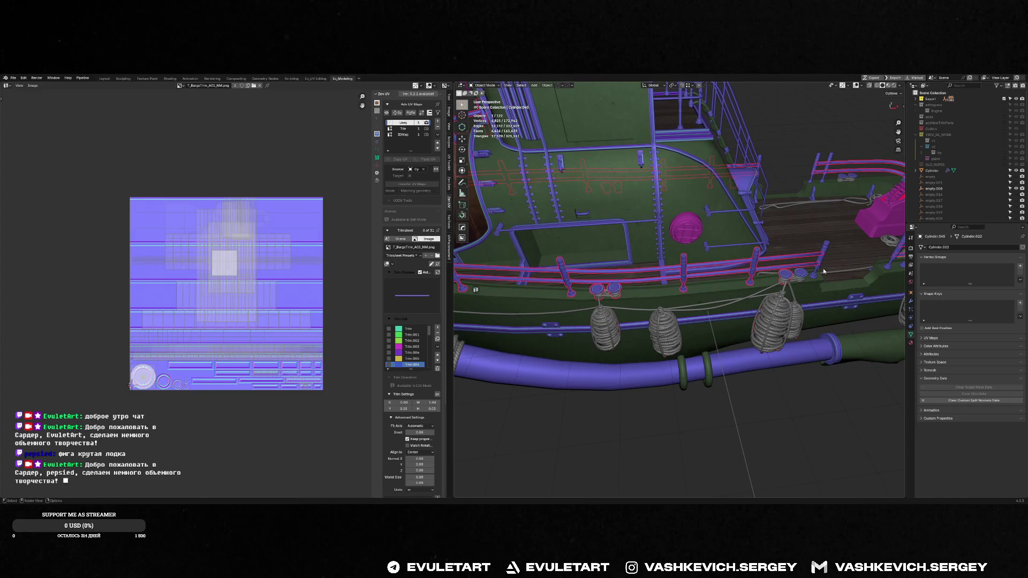
key("Delete")
left_click(801, 272)
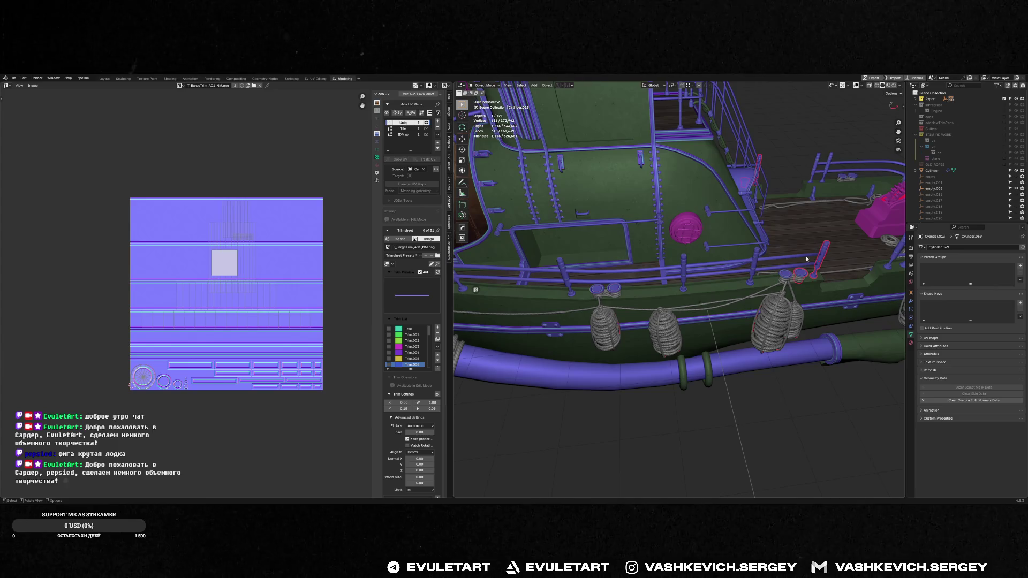
key("Delete")
- Select the long railing and enter Edit Mode on it
left_click(803, 256)
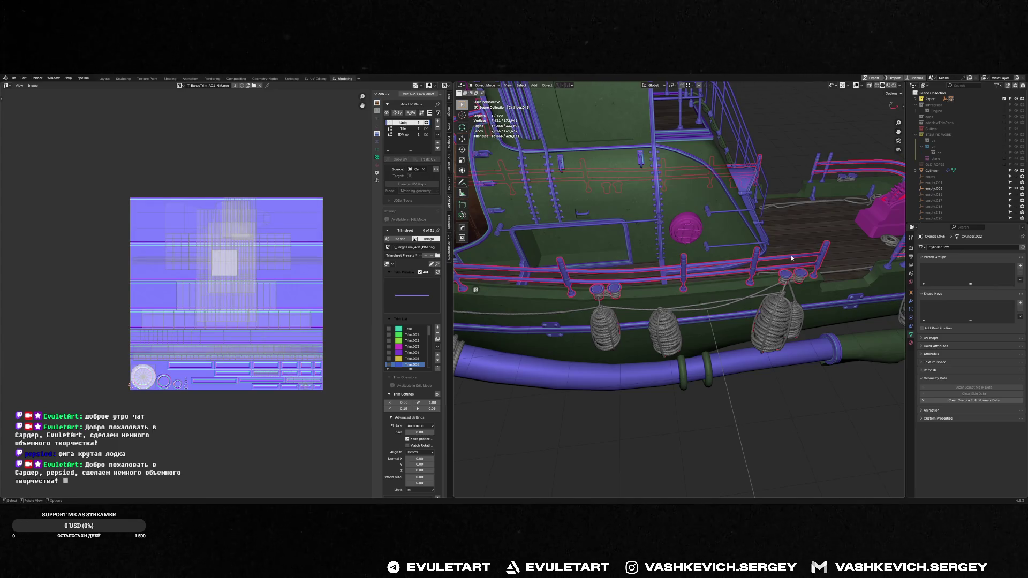
key("Tab")
left_click(795, 252)
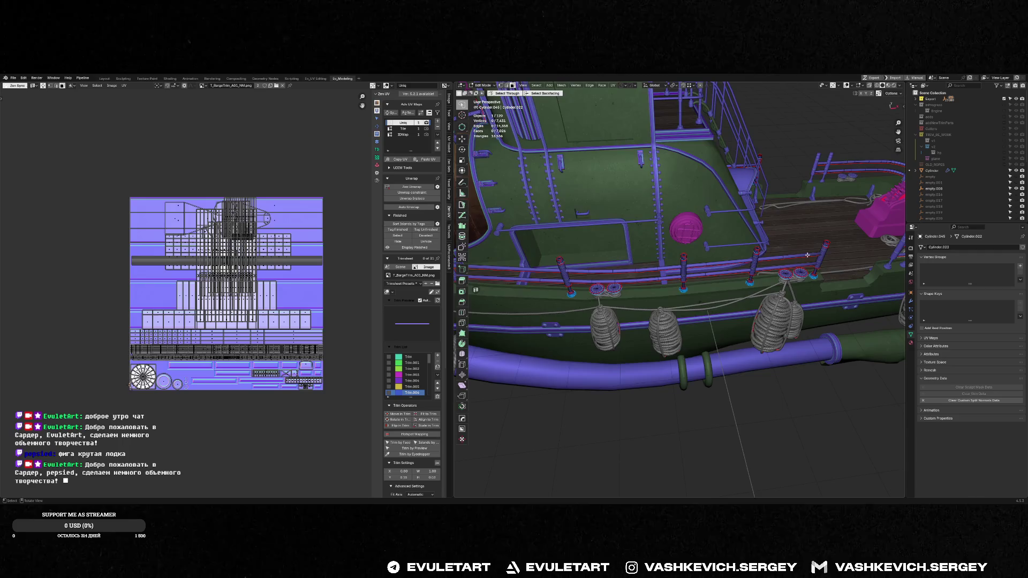
- Frame the selected railing part, then return to Object Mode with the railing selected
key("f")
mouse_move(822, 255)
middle_mouse_down()
mouse_move(794, 337)
mouse_move(755, 316)
mouse_move(662, 319)
mouse_move(672, 236)
mouse_move(681, 281)
mouse_move(704, 318)
mouse_move(779, 349)
mouse_move(722, 330)
middle_mouse_up()
scroll(680, 281, "down", 3)
key("Tab")
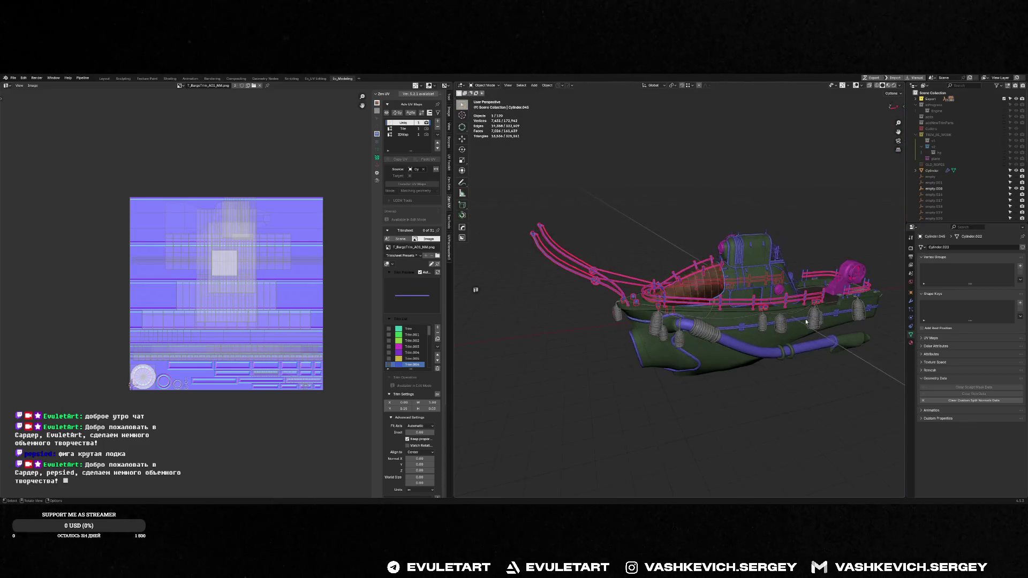
key("g")
key("Escape")
- Join the railing into the TRIMS.011 trim object with Ctrl+J
mouse_move(696, 252)
middle_mouse_down()
mouse_move(731, 226)
mouse_move(573, 273)
mouse_move(641, 241)
middle_mouse_up()
scroll(731, 226, "up", 3)
left_click(641, 242, "shift")
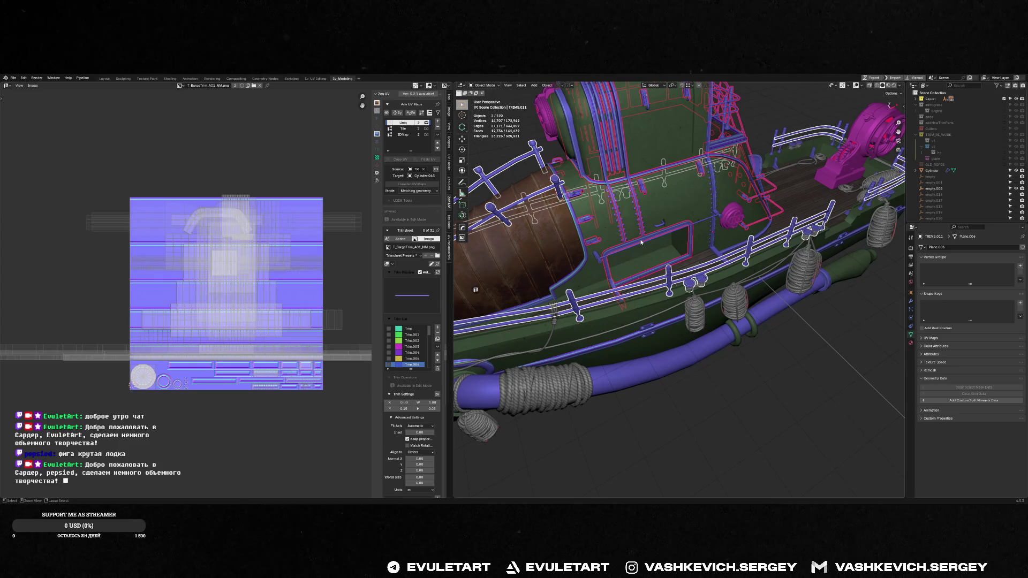
key("ctrl+j")
- Orbit to a side view of the deck and frame the small Cylinder.009 part
scroll(641, 242, "up", 3)
mouse_move(641, 242)
middle_mouse_down()
mouse_move(640, 217)
mouse_move(719, 283)
mouse_move(637, 312)
middle_mouse_up()
scroll(720, 283, "down", 3)
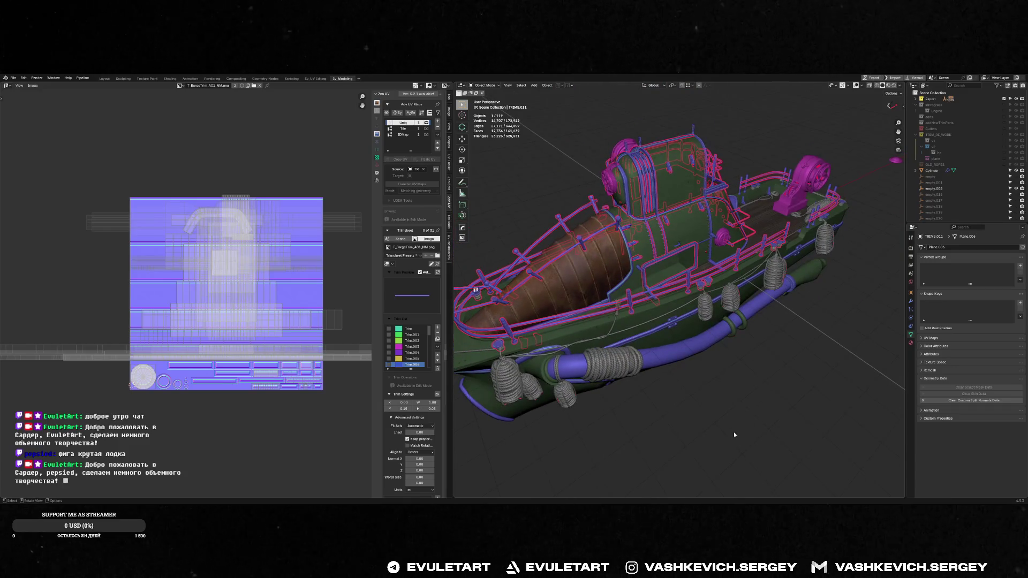
middle_click_drag(733, 434, 685, 289)
scroll(672, 264, "up", 2)
key("g")
left_click(768, 290)
left_click(673, 278)
key("f")
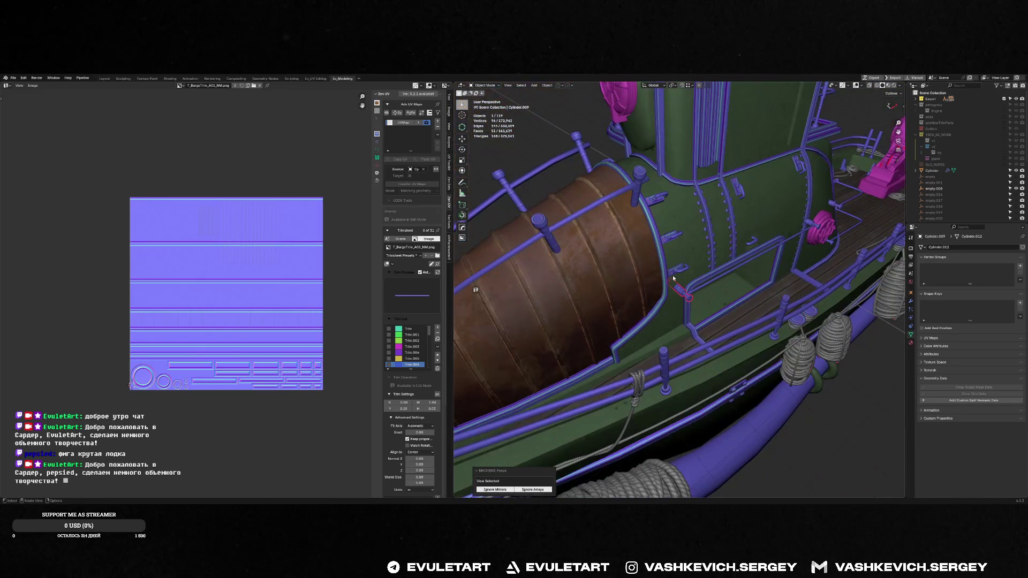
- Join another pin into Cylinder.026 and select it with TRIMS.011 as the active object
left_click(848, 249, "shift")
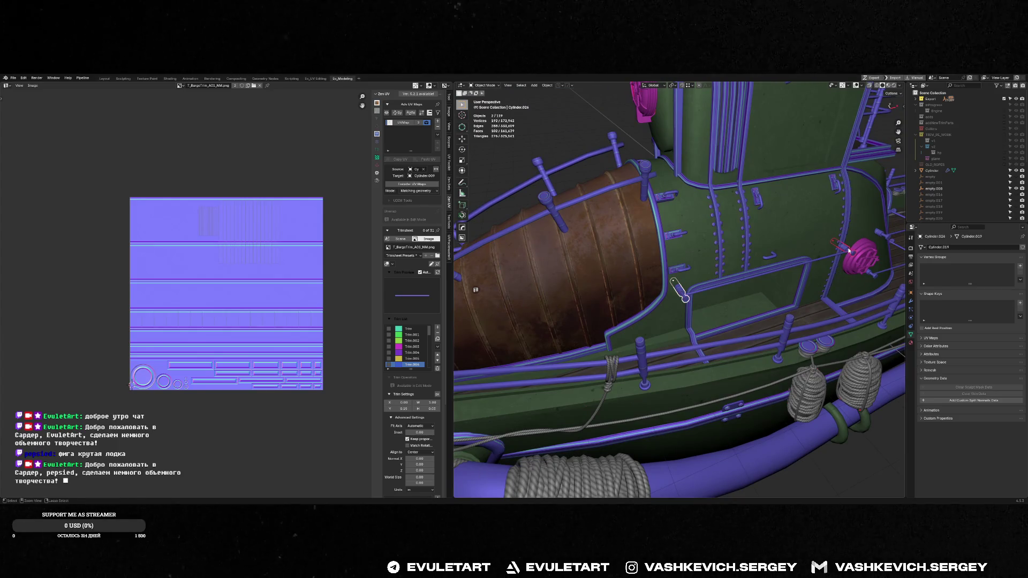
key("ctrl+j")
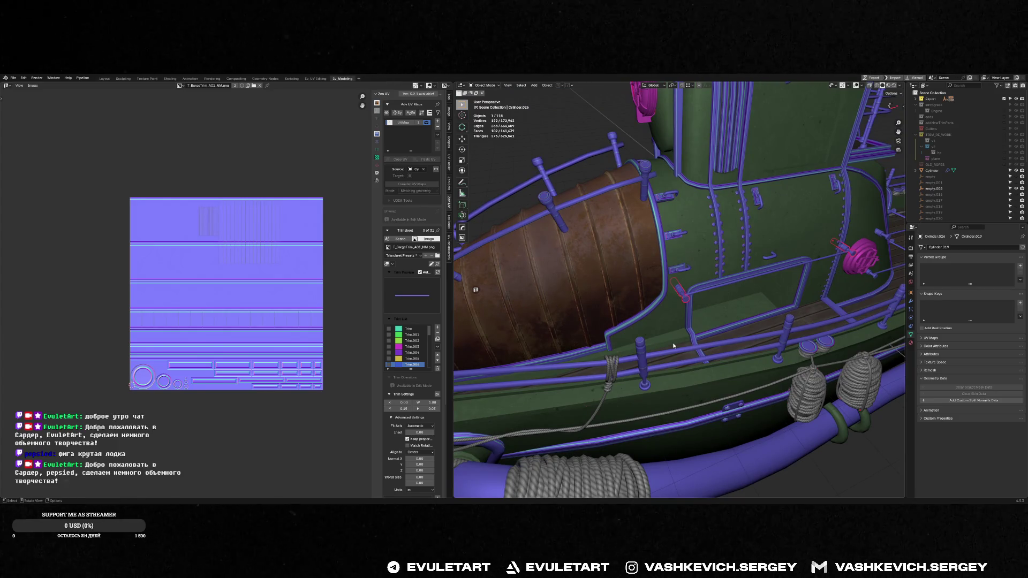
left_click(642, 347, "shift")
left_click(682, 292)
left_click(642, 345, "shift")
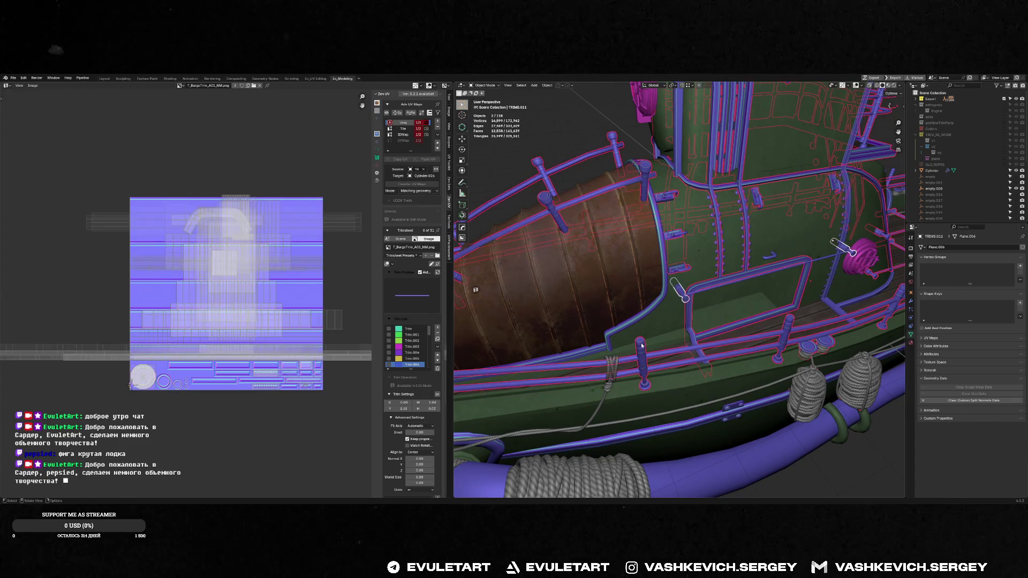
scroll(693, 296, "up", 4)
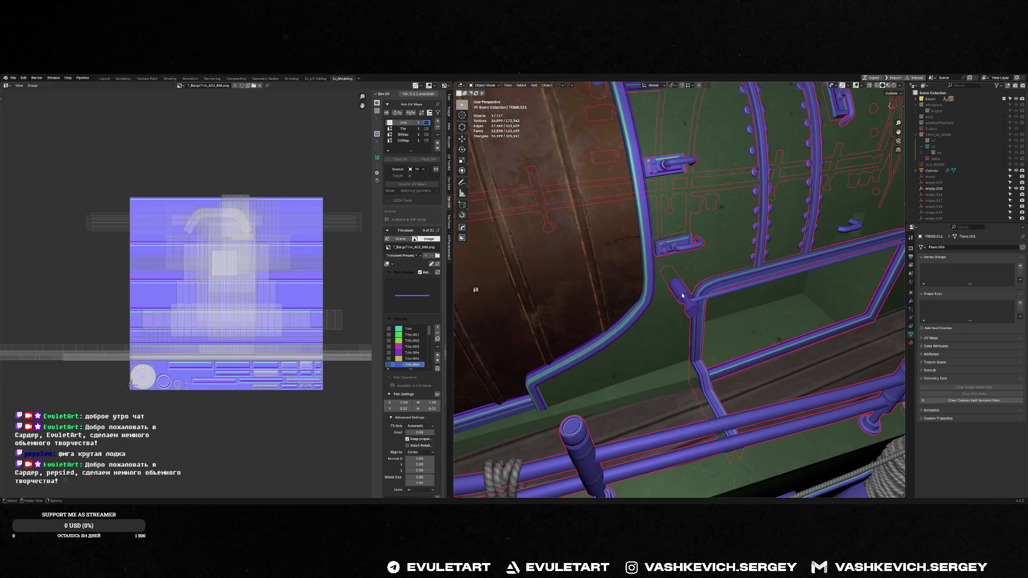
- Copy the pin's UVMap UVs into the Uniq map and delete the UVMap layer
left_click(404, 140)
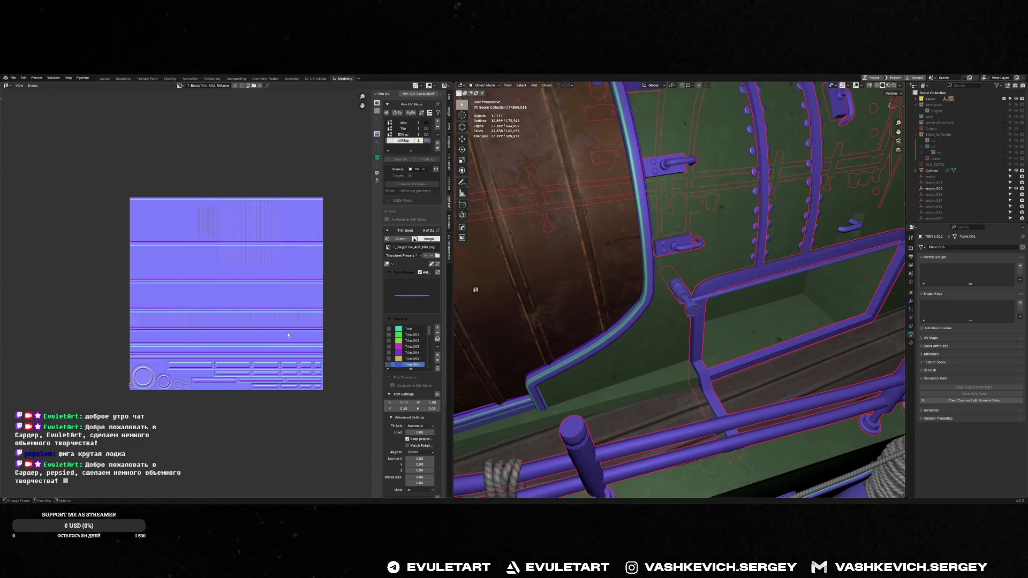
key("Tab")
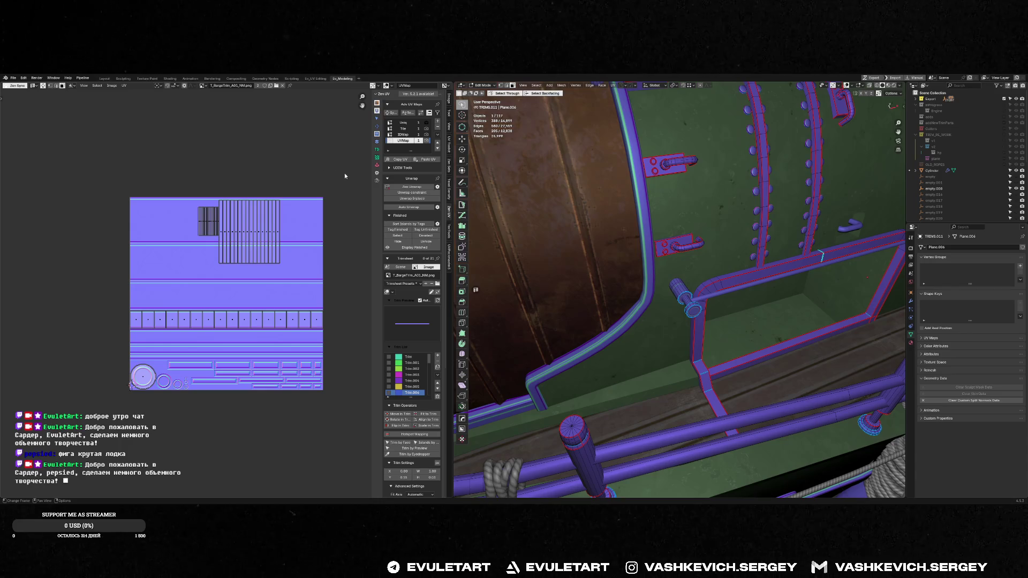
key("a")
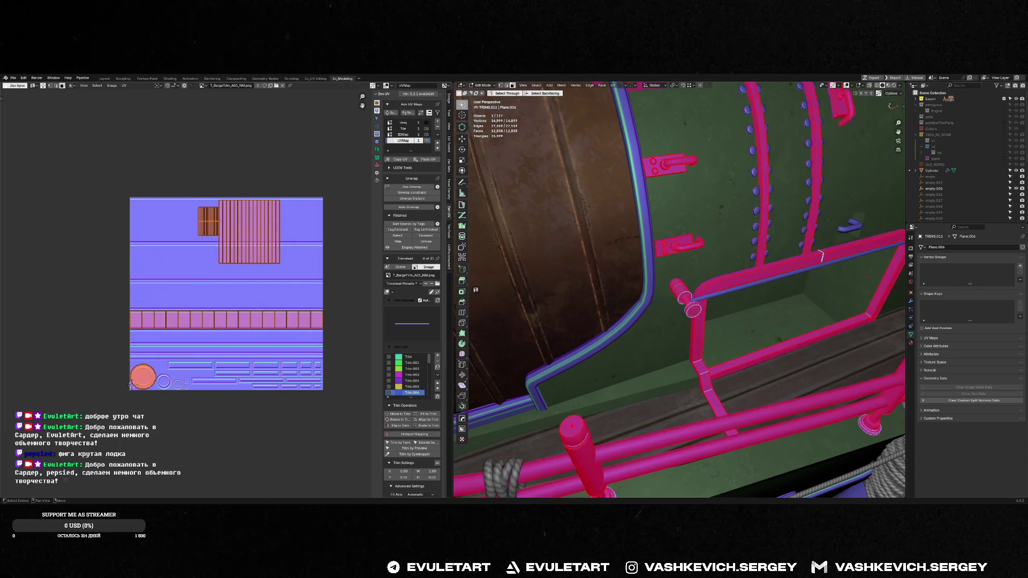
left_click(695, 278)
middle_click_drag(696, 279, 739, 256)
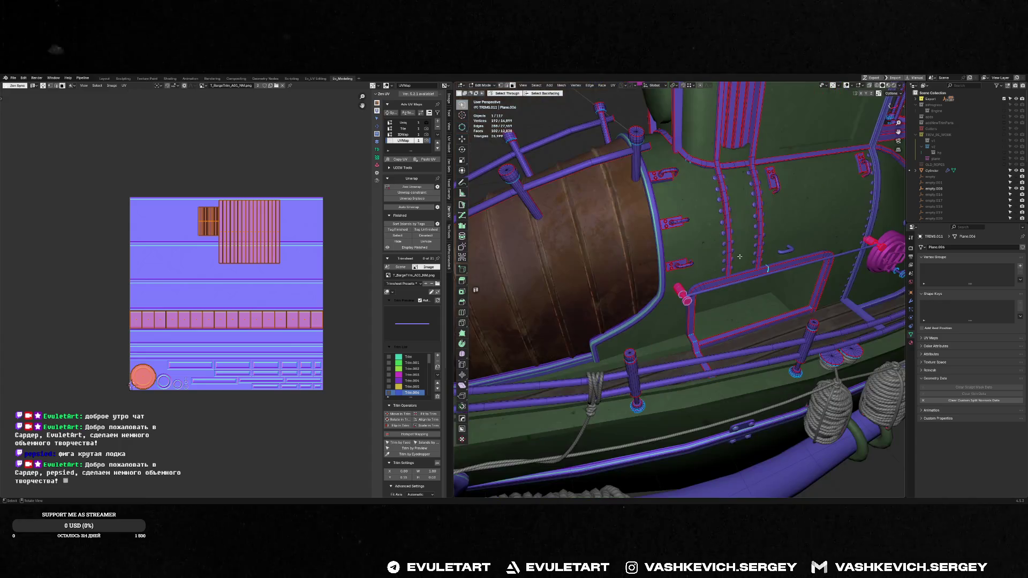
left_click(399, 159)
left_click(406, 123)
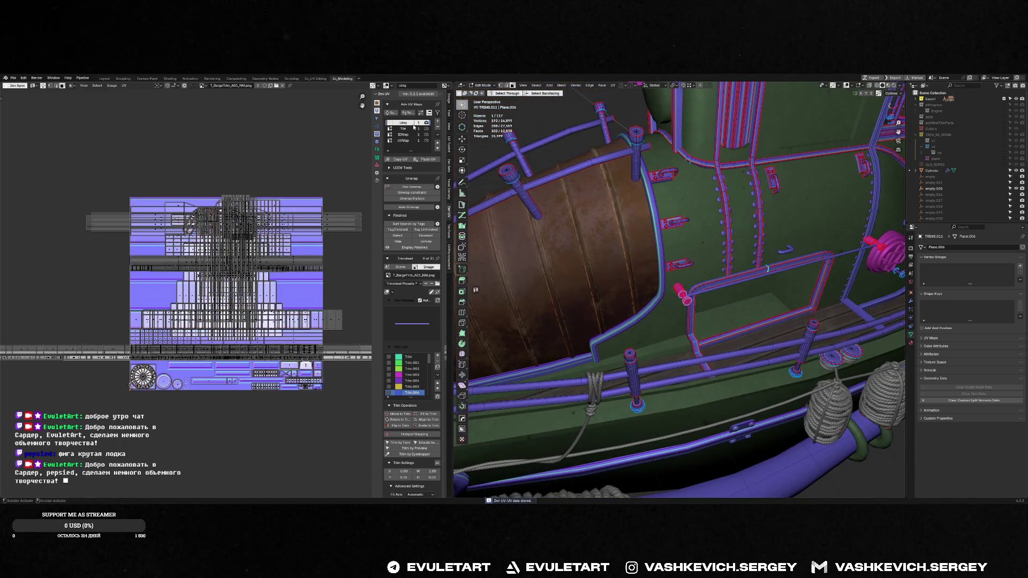
left_click(417, 141)
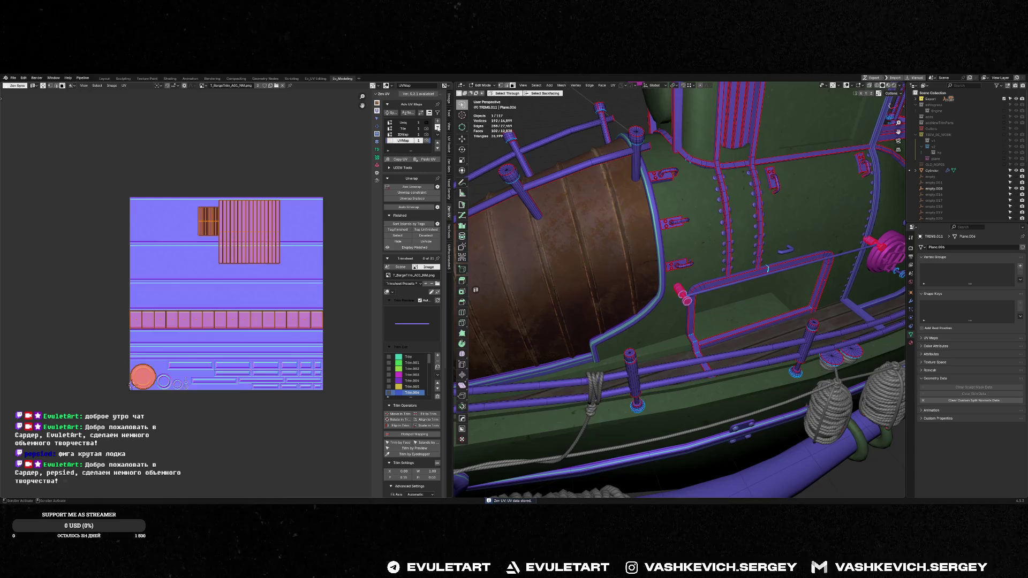
left_click(437, 128)
left_click(406, 123)
key("Tab")
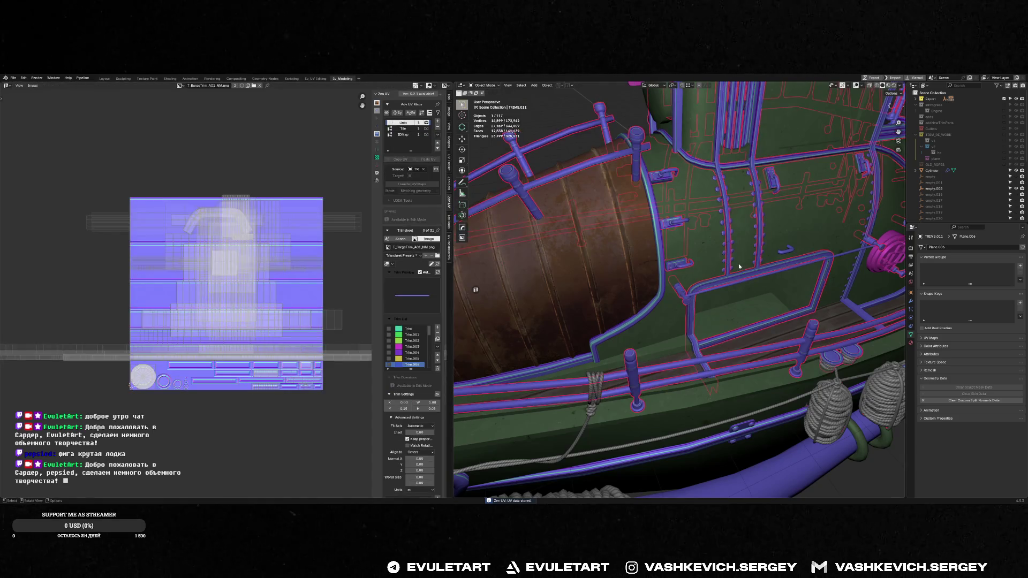
- Select the rail Cylinder.025 together with TRIMS.011 as the active object
scroll(736, 265, "down", 5)
scroll(752, 294, "up", 8)
left_click(753, 282)
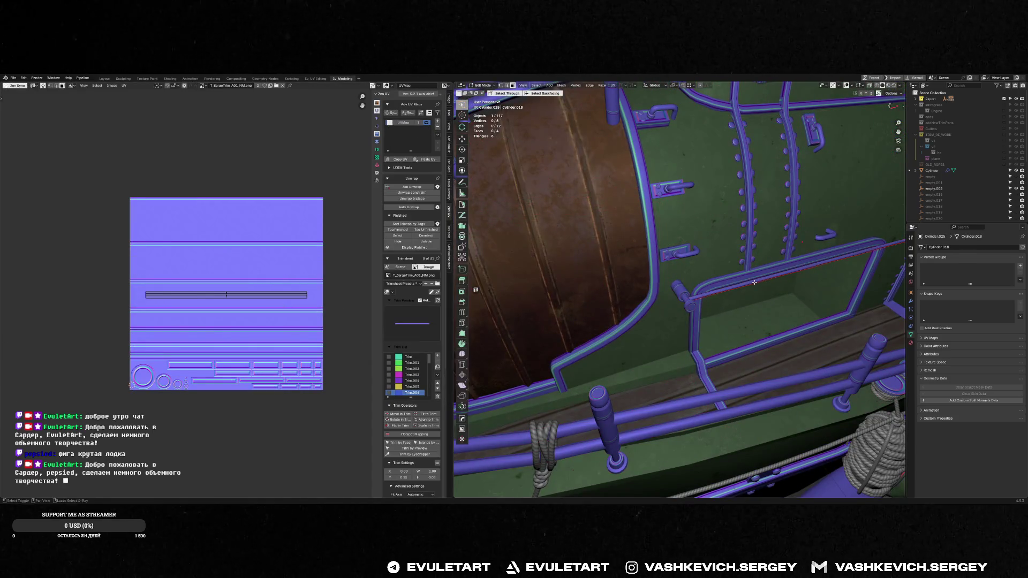
left_click(679, 293, "shift")
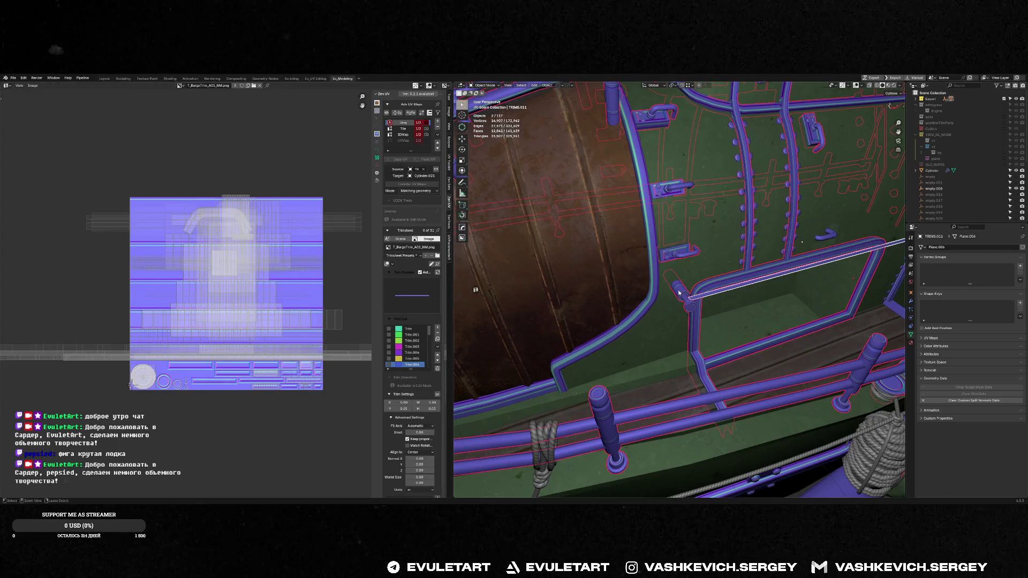
- Copy the rail strip's UVs into Uniq and remove the leftover UVMap layer
left_click(404, 141)
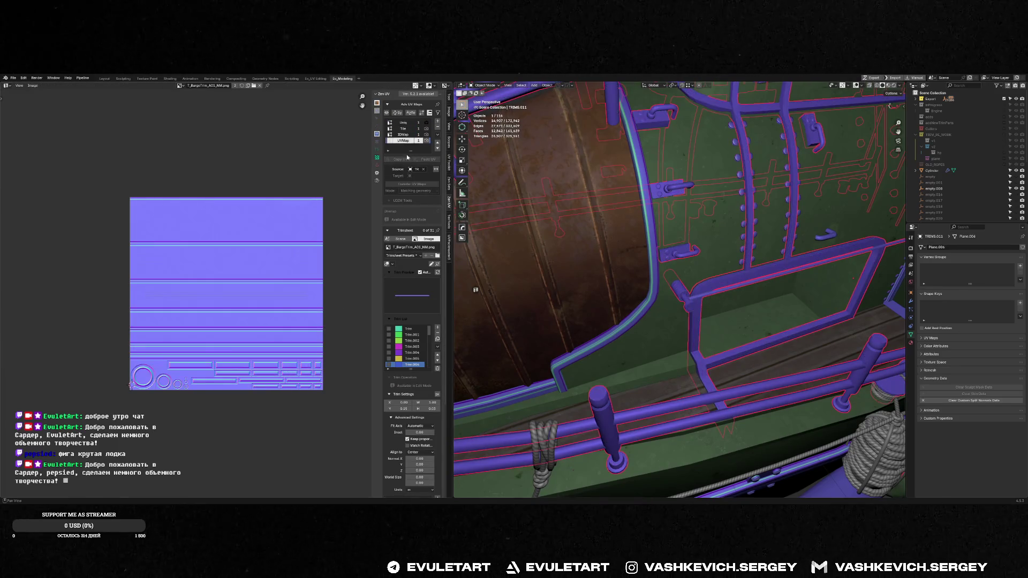
key("Tab")
left_click_drag(358, 265, 113, 324)
left_click(399, 159)
left_click(412, 123)
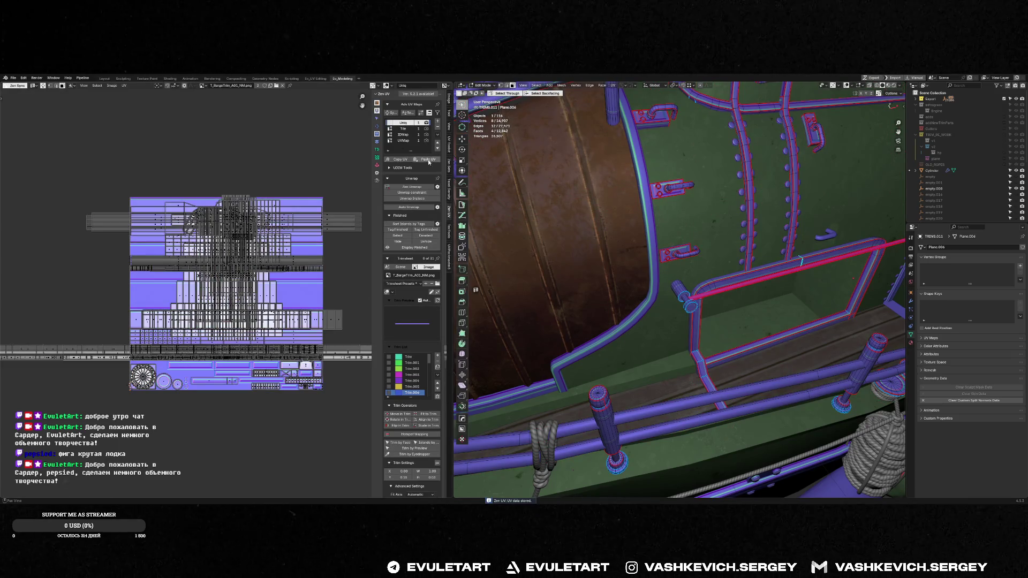
left_click(404, 141)
left_click(436, 128)
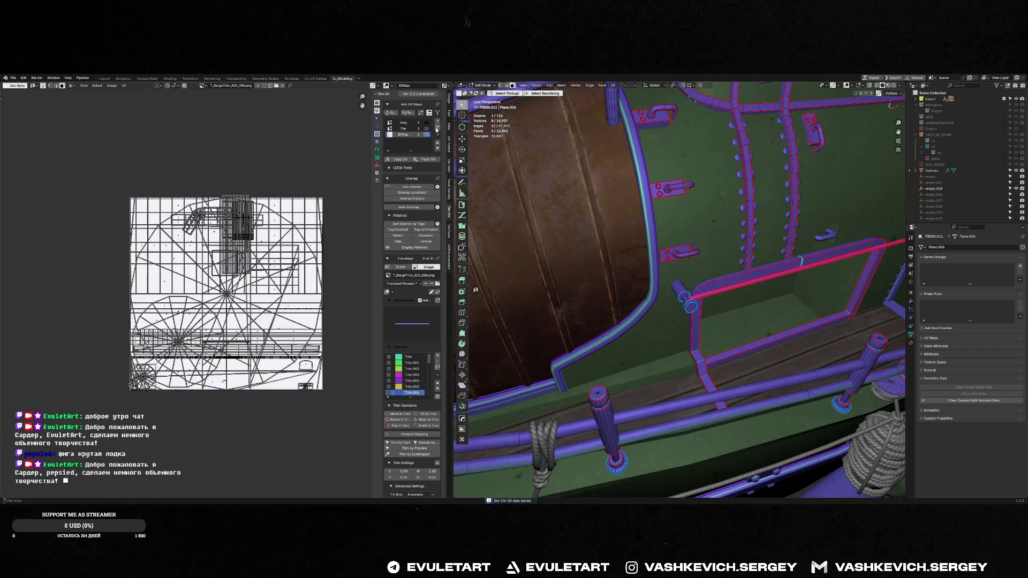
left_click(403, 123)
key("Tab")
- Zoom out over the whole boat and select the rivets object TRIMS.046
scroll(734, 278, "down", 5)
mouse_move(722, 273)
middle_mouse_down()
mouse_move(741, 283)
mouse_move(738, 300)
mouse_move(716, 284)
mouse_move(695, 294)
middle_mouse_up()
scroll(738, 300, "up", 5)
left_click(713, 275)
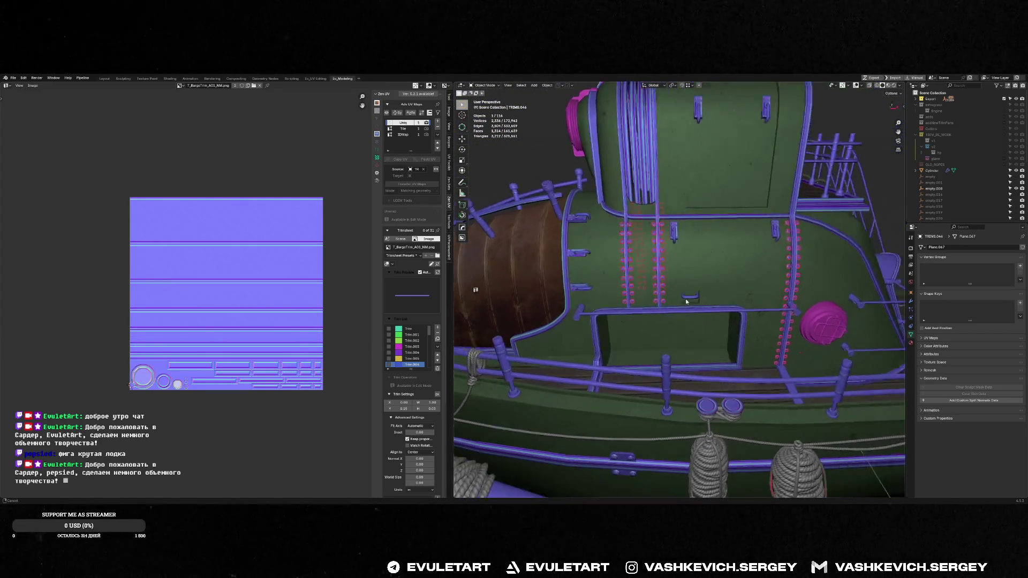
scroll(685, 300, "up", 4)
left_click(661, 363)
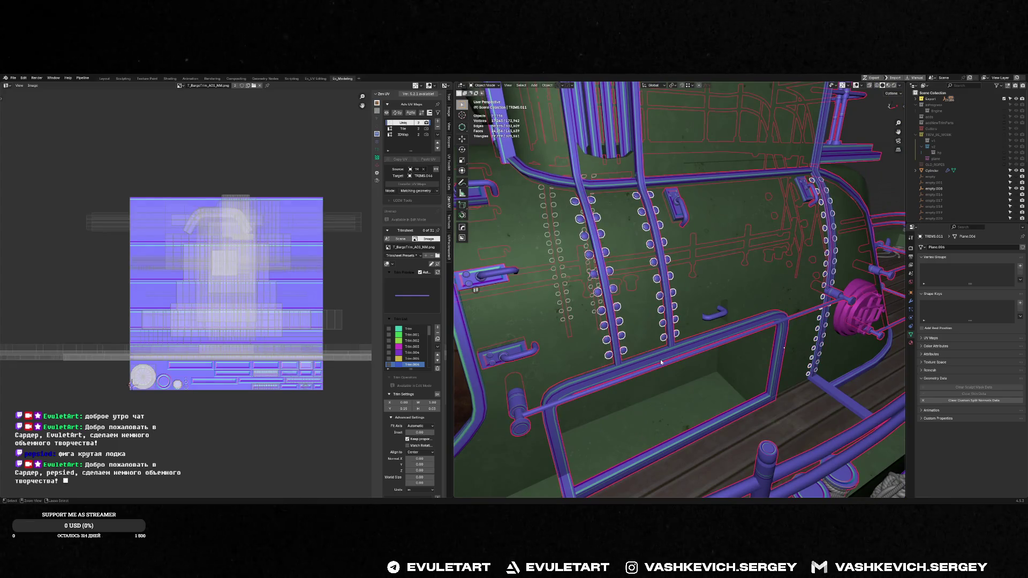
scroll(622, 304, "up", 3)
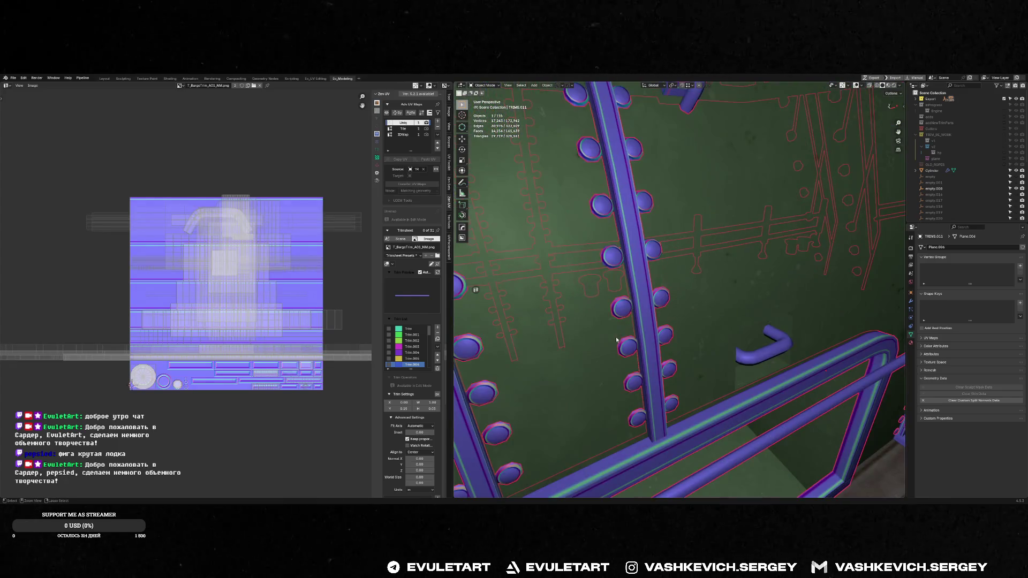
right_click(622, 304)
scroll(750, 345, "down", 3)
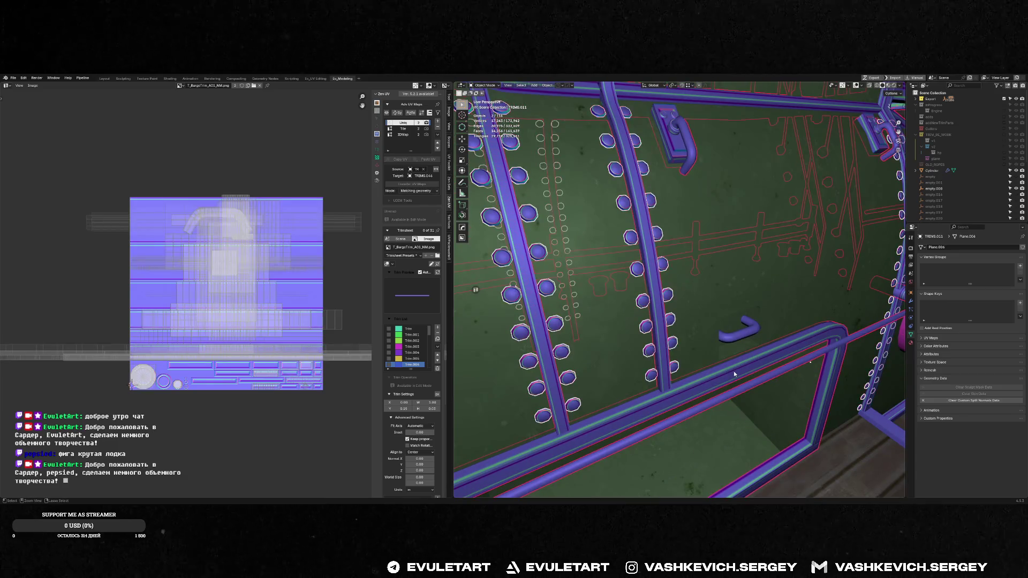
mouse_move(734, 374)
middle_mouse_down()
mouse_move(730, 354)
mouse_move(705, 352)
mouse_move(789, 381)
middle_mouse_up()
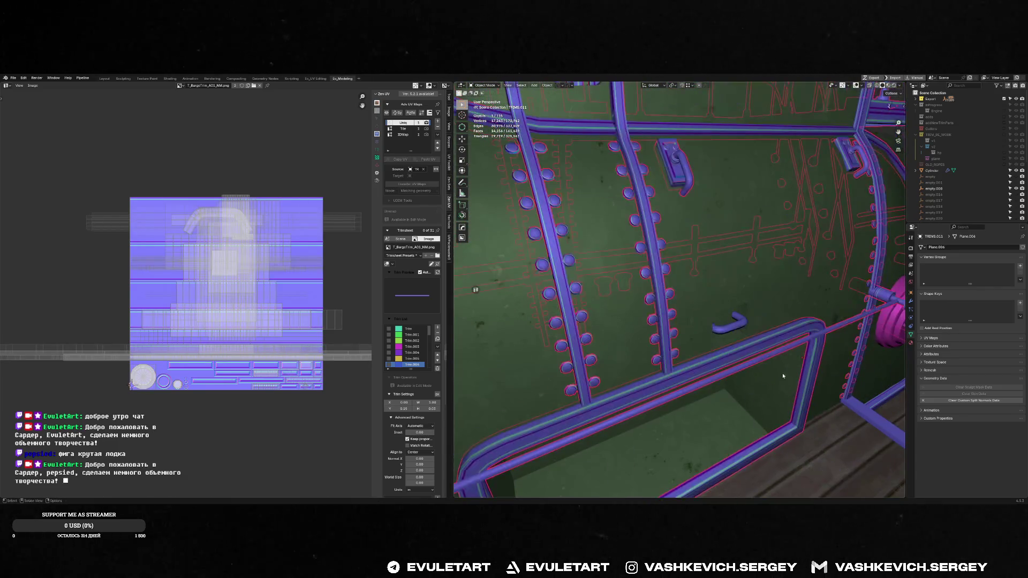
left_click(737, 327)
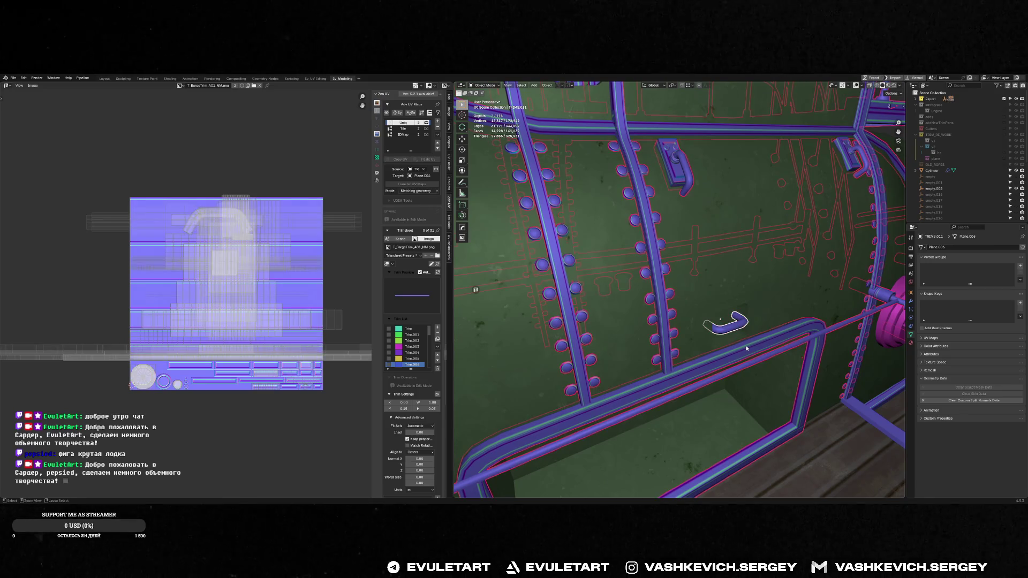
key("g")
mouse_move(746, 349)
middle_mouse_down()
mouse_move(589, 334)
mouse_move(671, 325)
mouse_move(616, 314)
mouse_move(632, 299)
middle_mouse_up()
key("Escape")
left_click(633, 302)
key("alt+space")
middle_click_drag(699, 298, 577, 333)
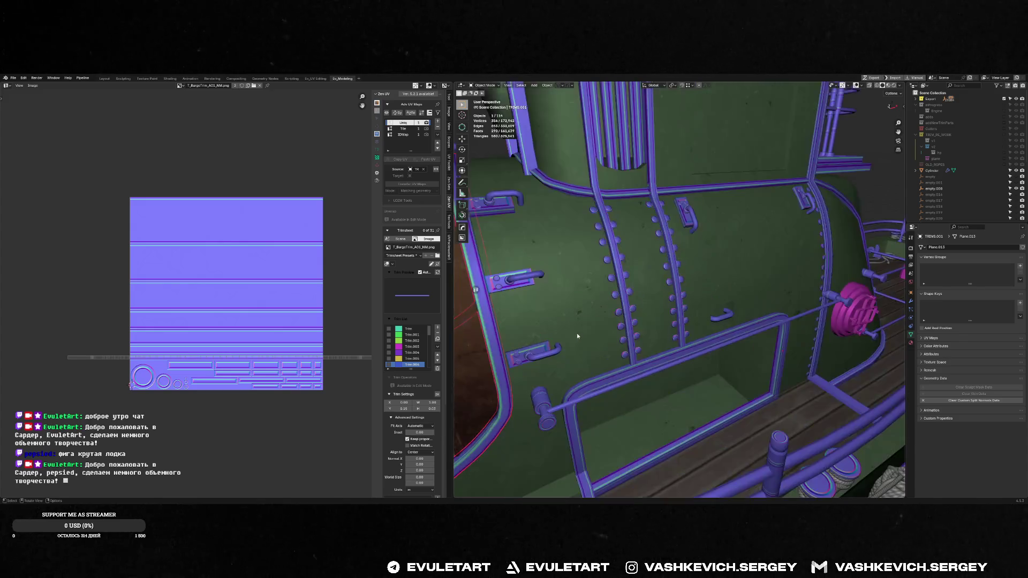
scroll(616, 321, "up", 5)
key("alt+Tab")
mouse_move(686, 306)
left_mouse_down()
mouse_move(599, 310)
mouse_move(482, 271)
left_mouse_up()
key("alt+Tab")
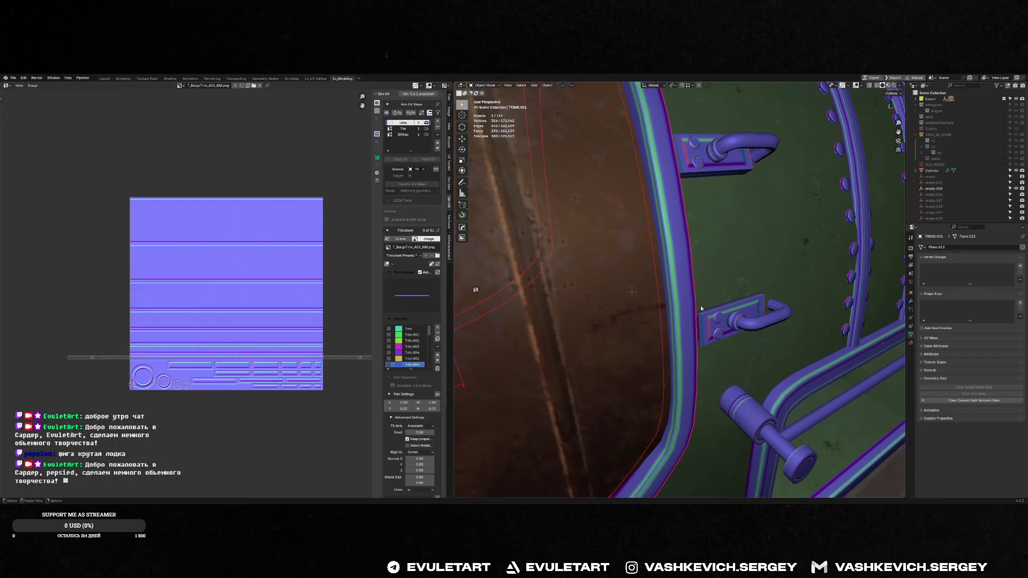
- Remove the curved trim's Bevel, adjust Weighted Normal, and run HOps Sharpen on it
key("alt+space")
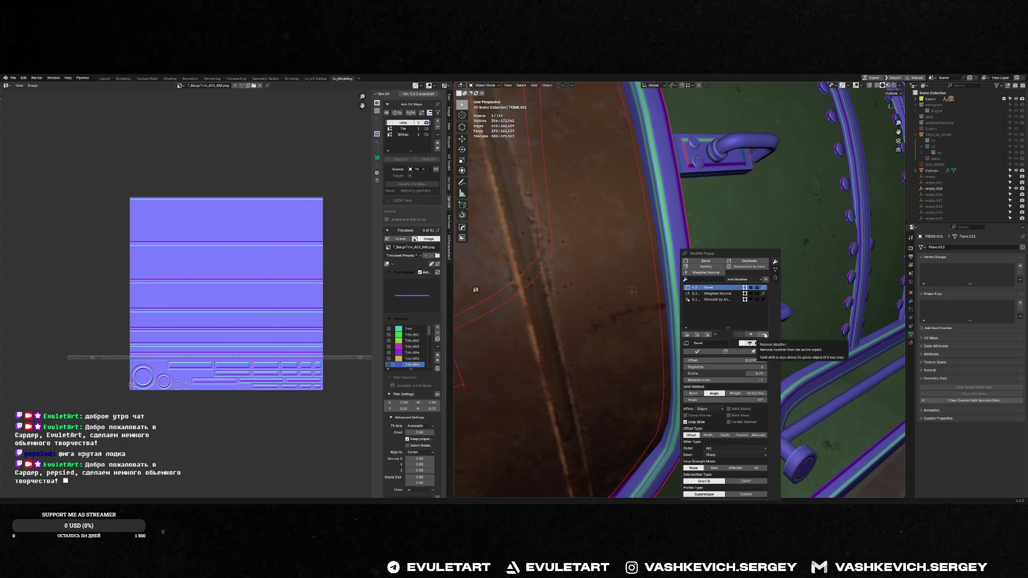
left_click(765, 335)
key("alt+space")
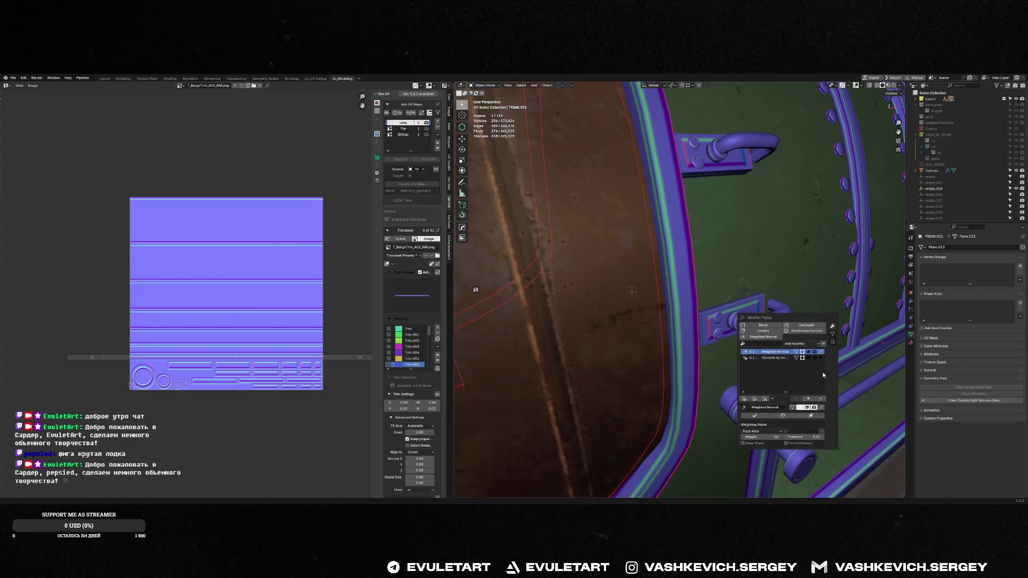
left_click(820, 399)
key("q")
left_click(681, 260)
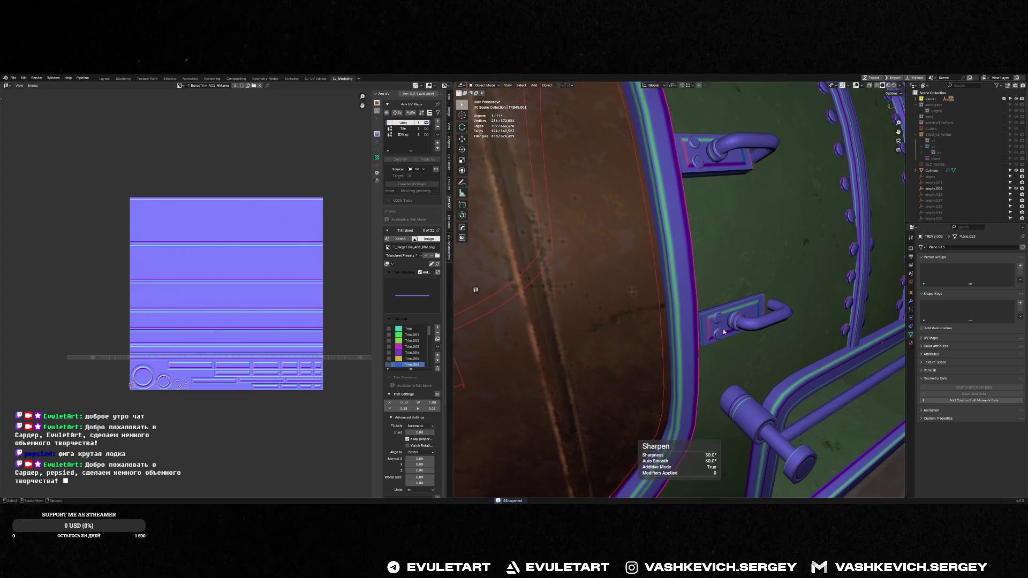
scroll(686, 284, "down", 5)
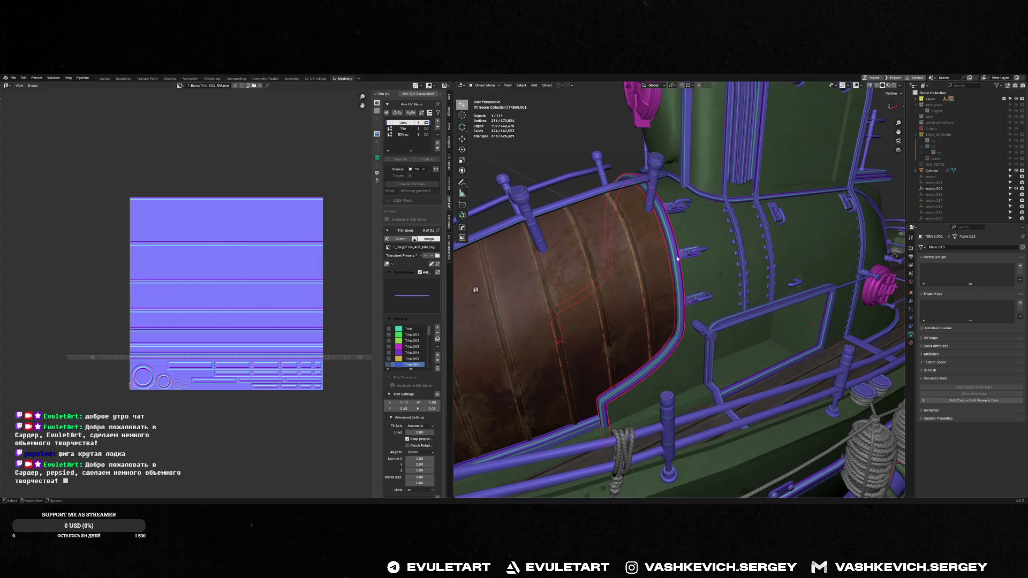
- Save the blend file and push the barge assets to Unreal for reimport
left_click(653, 179, "shift")
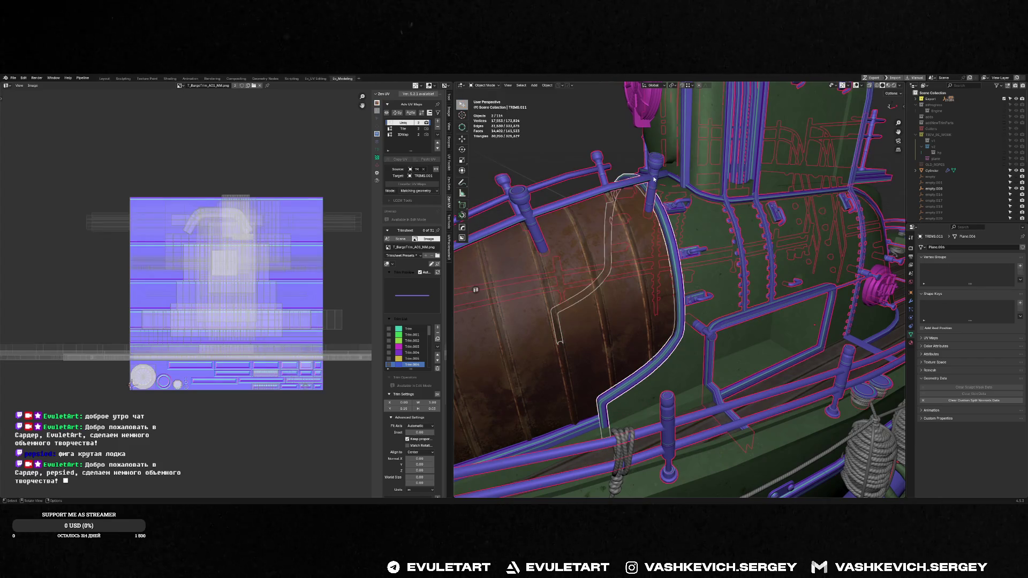
left_click(651, 175, "shift")
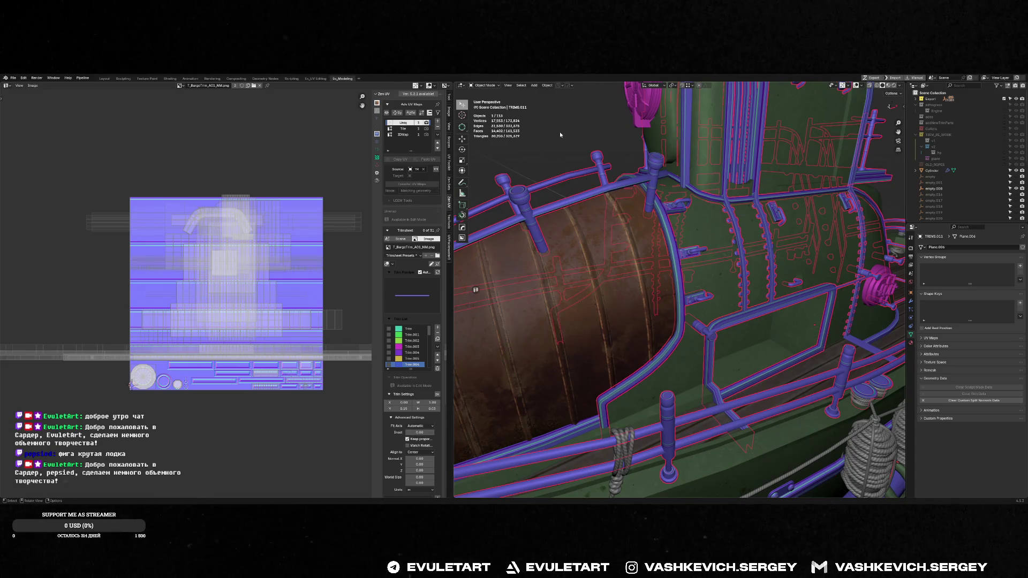
key("alt+a")
key("q")
key("ctrl+s")
key("q")
left_click(676, 153)
key("alt+Tab")
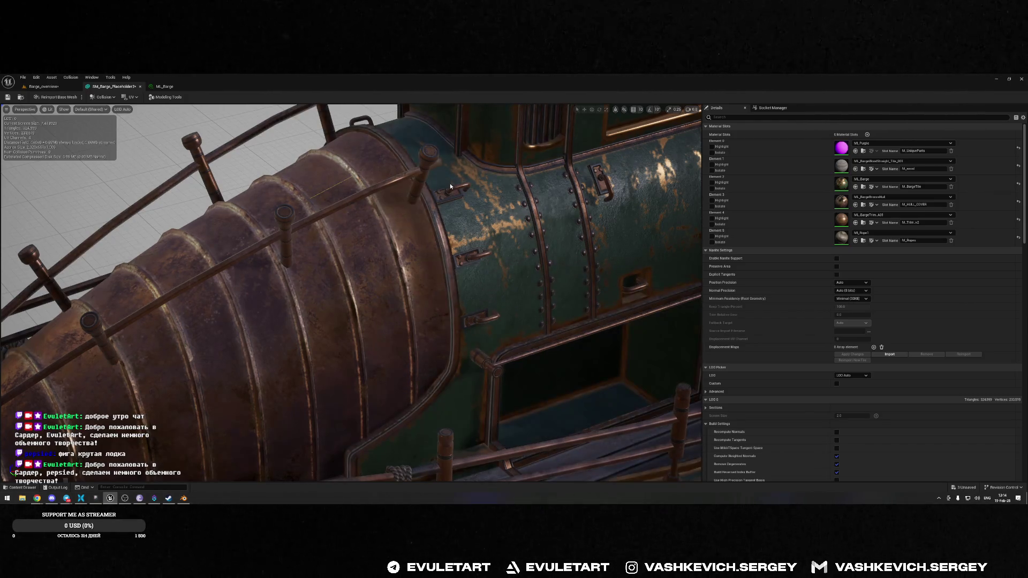
- Inspect the reimported barge in Unreal's mesh editor, then return to Blender's boiler cabin view
left_click_drag(449, 183, 428, 170)
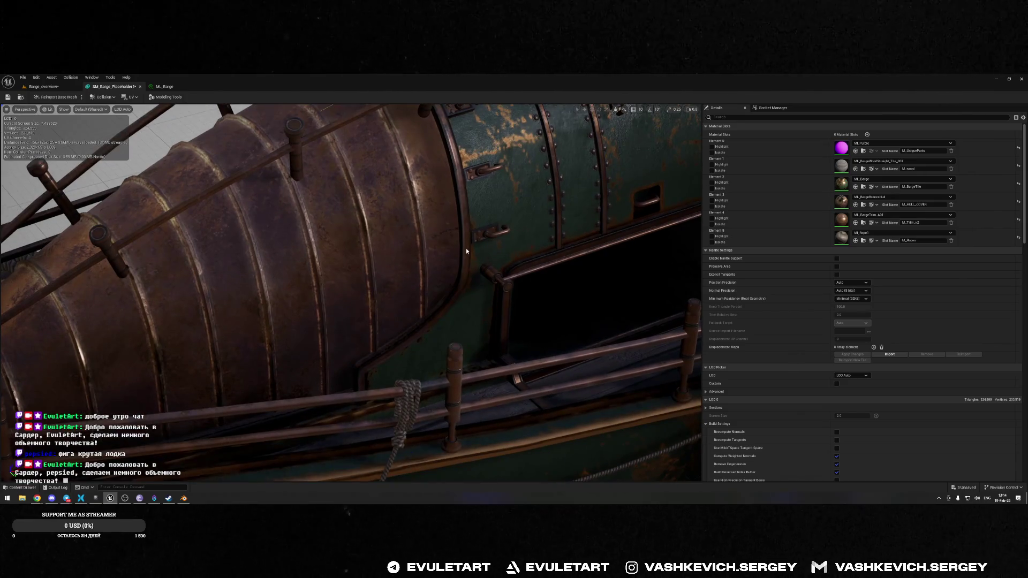
scroll(466, 248, "down", 5)
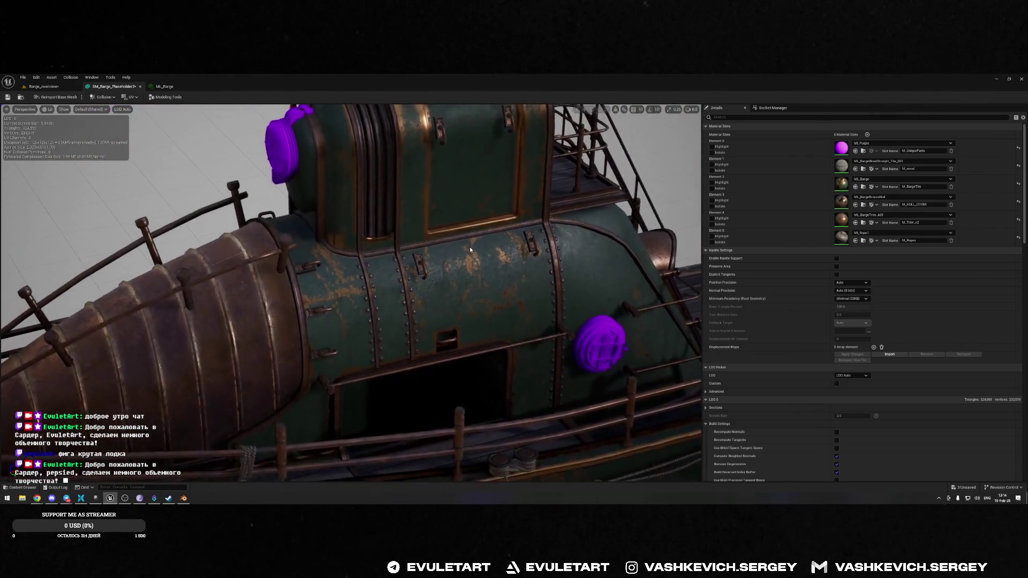
key("alt+Tab")
scroll(680, 289, "down", 5)
middle_click_drag(720, 344, 677, 215)
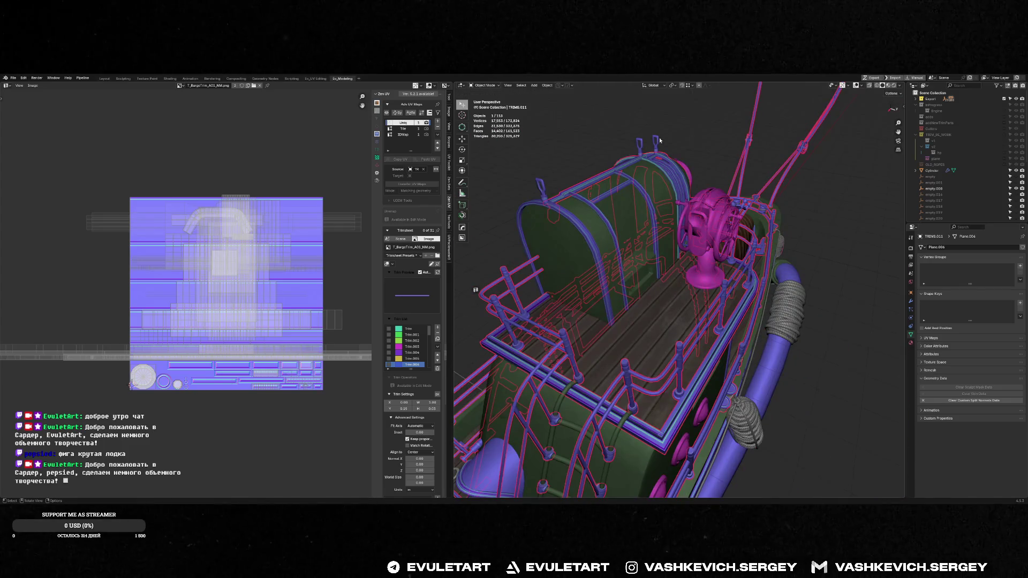
- Select the left handle Cube.018 and inspect the handles' modifier stacks
left_click(656, 143)
key("f")
mouse_move(676, 157)
middle_mouse_down()
mouse_move(690, 217)
mouse_move(723, 219)
mouse_move(718, 242)
middle_mouse_up()
left_click(737, 220)
key("ctrl+m")
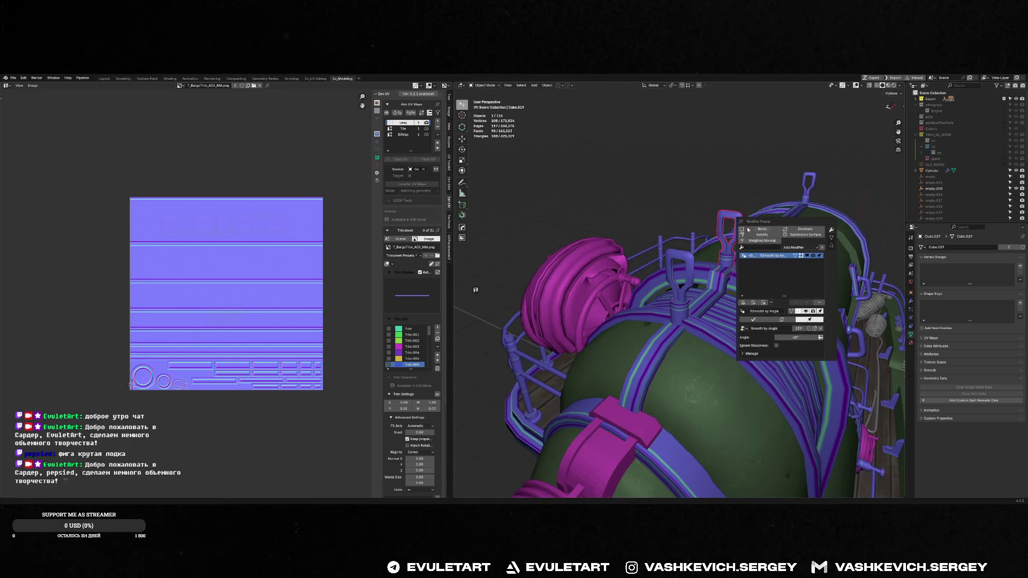
left_click(688, 263)
key("ctrl+m")
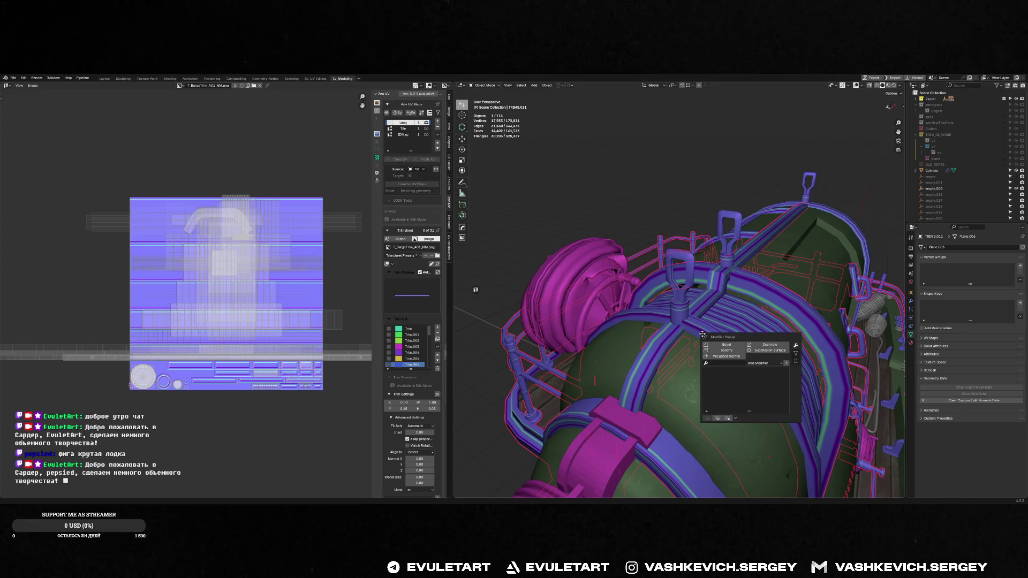
- Trial-join the left handle with TRIMS.011, then undo the join
left_click(705, 331)
scroll(728, 323, "up", 3)
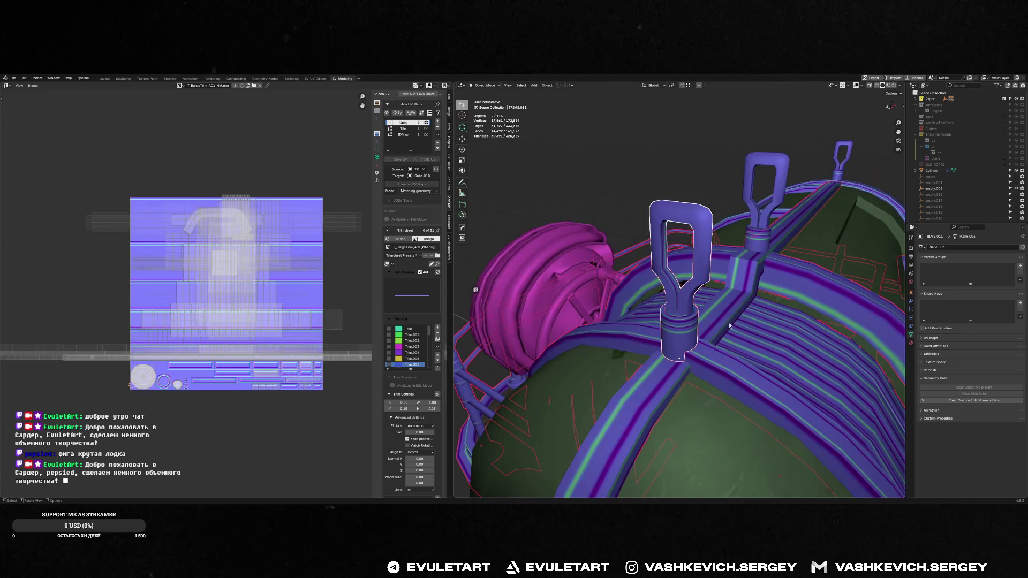
left_click(728, 322, "ctrl+shift")
scroll(728, 322, "up", 2)
middle_click_drag(728, 319, 722, 314)
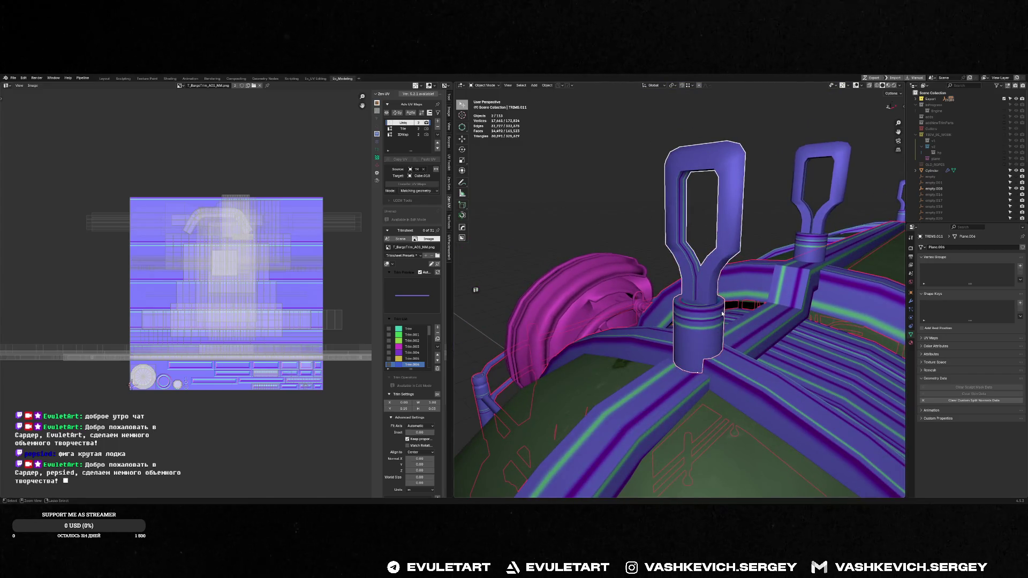
key("ctrl+j")
key("ctrl+z")
- Test-join the three cabin-roof handles into one object, then undo it
left_click(706, 277)
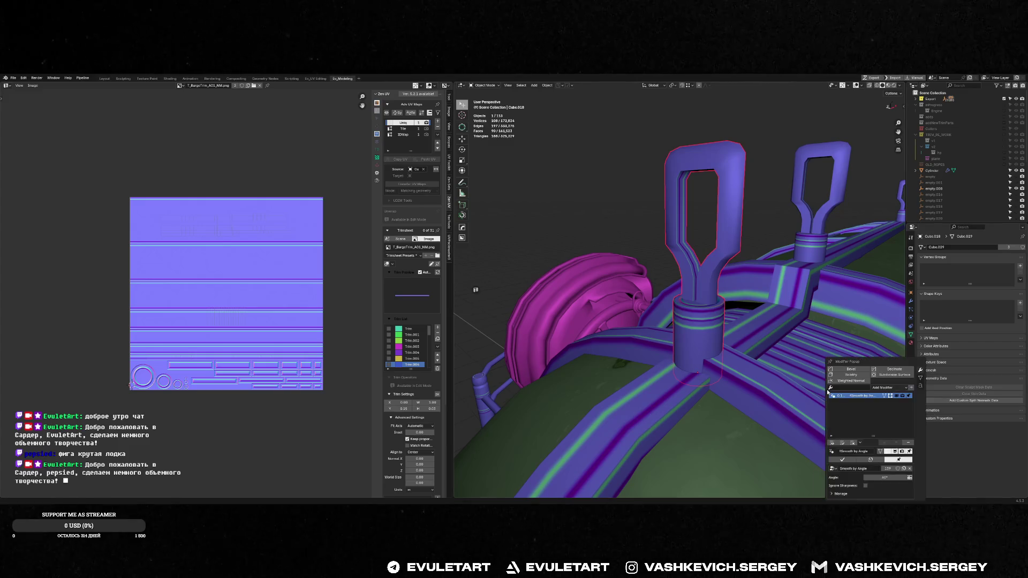
middle_click_drag(817, 370, 827, 235)
left_click(788, 196, "shift")
left_click(886, 197, "shift")
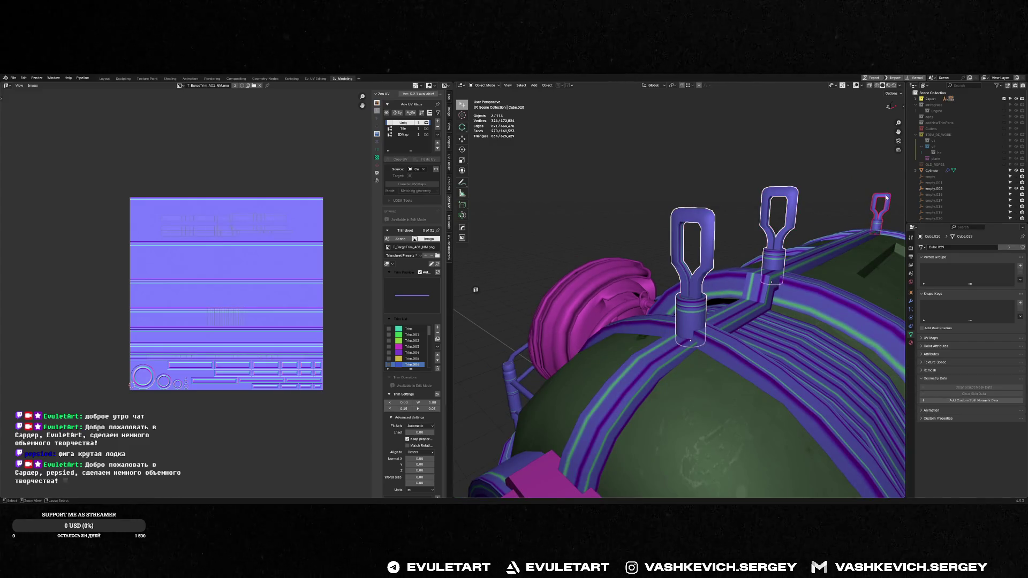
key("ctrl+j")
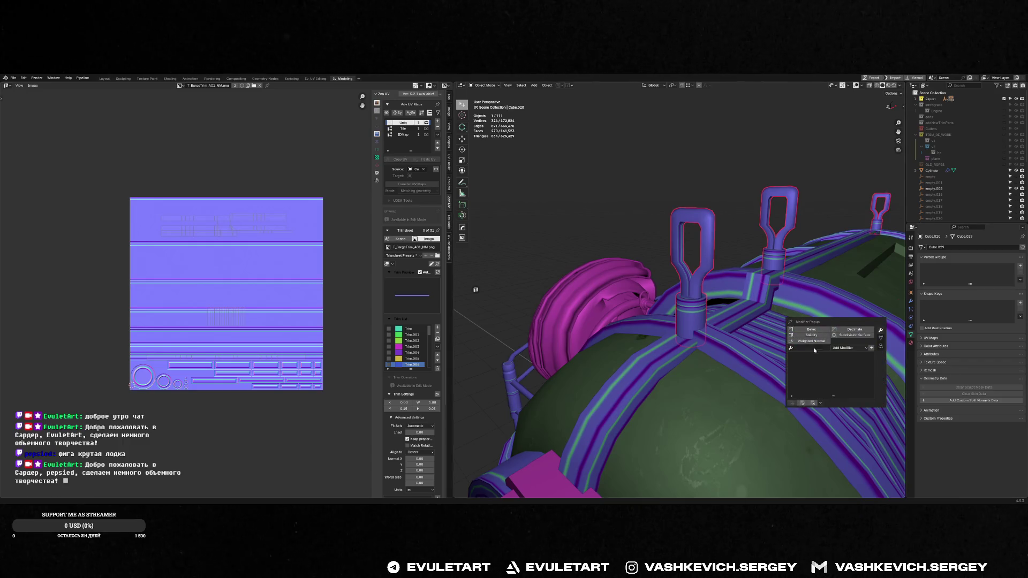
middle_click_drag(723, 283, 744, 284)
key("ctrl+z")
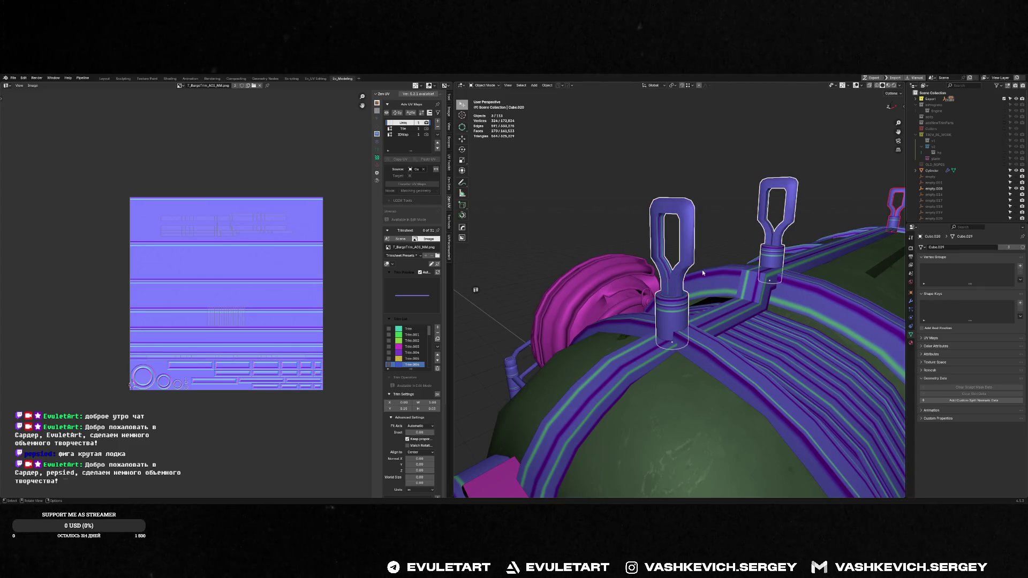
- Compare the left and right handles' modifier stacks, ending with only the left handle selected
left_click(670, 279)
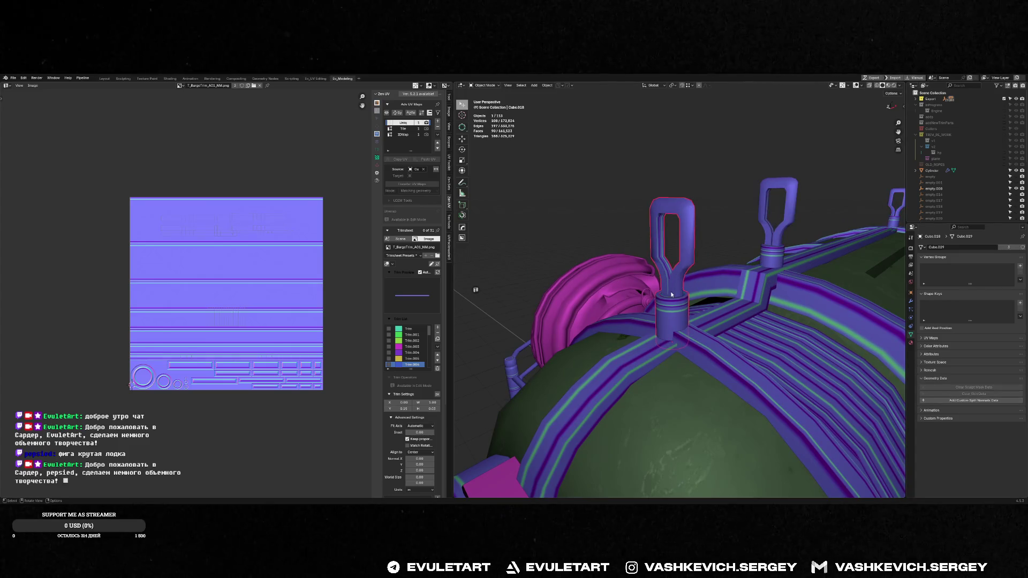
key("alt+shift+space")
left_click(783, 222)
key("alt+shift+space")
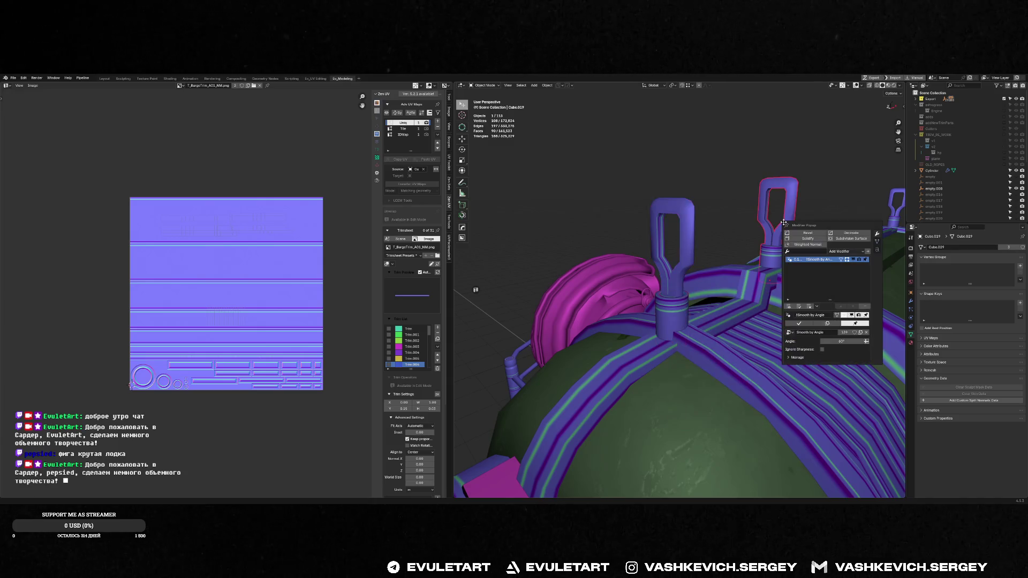
left_click(895, 206, "shift")
left_click(792, 182, "shift")
left_click(679, 208, "shift")
left_click(679, 208)
key("alt+shift+space")
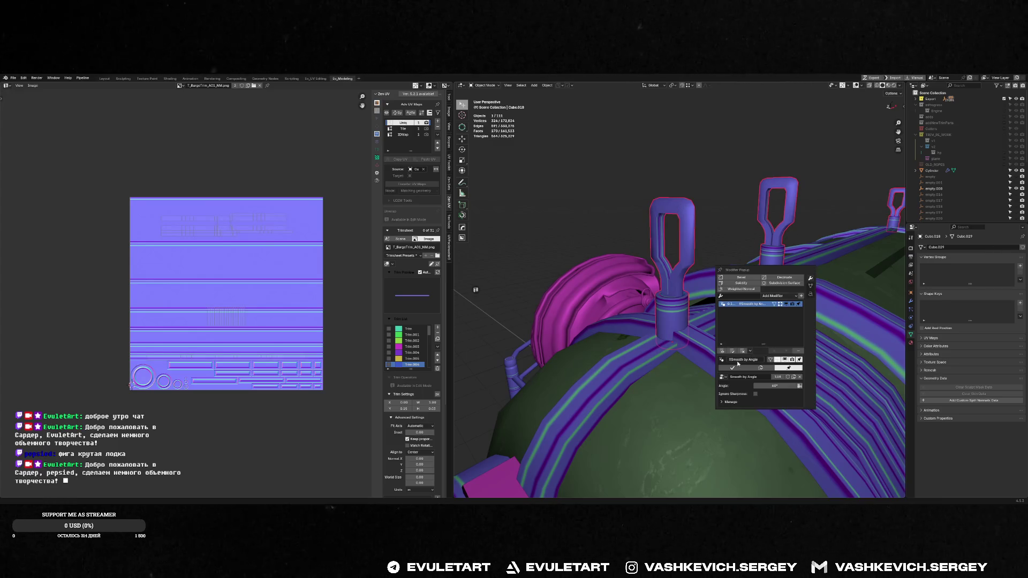
- Join the left handle into TRIMS.011, then hide and unhide the trims to verify
left_click(698, 348, "shift")
key("ctrl+j")
key("alt+a")
mouse_move(676, 266)
middle_mouse_down()
mouse_move(727, 261)
mouse_move(707, 271)
mouse_move(720, 261)
mouse_move(740, 303)
middle_mouse_up()
left_click(712, 251)
key("h")
key("alt+h")
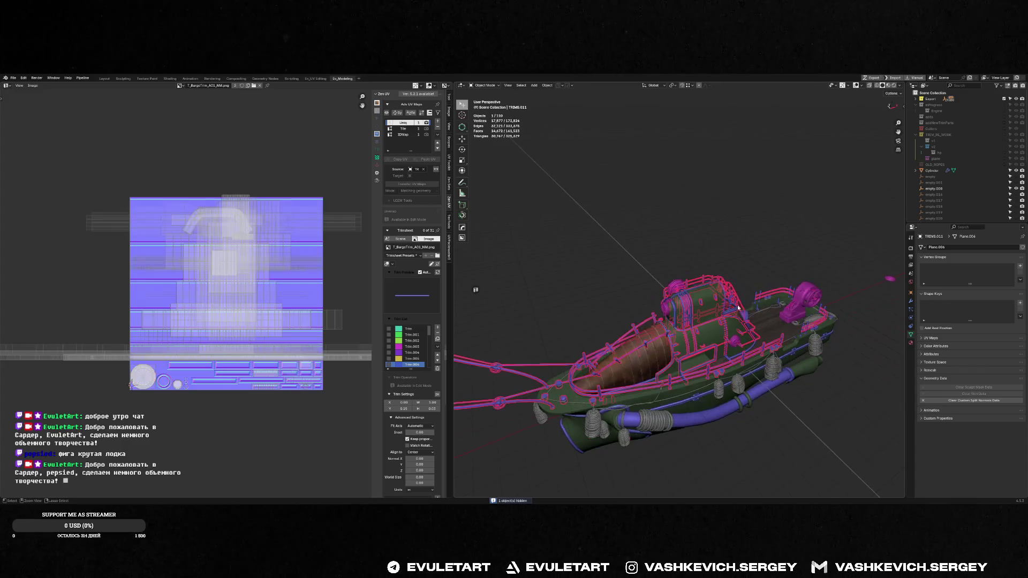
- Isolate the TRIMS.012 trim strips in local view and remove their Bevel modifier
left_click(643, 387)
key("f")
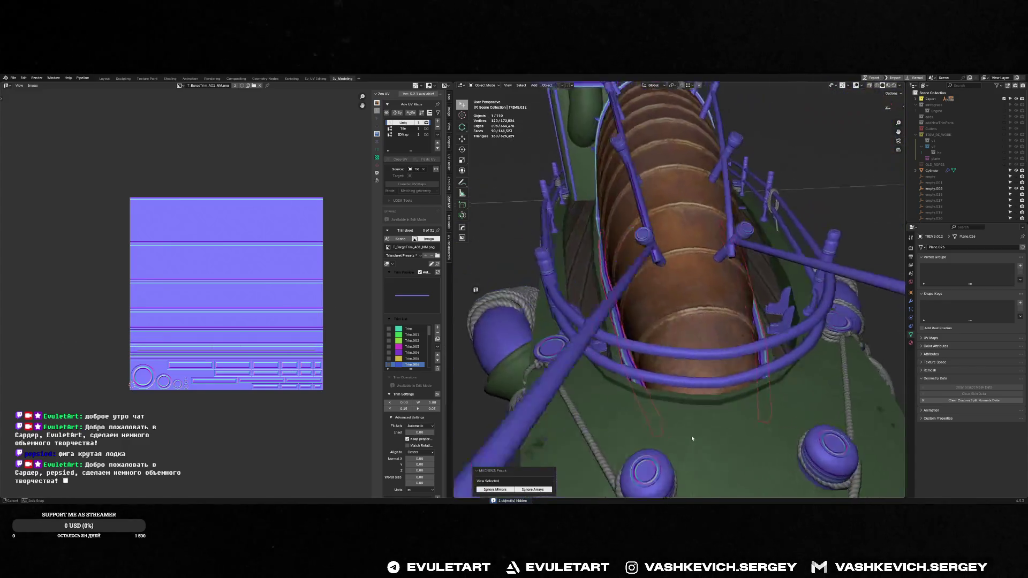
key("ctrl+f")
key("alt+space")
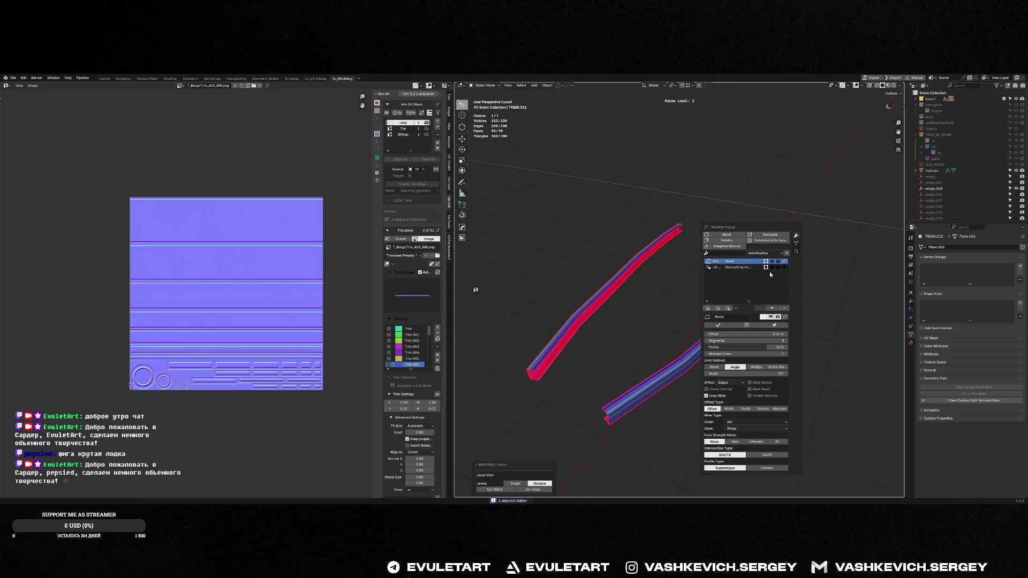
left_click(786, 309)
- Remove Smooth by Angle, sharpen the edges with HOps, and exit local view
mouse_move(712, 299)
middle_mouse_down()
mouse_move(644, 320)
mouse_move(685, 388)
middle_mouse_up()
key("alt+space")
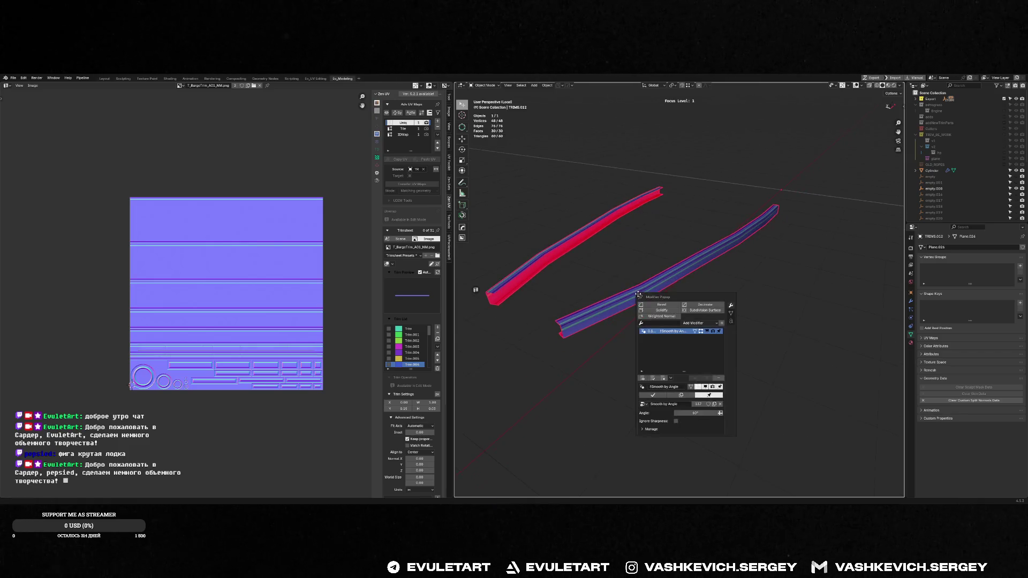
left_click(717, 379)
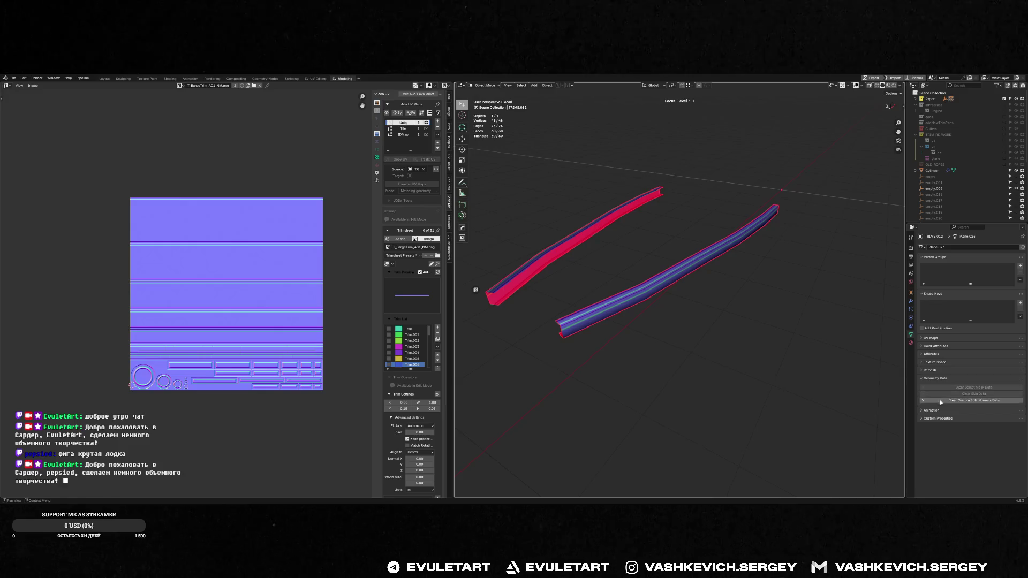
key("alt+s")
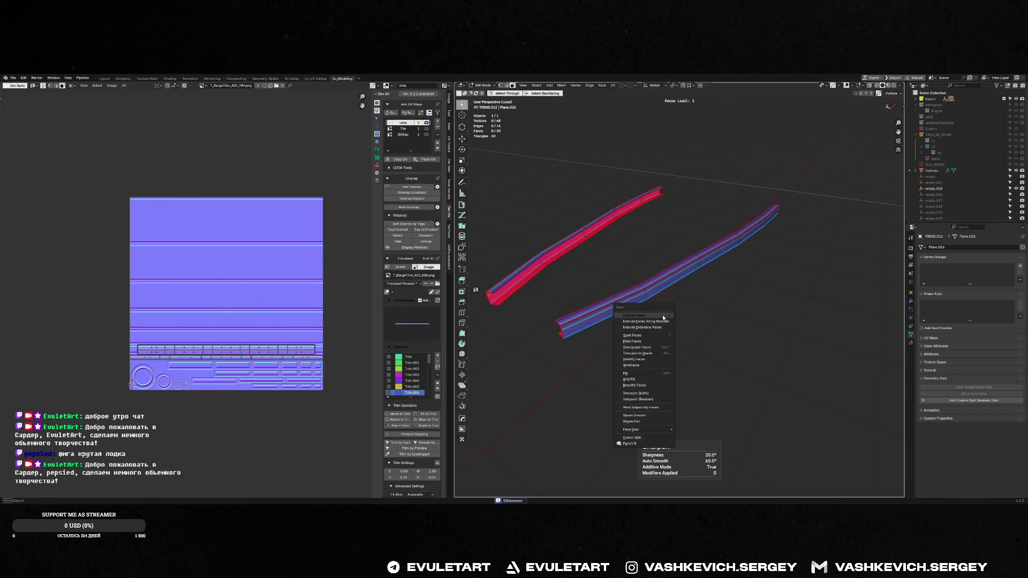
key("ctrl+f")
left_click(696, 265)
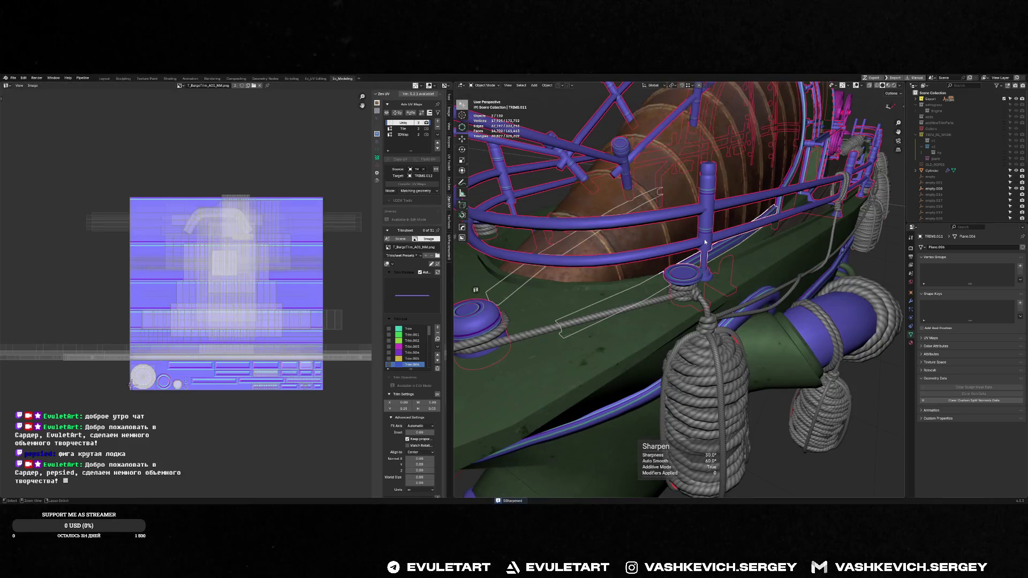
- Inspect the cabin rail trim by hiding and unhiding it and checking its modifiers
mouse_move(703, 239)
middle_mouse_down()
mouse_move(710, 250)
mouse_move(673, 312)
mouse_move(803, 386)
mouse_move(813, 364)
mouse_move(621, 356)
mouse_move(639, 300)
mouse_move(607, 199)
mouse_move(704, 249)
middle_mouse_up()
scroll(803, 384, "up", 5)
key("h")
key("alt+h")
scroll(813, 364, "down", 4)
left_click(607, 198)
key("alt+space")
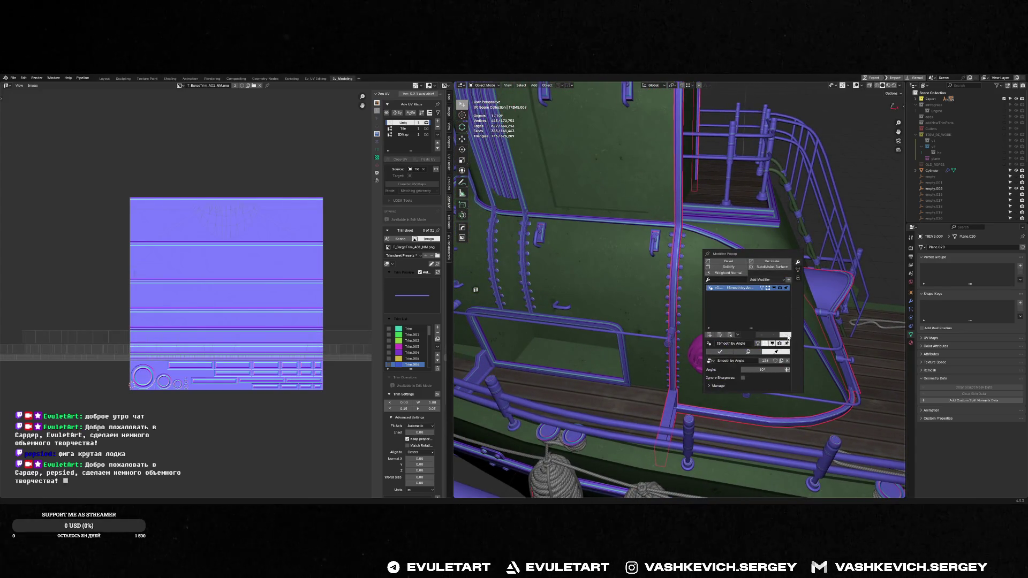
mouse_move(844, 380)
middle_mouse_down()
mouse_move(676, 281)
mouse_move(654, 377)
middle_mouse_up()
key("alt+a")
- Select two rail trims and lift them with test grabs, cancelling each move
left_click(657, 270)
left_click(607, 290, "shift")
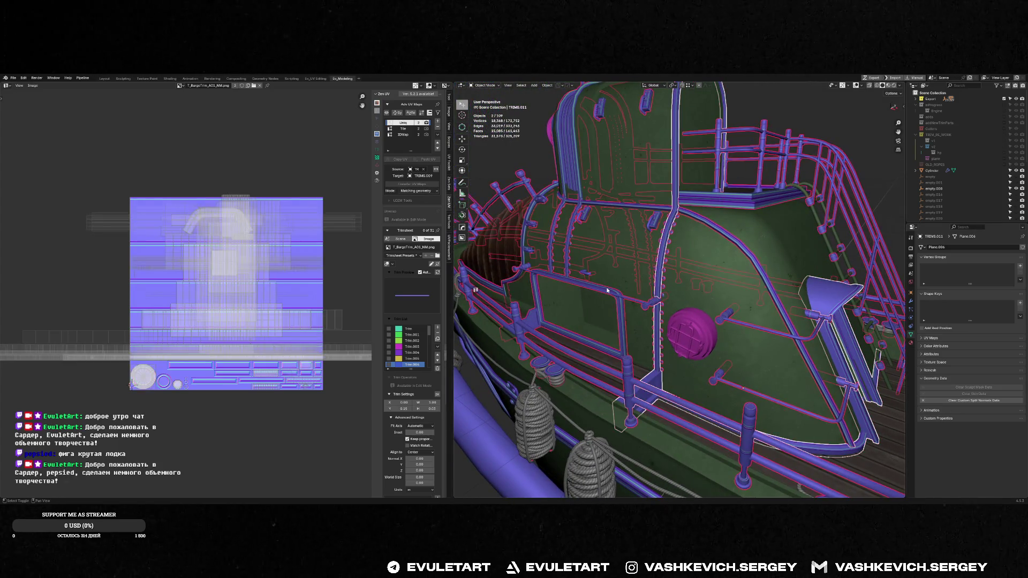
key("ctrl+j")
key("f")
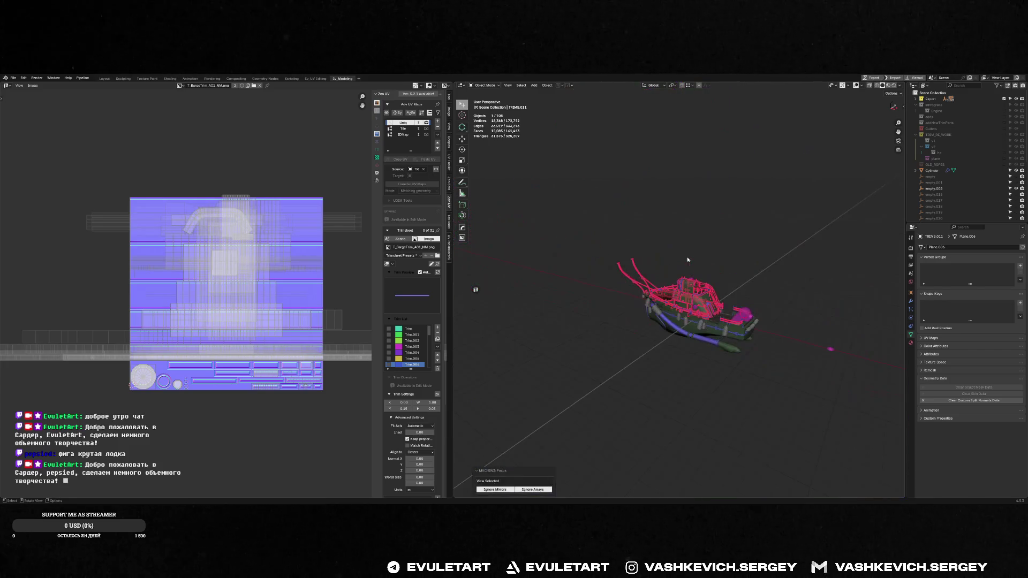
key("g")
key("Escape")
mouse_move(767, 134)
middle_mouse_down()
mouse_move(767, 259)
mouse_move(690, 299)
mouse_move(653, 291)
mouse_move(701, 215)
middle_mouse_up()
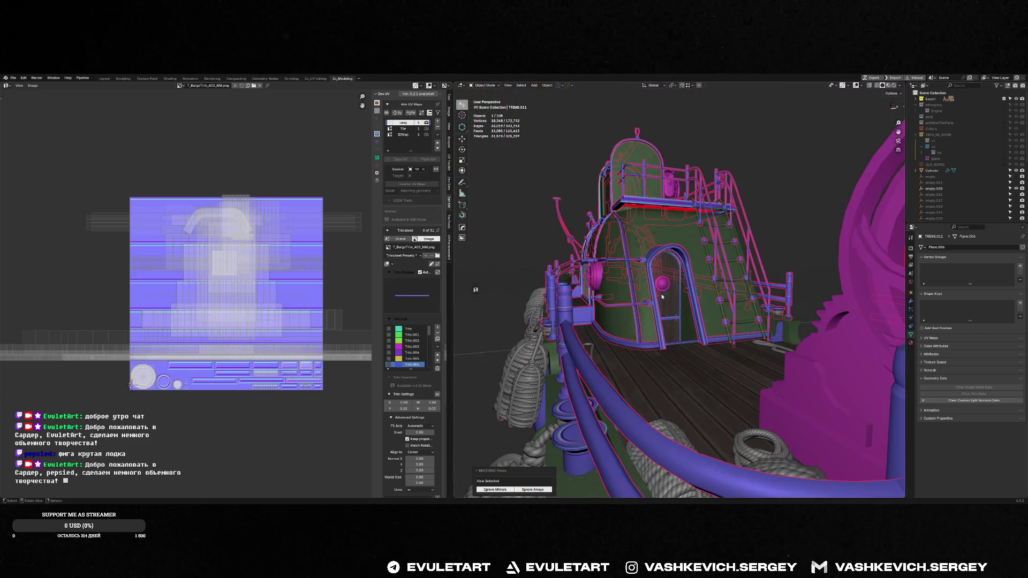
key("g")
key("Escape")
- Check door_cover.001's modifiers and frame the whole ship
left_click(676, 342)
key("shift+q")
mouse_move(677, 320)
middle_mouse_down()
mouse_move(635, 324)
mouse_move(652, 353)
middle_mouse_up()
left_click(663, 355)
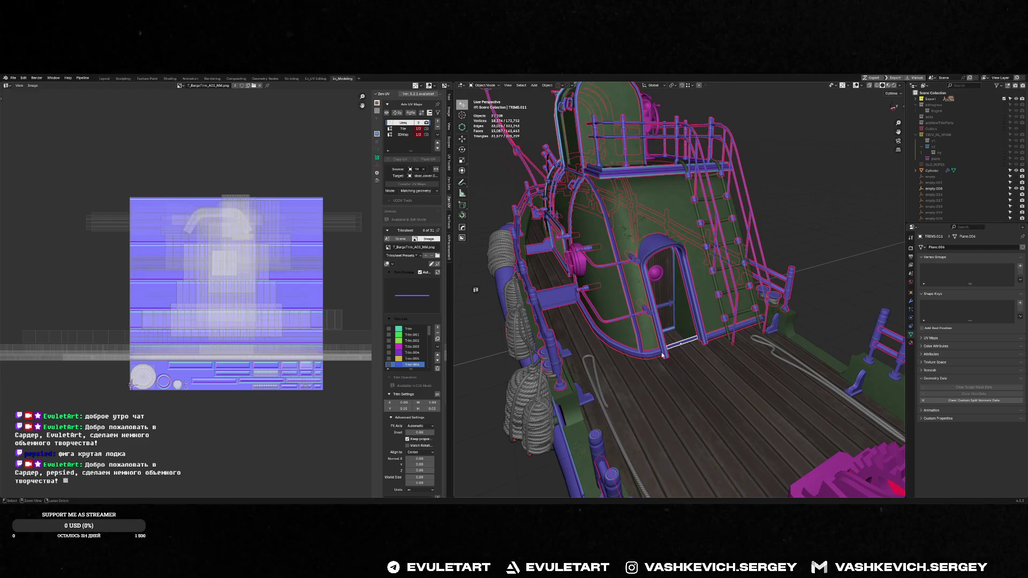
key("KP_Decimal")
key("alt+a")
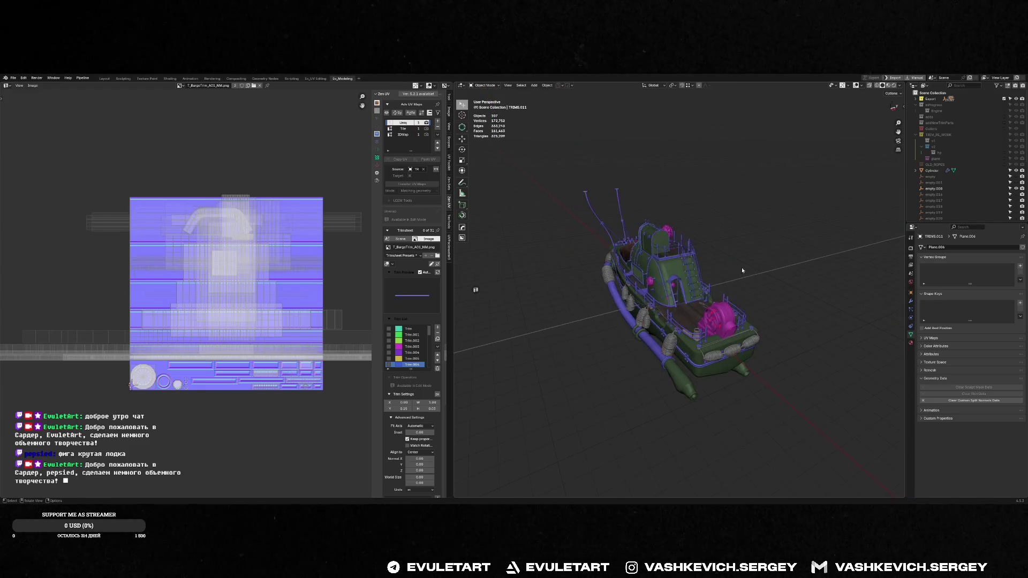
scroll(747, 297, "up", 10)
- Save the barge blend file from the save pie menu
key("ctrl+s")
left_click(786, 295)
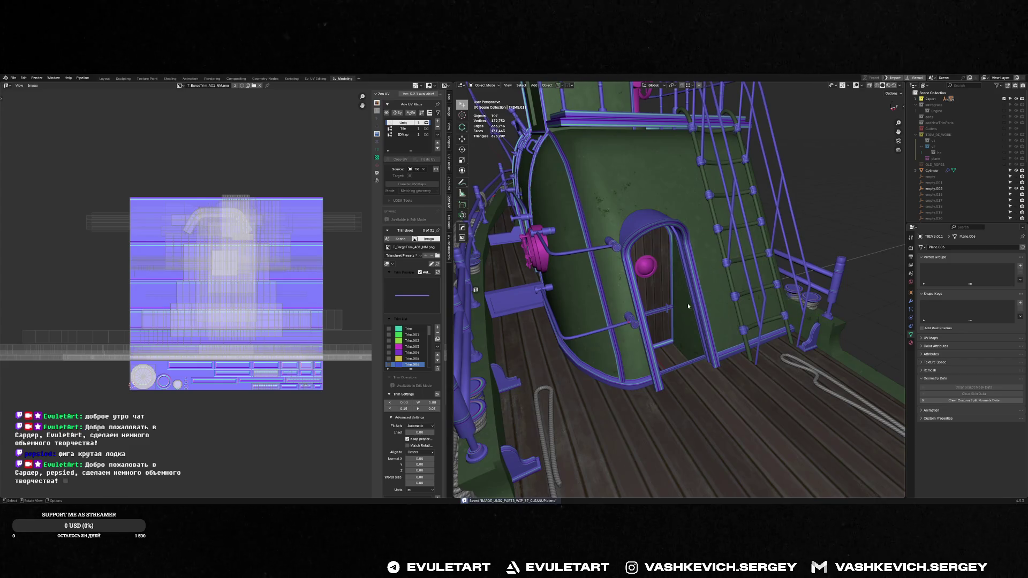
left_click(687, 363)
scroll(243, 239, "down", 2)
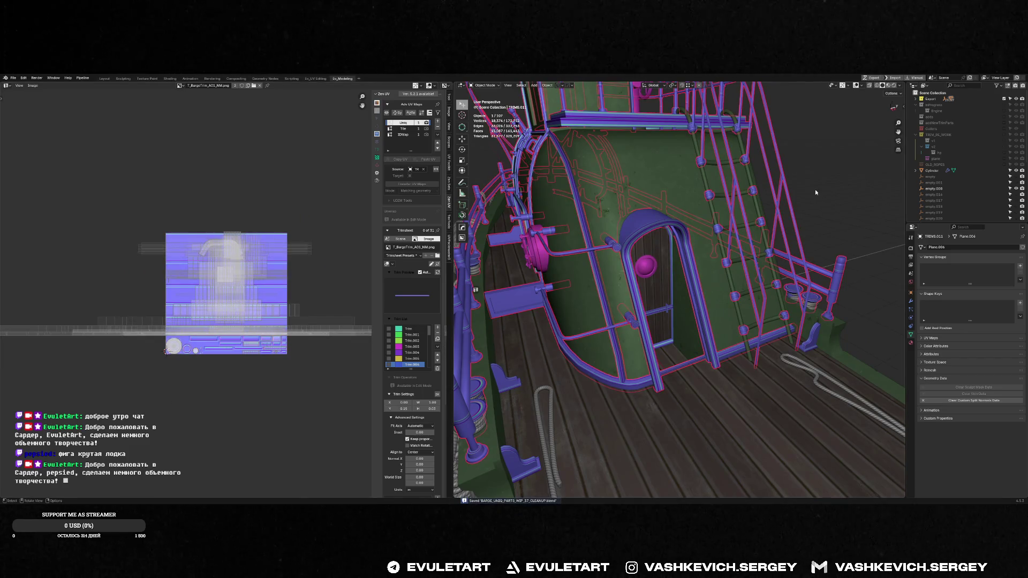
key("alt+a")
scroll(815, 195, "down", 8)
- Select the barge parts and export the barge meshes
mouse_move(801, 195)
middle_mouse_down()
mouse_move(573, 225)
mouse_move(618, 276)
middle_mouse_up()
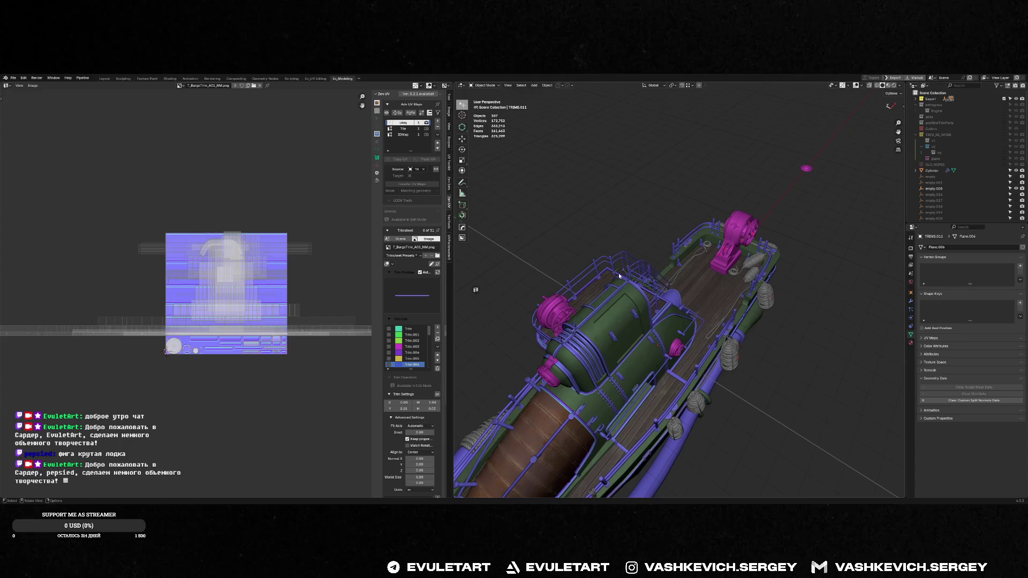
mouse_move(618, 273)
middle_mouse_down()
mouse_move(642, 275)
mouse_move(616, 276)
mouse_move(632, 388)
middle_mouse_up()
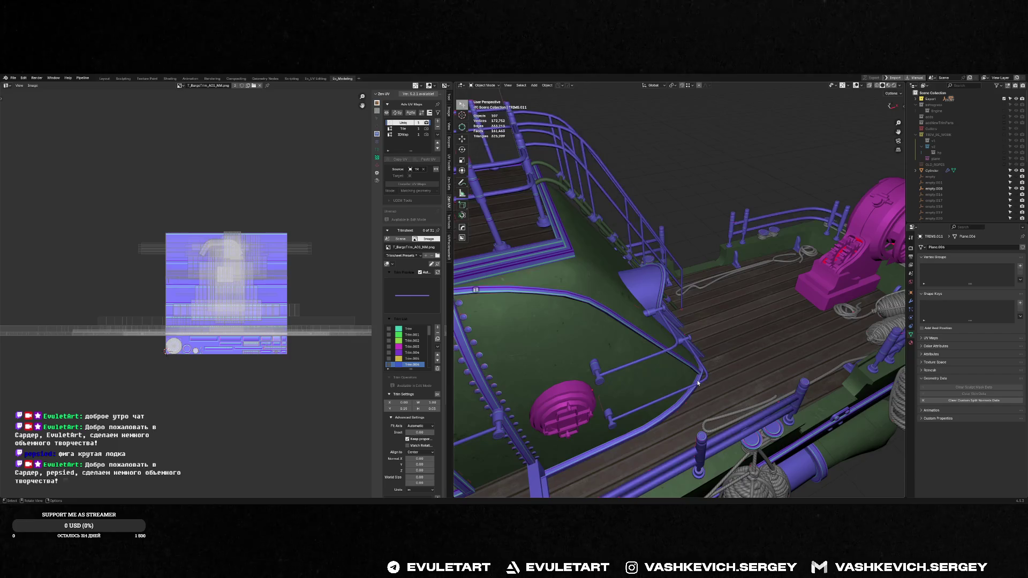
left_click(697, 383)
key("f")
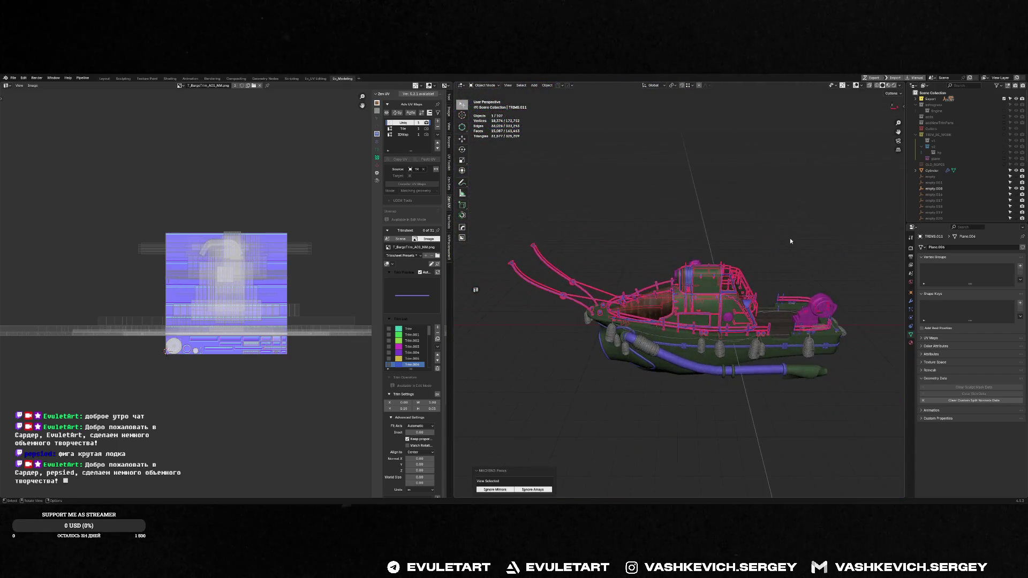
key("ctrl+s")
left_click(826, 239)
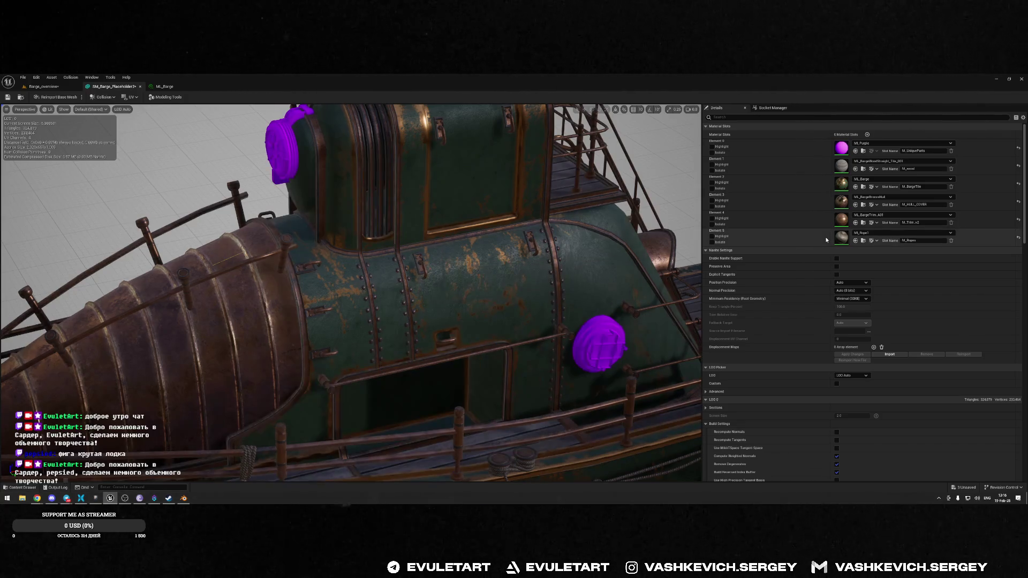
- Return from Unreal to Blender and orbit to a side view of the barge
key("alt+Tab")
scroll(577, 270, "up", 5)
scroll(578, 289, "up", 4)
left_click(579, 310)
scroll(580, 309, "down", 6)
middle_click_drag(580, 309, 661, 336)
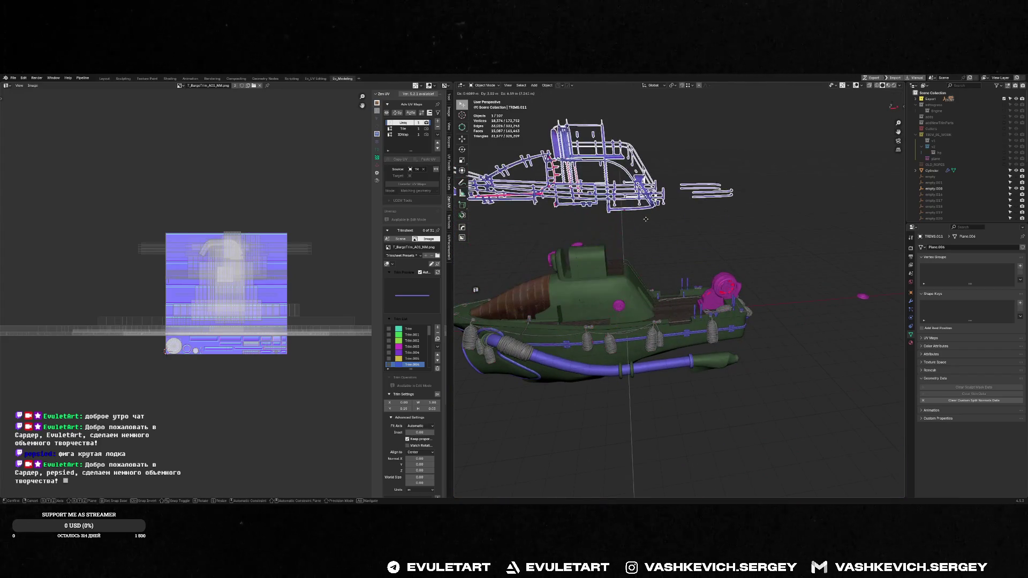
- Select the hull HULL.003 near the bow and briefly enter Edit Mode
key("f")
scroll(513, 344, "up", 5)
middle_click_drag(513, 344, 700, 236)
left_click(700, 227)
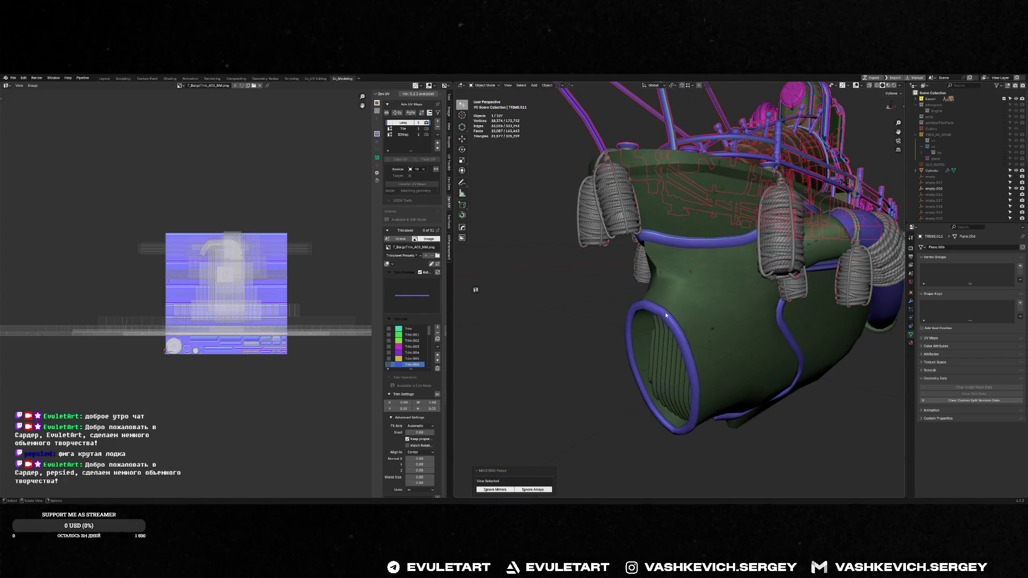
key("Tab")
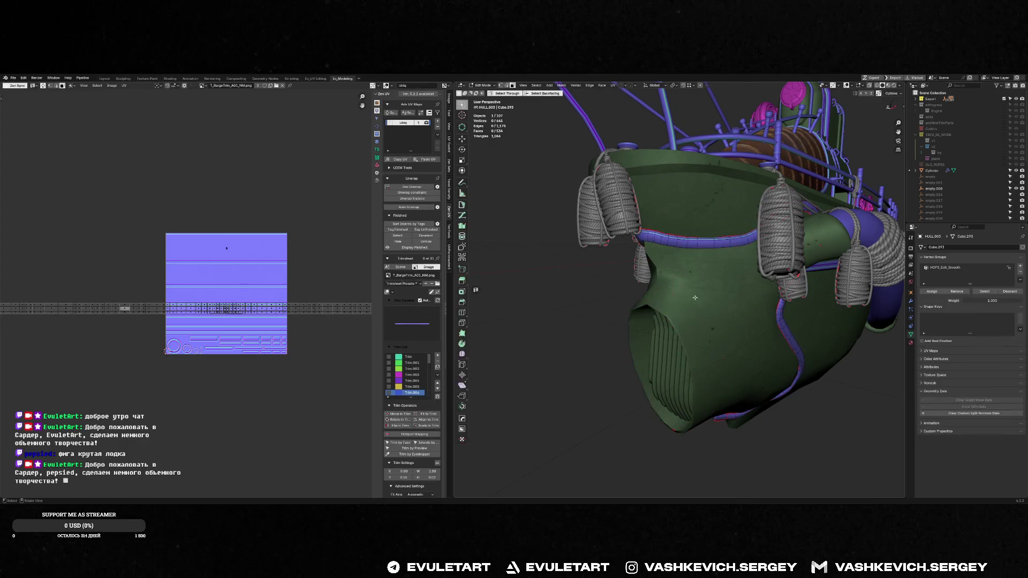
key("Tab")
middle_click_drag(813, 416, 784, 384)
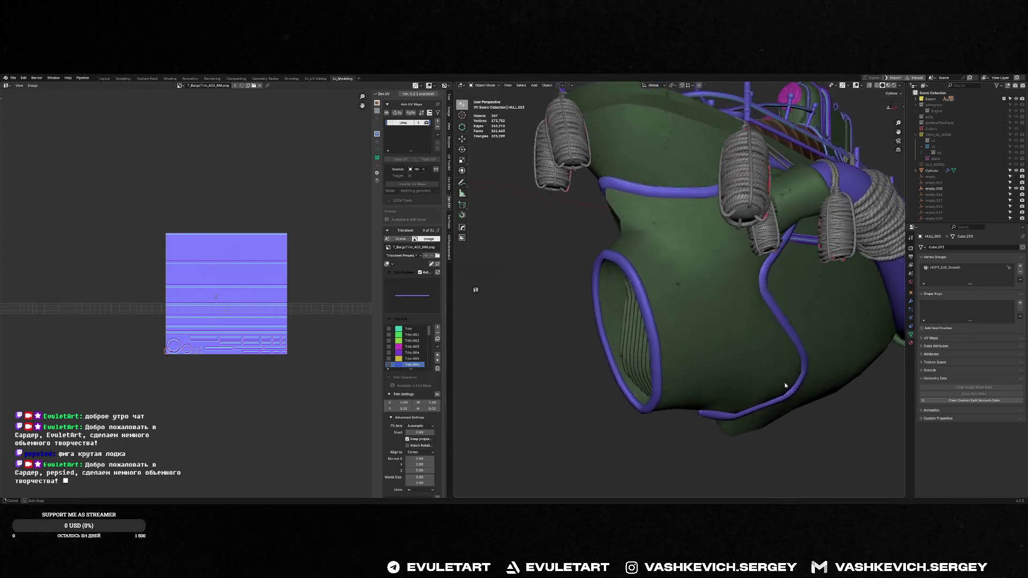
scroll(785, 383, "up", 3)
- Look at the hull's vent opening in Unreal Engine, then return to Blender
key("alt+Tab")
left_click_drag(351, 292, 252, 286)
scroll(351, 292, "up", 2)
mouse_move(471, 245)
left_mouse_down()
mouse_move(407, 251)
mouse_move(470, 245)
left_mouse_up()
key("alt+Tab")
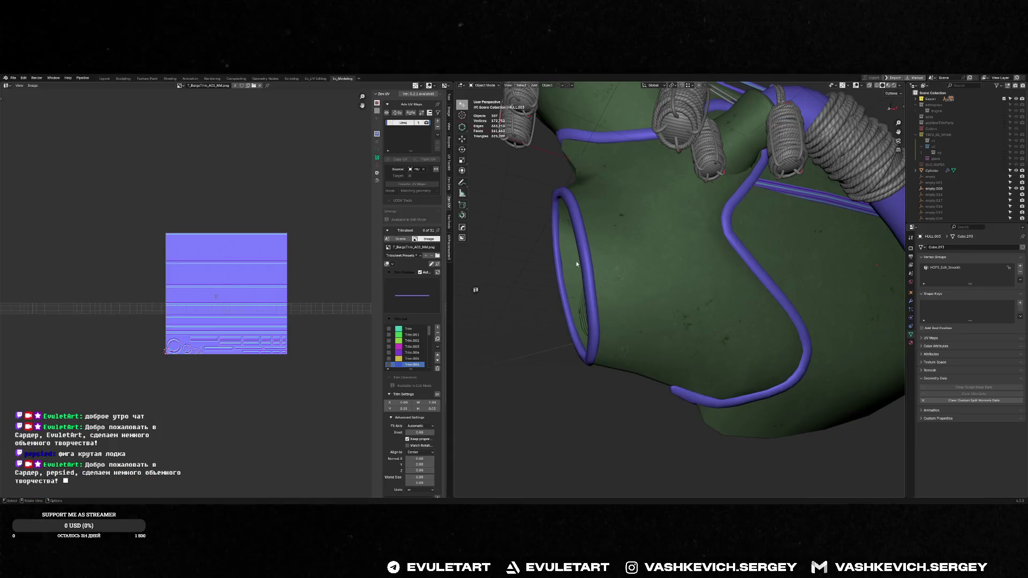
- Select the whole ring tube around the hull opening
key("ctrl+KP_Add")
key("ctrl+KP_Add")
mouse_move(583, 235)
middle_mouse_down()
mouse_move(601, 228)
mouse_move(590, 271)
middle_mouse_up()
key("Tab")
key("Tab")
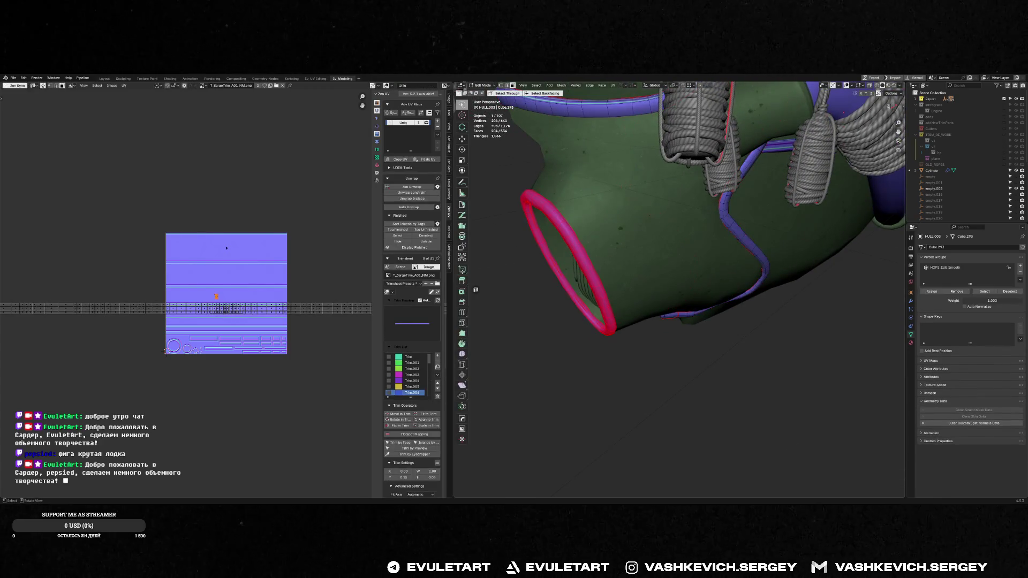
key("Home")
mouse_move(643, 225)
middle_mouse_down()
mouse_move(661, 216)
mouse_move(685, 276)
middle_mouse_up()
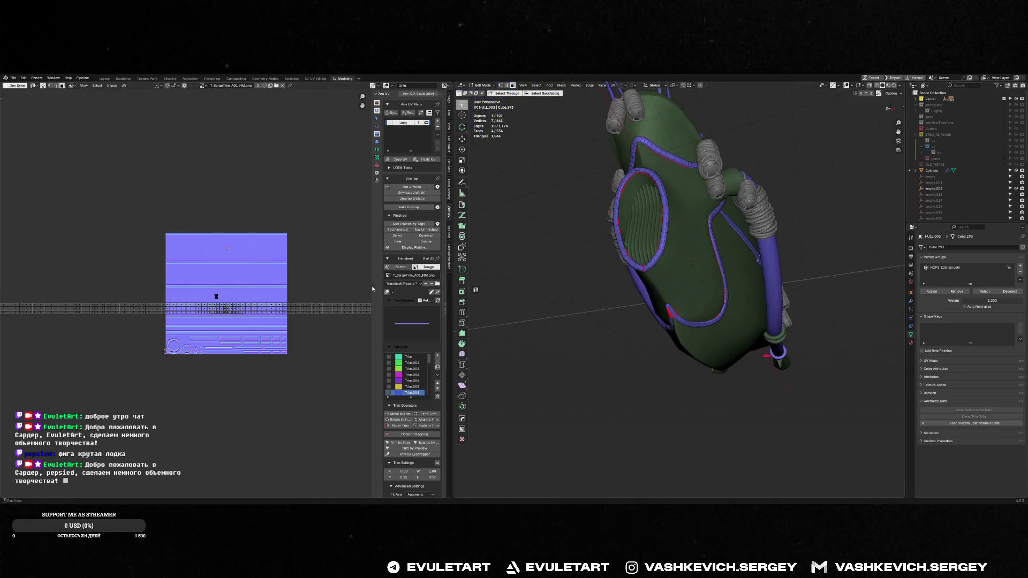
key("ctrl+l")
scroll(588, 225, "up", 6)
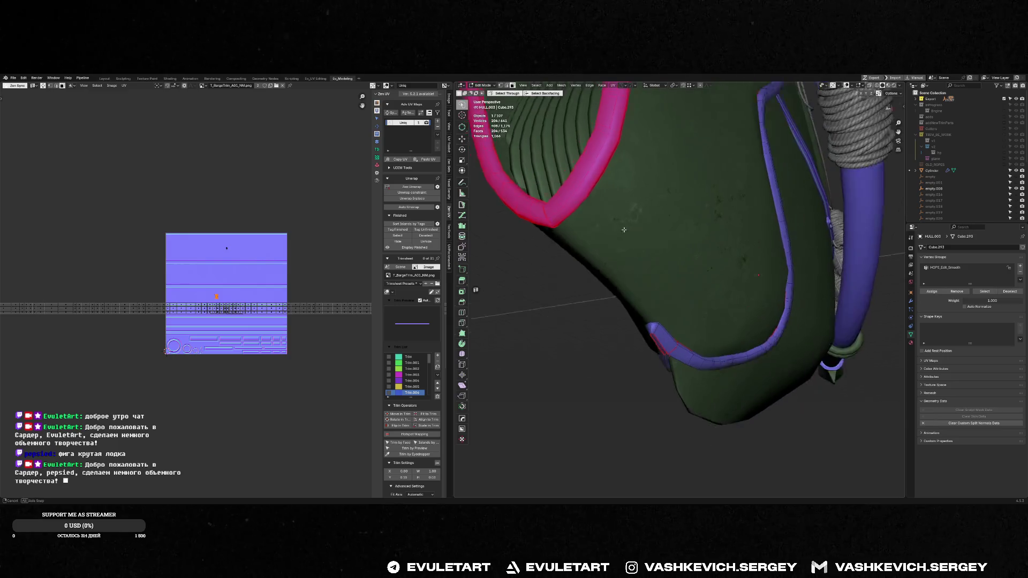
- Quadrify the tube's UVs along an edge loop running down the tube
key("2")
left_click(558, 190, "alt")
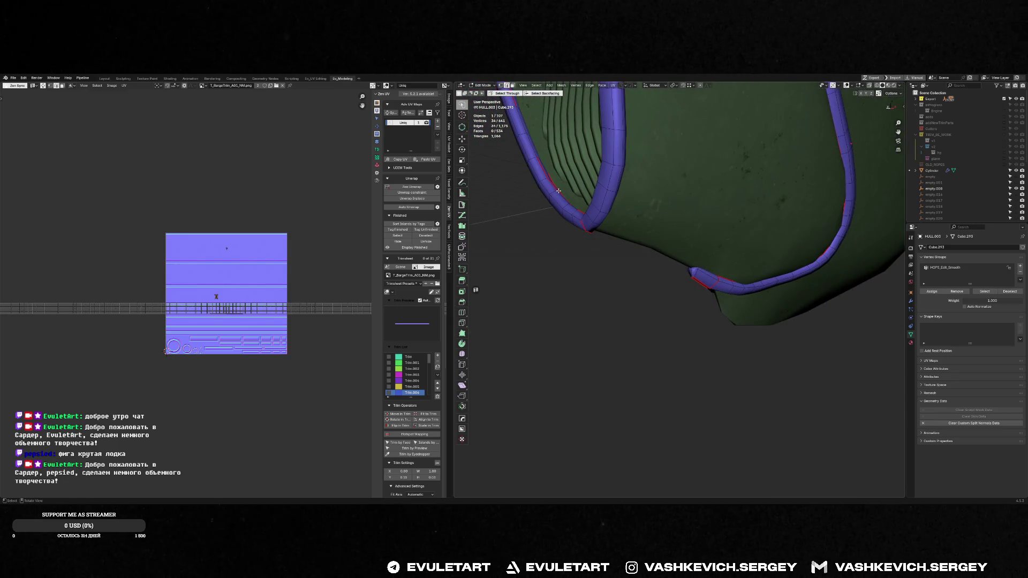
key("alt+q")
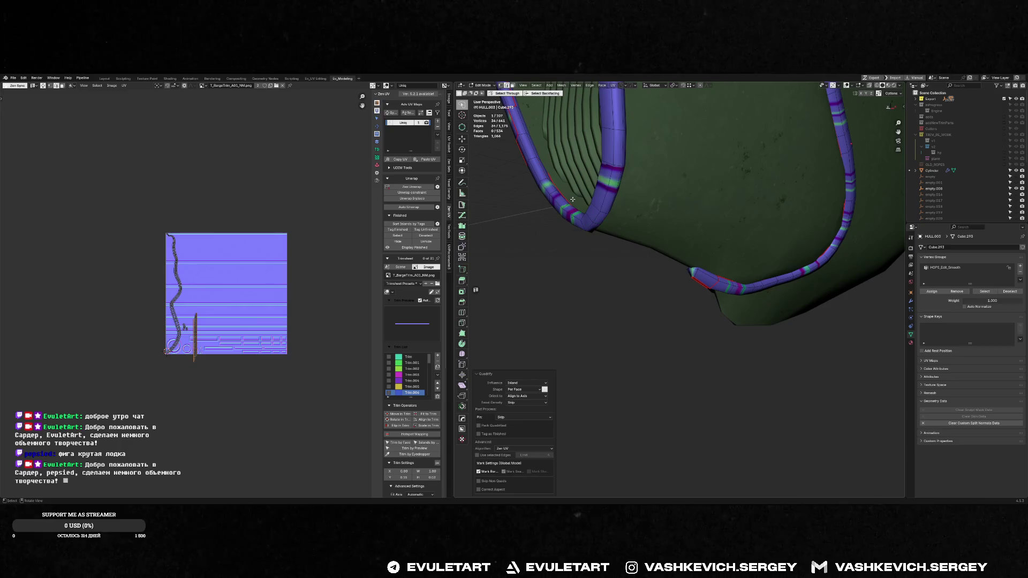
key("3")
- Zen Unwrap the whole tube, rerun the unwrap, and return to Object Mode
key("ctrl+KP_Add")
key("alt+shift+u")
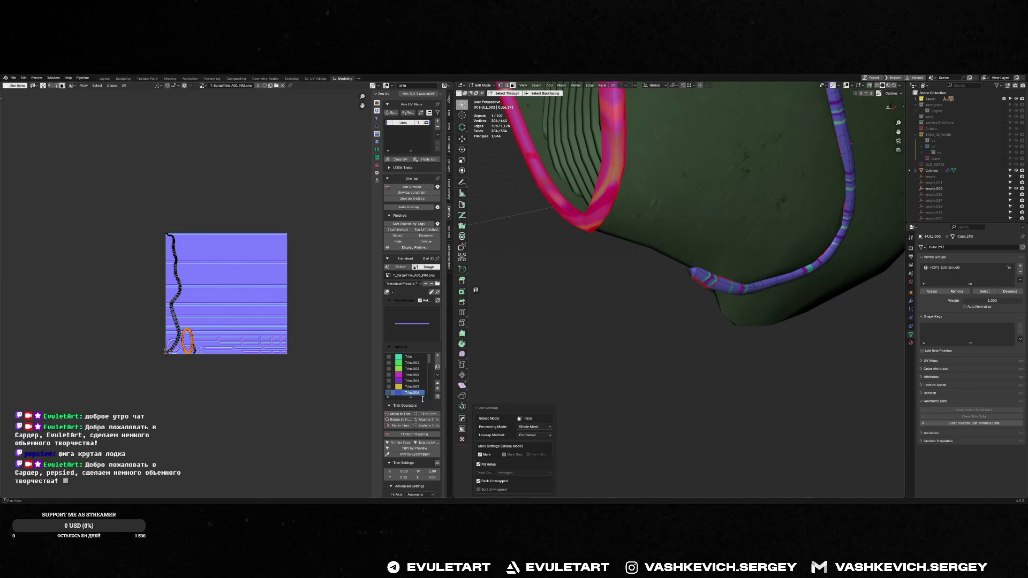
left_click(437, 187)
mouse_move(535, 257)
middle_mouse_down()
mouse_move(601, 260)
mouse_move(623, 234)
middle_mouse_up()
key("ctrl+z")
key("alt+shift+u")
key("Tab")
key("Tab")
key("Tab")
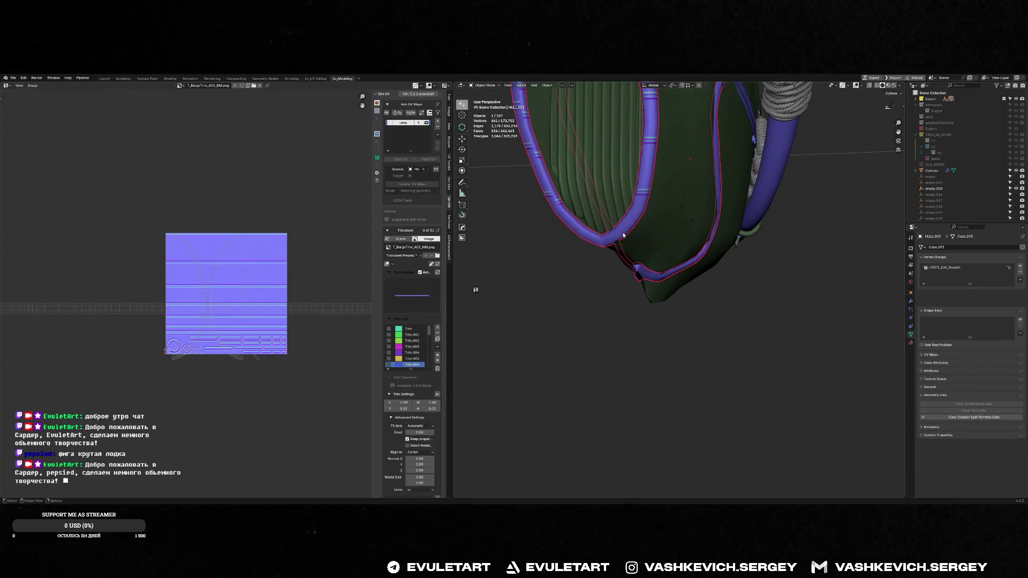
- Isolate the hull and grow a selection along the rope loop tube in Edit Mode
key("KP_Divide")
key("Tab")
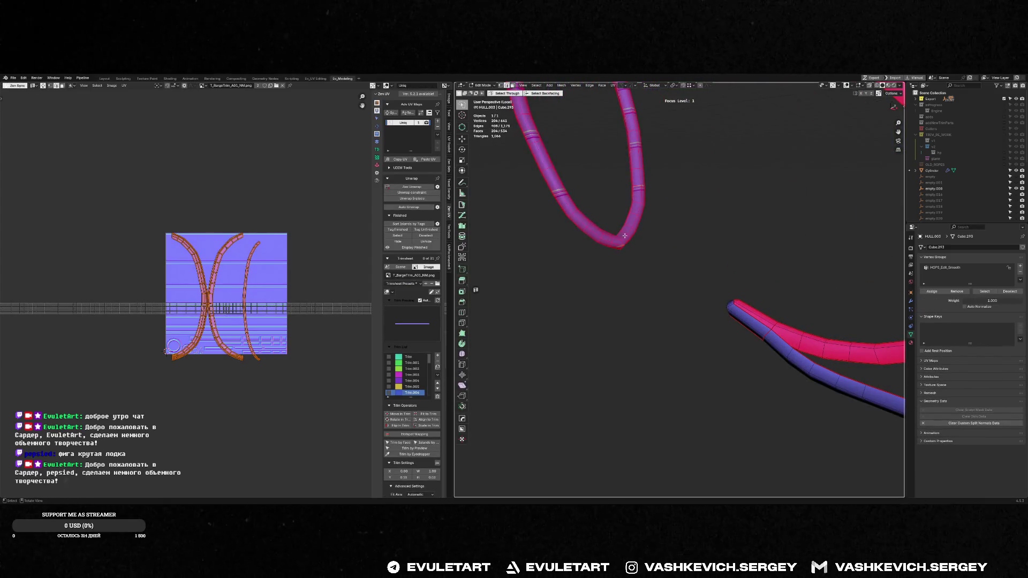
key("Tab")
key("KP_Divide")
mouse_move(684, 247)
middle_mouse_down()
mouse_move(638, 248)
mouse_move(699, 248)
middle_mouse_up()
key("Tab")
key("ctrl+KP_Add")
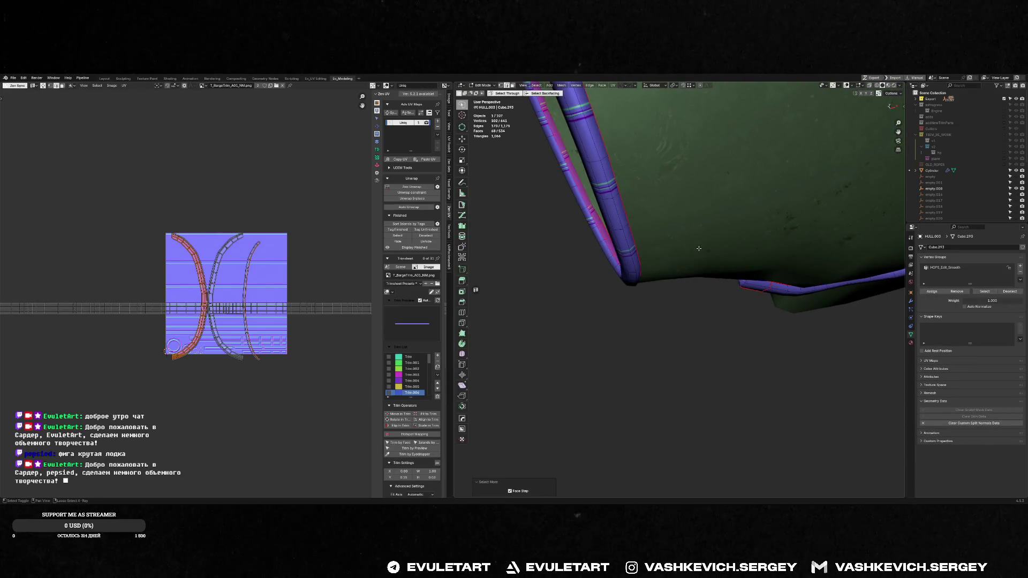
key("ctrl+l")
left_click(652, 257, "alt")
mouse_move(653, 257)
middle_mouse_down()
mouse_move(674, 255)
mouse_move(652, 258)
mouse_move(660, 278)
middle_mouse_up()
key("Tab")
- Isolate HULL.003 and straighten the selected tube's UV islands into strips
key("f")
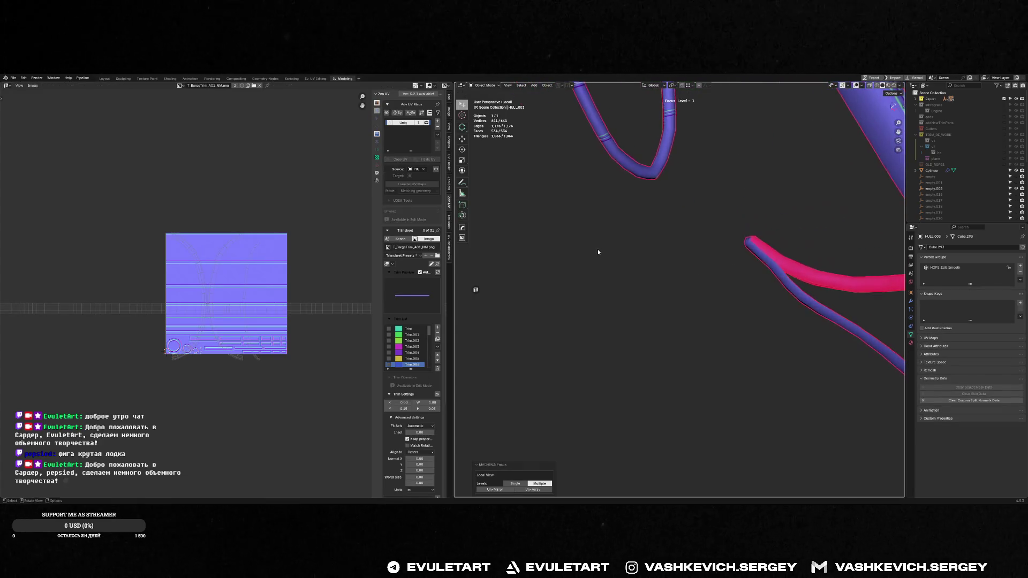
key("Tab")
mouse_move(660, 171)
middle_mouse_down()
mouse_move(718, 241)
mouse_move(729, 230)
mouse_move(712, 270)
mouse_move(697, 183)
middle_mouse_up()
key("alt+q")
key("a")
scroll(697, 182, "down", 2)
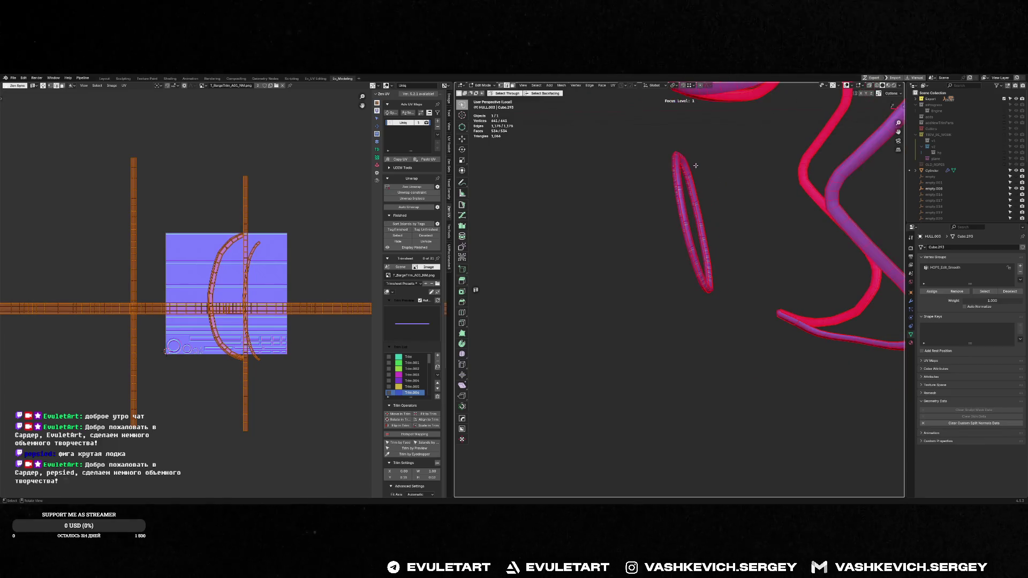
key("alt+a")
- Lasso-select the rope loop and mark its edges sharp
mouse_move(648, 140)
right_mouse_down("ctrl")
mouse_move(760, 252)
mouse_move(572, 234)
mouse_move(615, 161)
right_mouse_up("ctrl")
key("q")
left_click(705, 239)
key("q")
middle_click_drag(706, 241, 690, 230)
key("q")
key("Escape")
key("q")
key("Escape")
key("q")
- Select the rope loop's rim edge loops, then straighten and align their UV islands
left_click(693, 239)
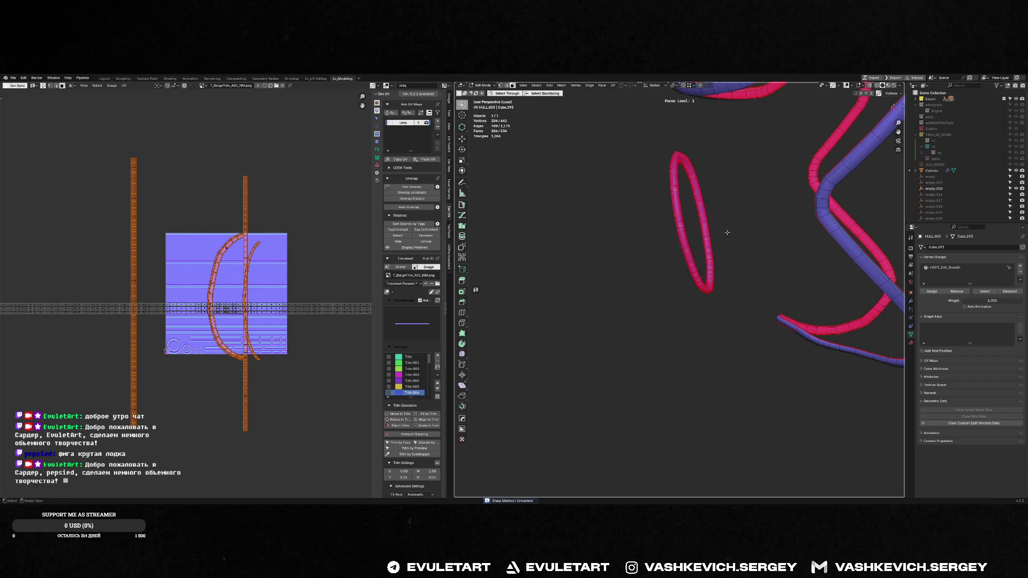
key("KP_Decimal")
left_click(702, 274, "alt")
key("q")
left_click(665, 272)
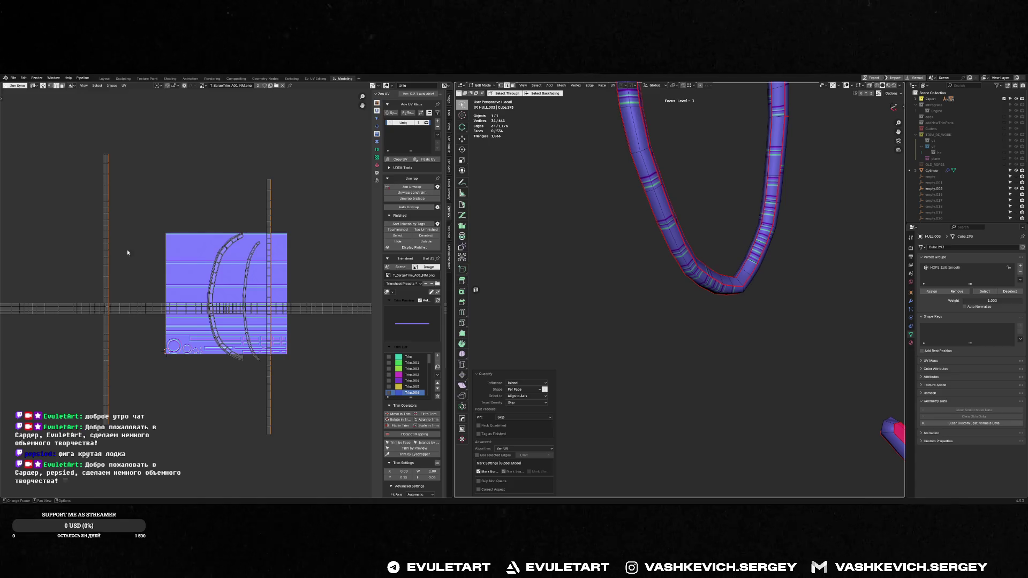
key("alt+r")
left_click(704, 189)
- Select the whole tube mesh and merge overlapping vertices by distance
mouse_move(738, 174)
middle_mouse_down()
mouse_move(693, 161)
mouse_move(674, 234)
mouse_move(695, 238)
mouse_move(693, 273)
middle_mouse_up()
left_click(674, 234)
middle_click_drag(662, 318, 692, 338)
left_click(664, 321, "alt")
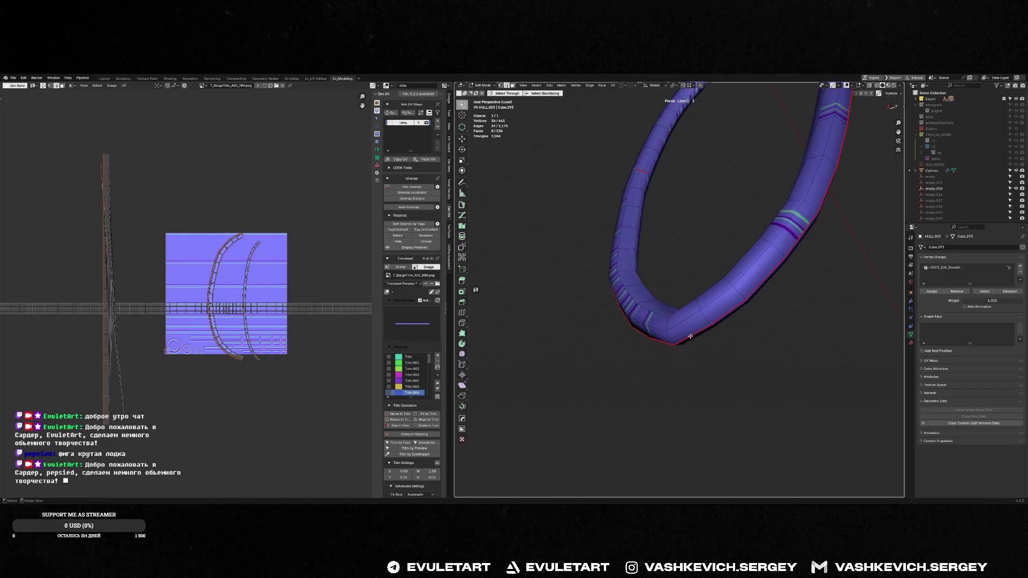
key("a")
key("m")
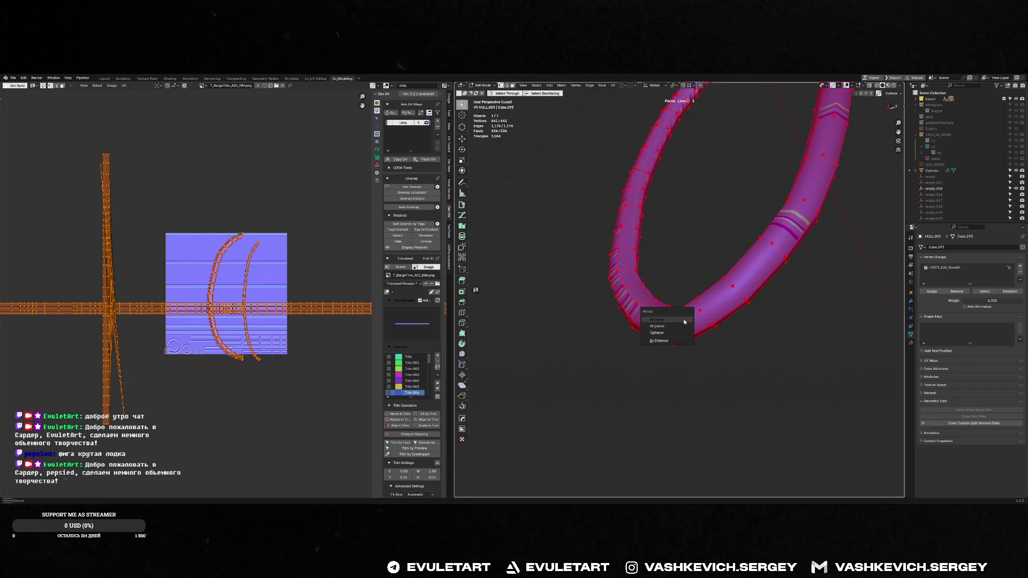
left_click(661, 344)
- Seam the tube on its 34-edge loop and re-unwrap it into straight vertical UV strips
mouse_move(661, 343)
middle_mouse_down()
mouse_move(676, 233)
mouse_move(702, 245)
middle_mouse_up()
key("2")
left_click(666, 235, "alt")
key("alt+e")
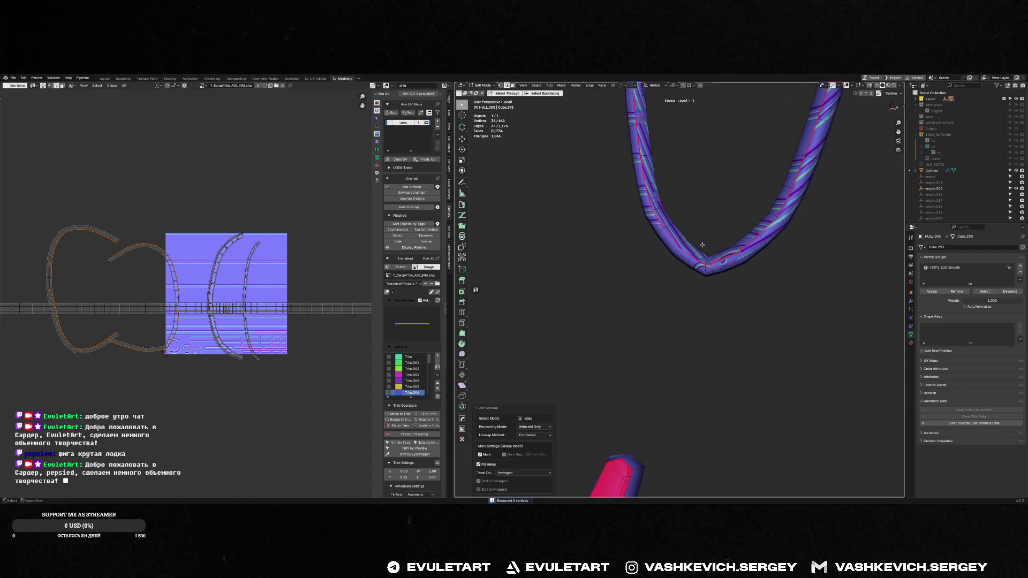
left_click(707, 260, "alt")
key("alt+e")
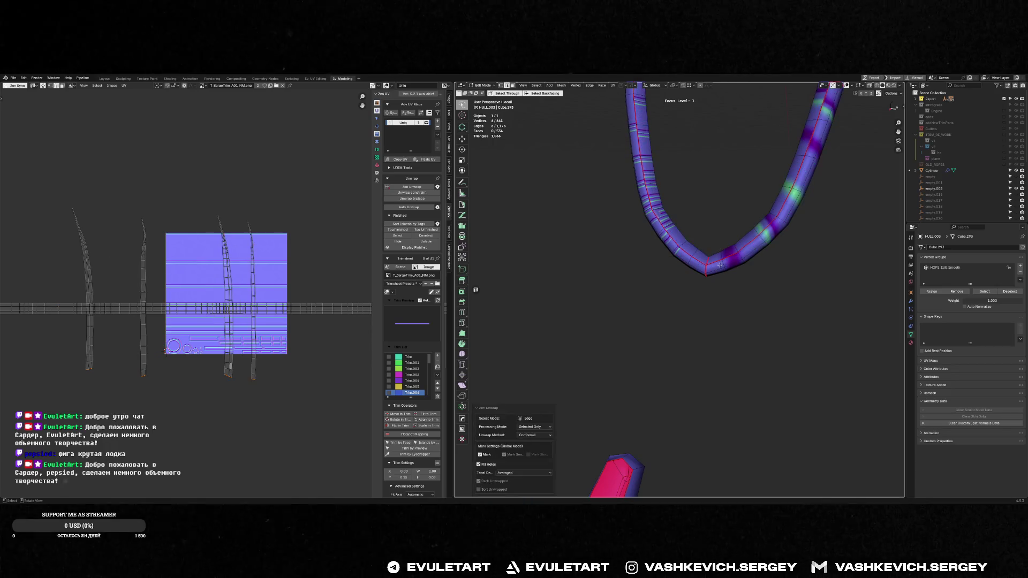
left_click(687, 256, "alt")
key("alt+e")
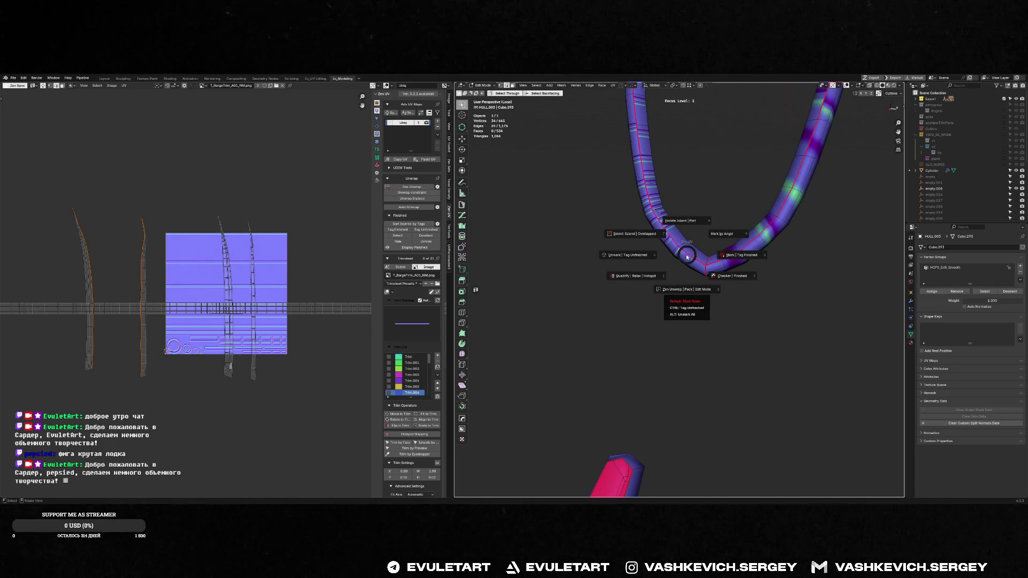
left_click(685, 256)
- Select and grow the inner tube loop, unwrap it, and return to Object Mode
left_click(685, 256)
scroll(685, 255, "up", 3)
middle_click_drag(685, 256, 739, 260)
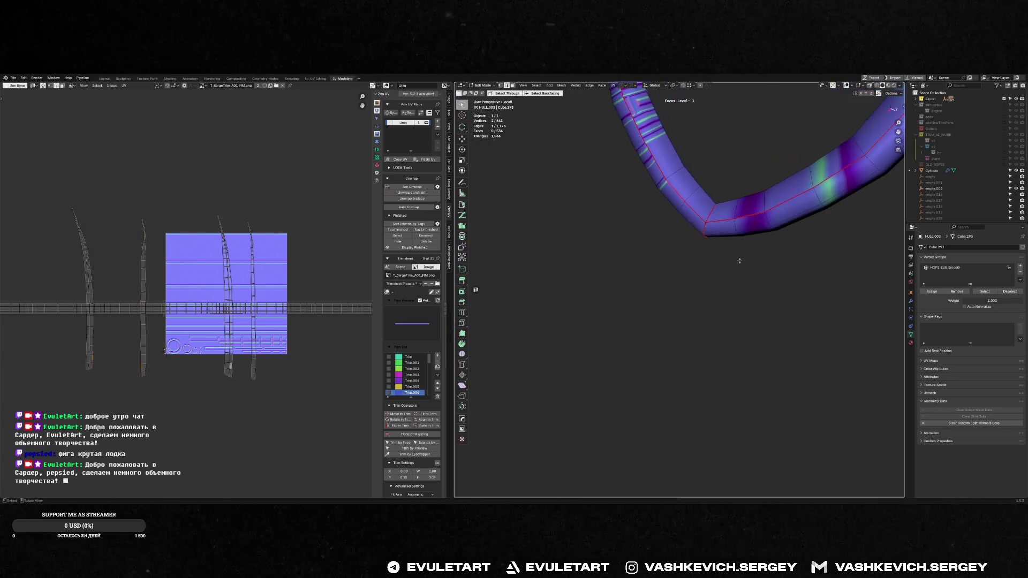
left_click(722, 213, "alt")
mouse_move(722, 213)
middle_mouse_down()
mouse_move(722, 230)
mouse_move(642, 213)
mouse_move(679, 283)
mouse_move(640, 292)
mouse_move(706, 296)
mouse_move(616, 291)
mouse_move(658, 264)
mouse_move(665, 280)
middle_mouse_up()
key("alt+a")
left_click(642, 282, "alt")
key("ctrl+KP_Add")
key("ctrl+KP_Add")
key("ctrl+KP_Add")
key("ctrl+KP_Add")
key("alt+z")
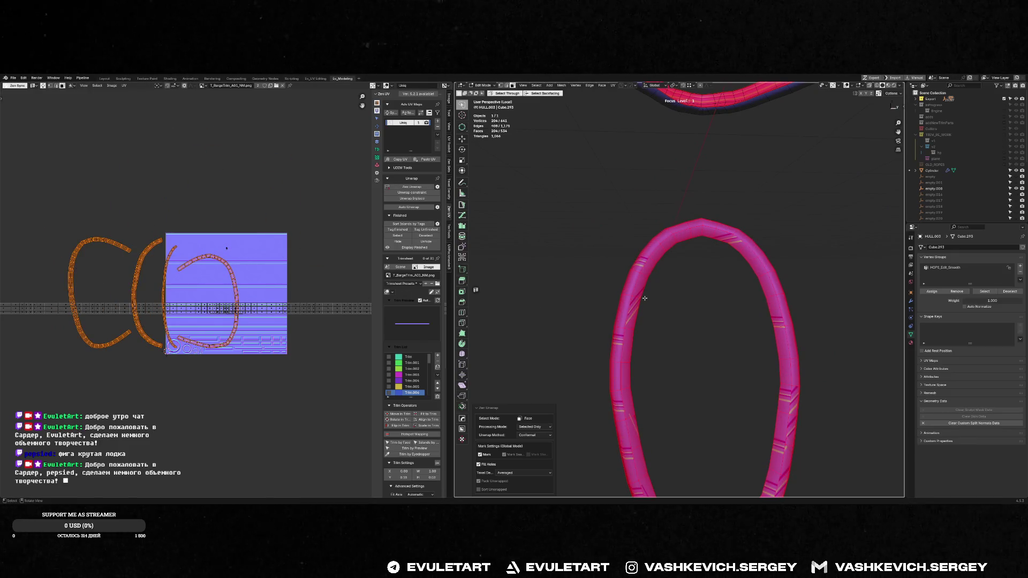
key("Tab")
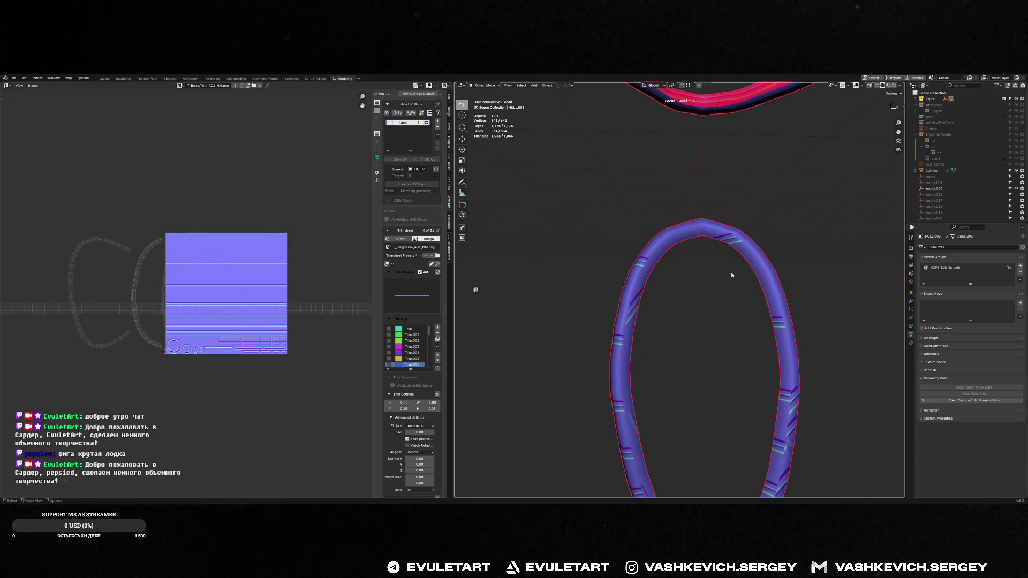
- Toggle the Weighted Normal modifier's viewport display settings in the hull's modifier stack
key("KP_Decimal")
middle_click_drag(639, 327, 739, 358)
key("alt+space")
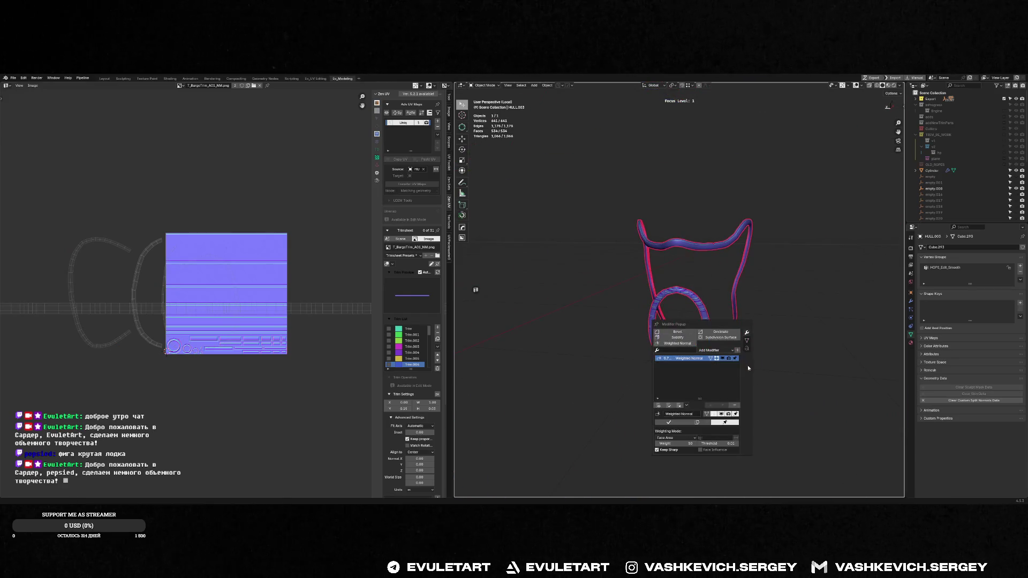
left_click(723, 360)
left_click(723, 358)
- Inspect the rope loops' shading from several angles, then select and frame a rope ring loop in Edit Mode
middle_click_drag(724, 361, 720, 326)
scroll(717, 313, "up", 3)
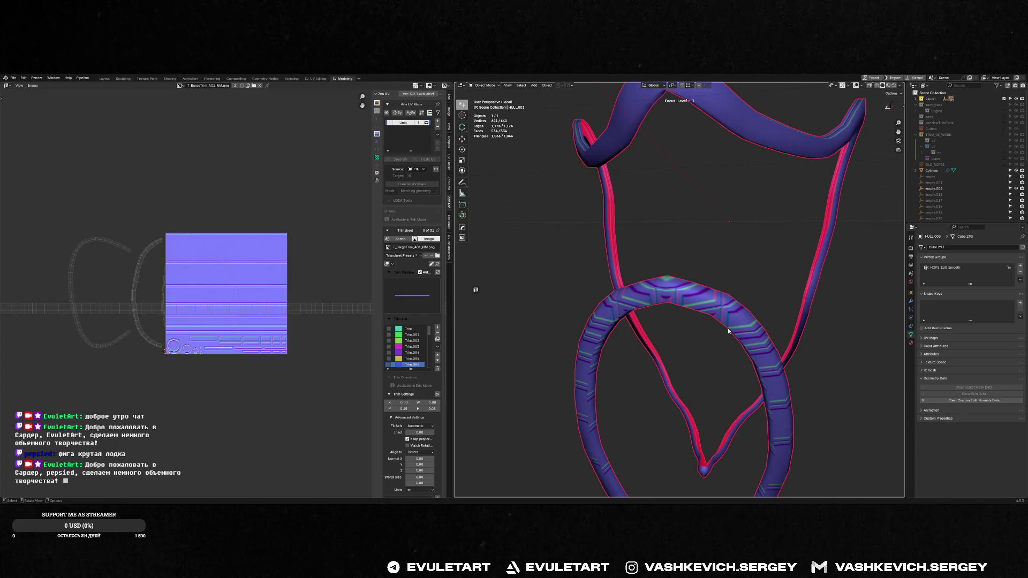
mouse_move(726, 331)
middle_mouse_down()
mouse_move(656, 328)
mouse_move(615, 310)
mouse_move(656, 310)
middle_mouse_up()
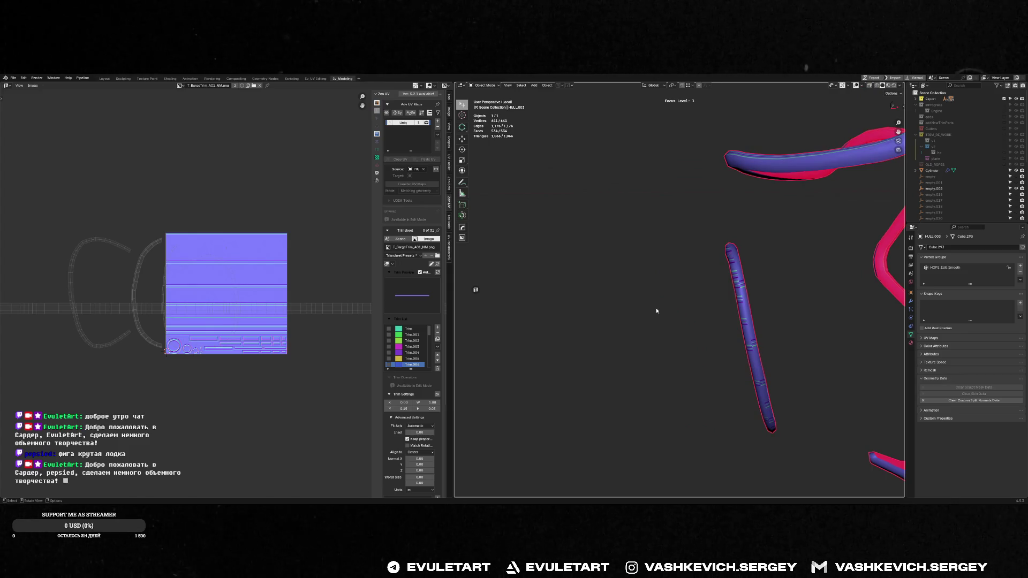
mouse_move(745, 269)
middle_mouse_down()
mouse_move(775, 259)
mouse_move(518, 337)
middle_mouse_up()
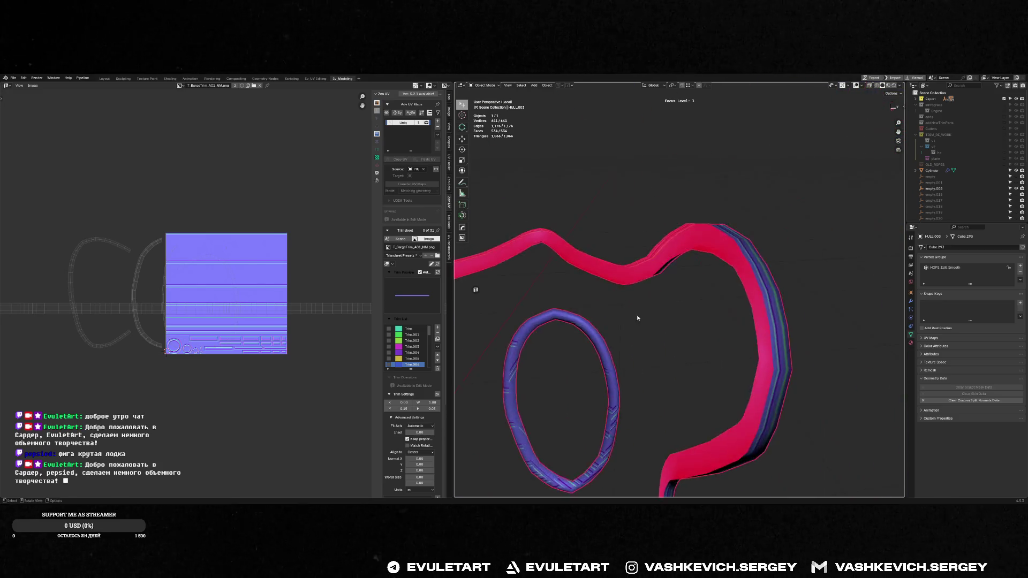
key("Tab")
left_click(517, 337, "alt")
key("ctrl+f")
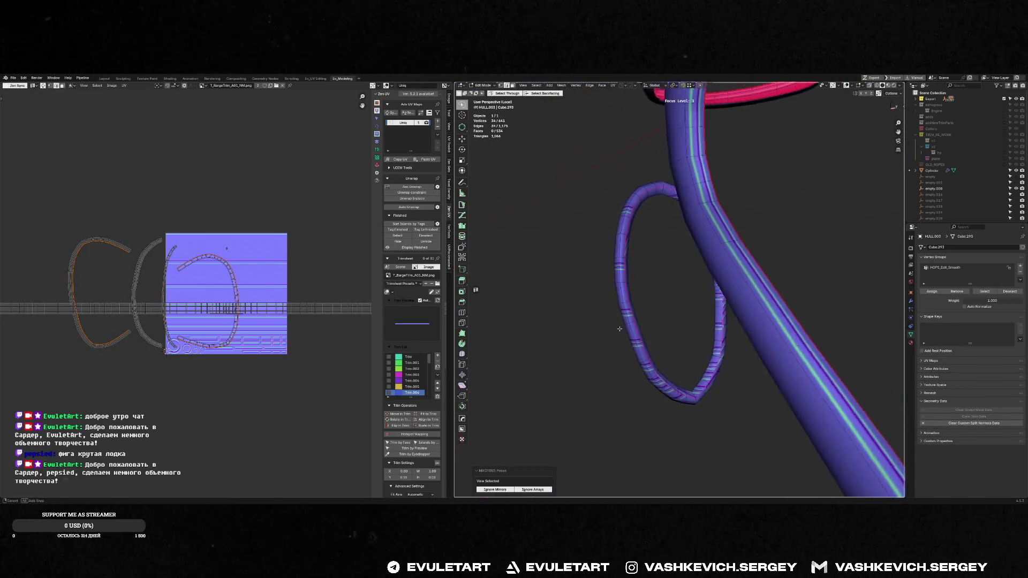
- Cancel a stray bevel and re-unwrap the whole rope ring mesh
key("ctrl+b")
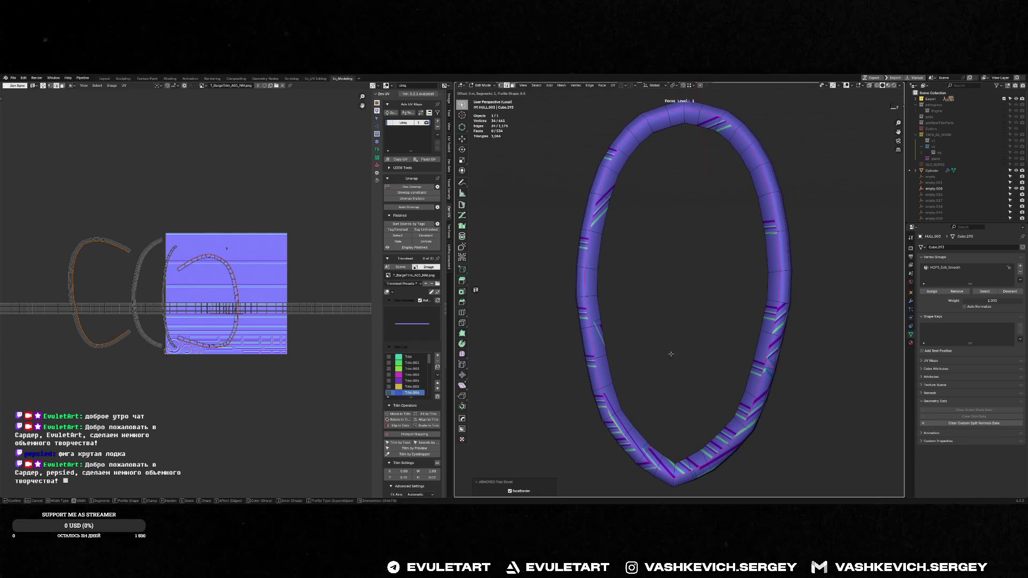
right_click(747, 342)
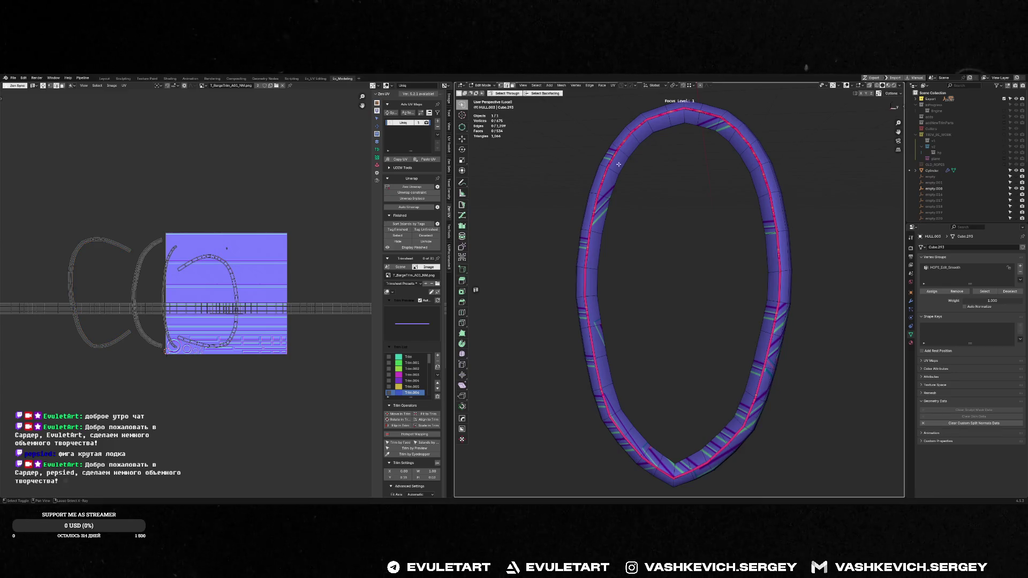
key("alt+q")
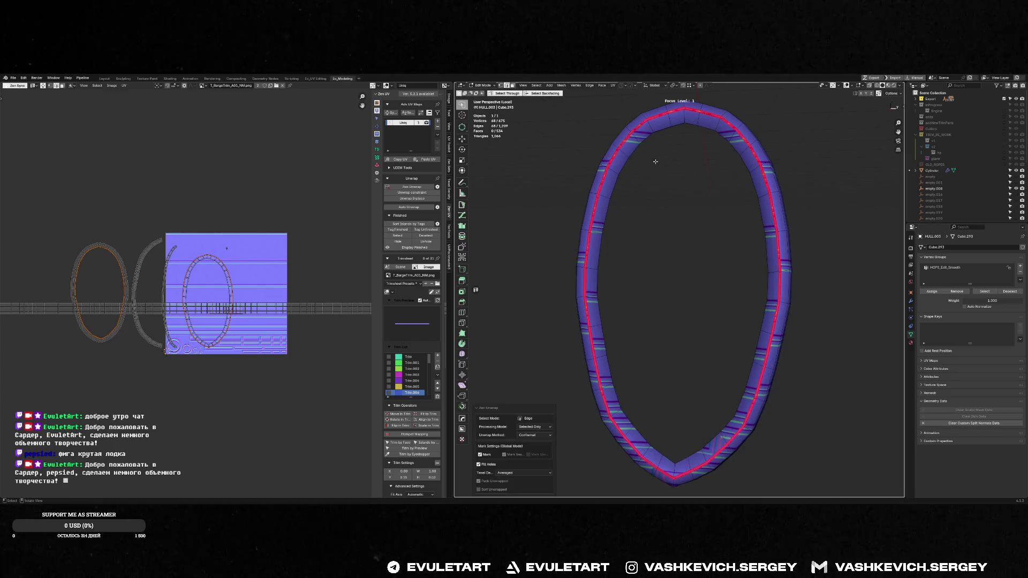
key("3")
key("a")
key("alt+q")
- Select the centre strand and ellipse ring faces and straighten their UV island
mouse_move(670, 223)
middle_mouse_down()
mouse_move(759, 223)
mouse_move(655, 269)
mouse_move(649, 262)
mouse_move(653, 284)
middle_mouse_up()
left_click(654, 268)
key("ctrl+KP_Add")
key("ctrl+KP_Add")
key("ctrl+KP_Add")
left_click(602, 265, "shift")
key("ctrl+KP_Add")
key("ctrl+KP_Add")
key("ctrl+KP_Add")
key("alt+q")
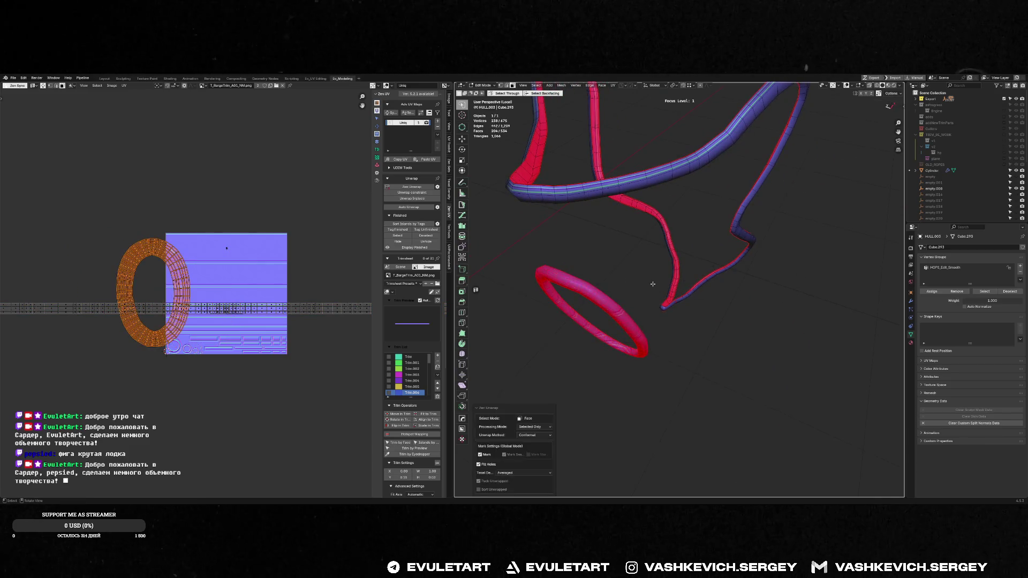
- Move the straightened UV island down onto the trim sheet's rope band
left_click_drag(268, 272, 303, 289)
middle_click_drag(669, 257, 766, 256)
key("g")
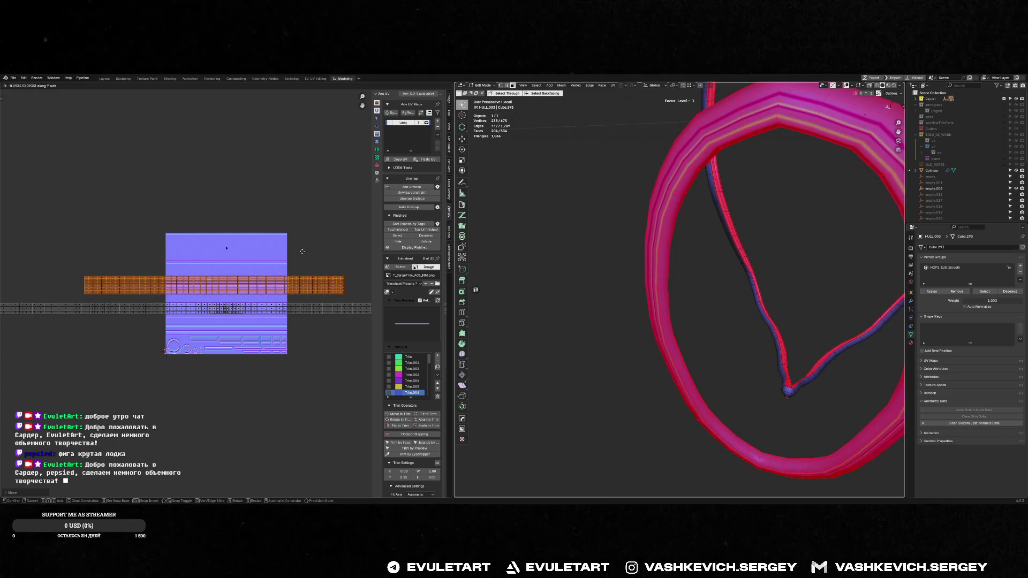
left_click(298, 259)
middle_click_drag(696, 241, 720, 234)
- Leave Edit Mode, exit the isolated view to show the whole boat, and select the hull
key("Tab")
key("f")
right_click(723, 235)
left_click(702, 266)
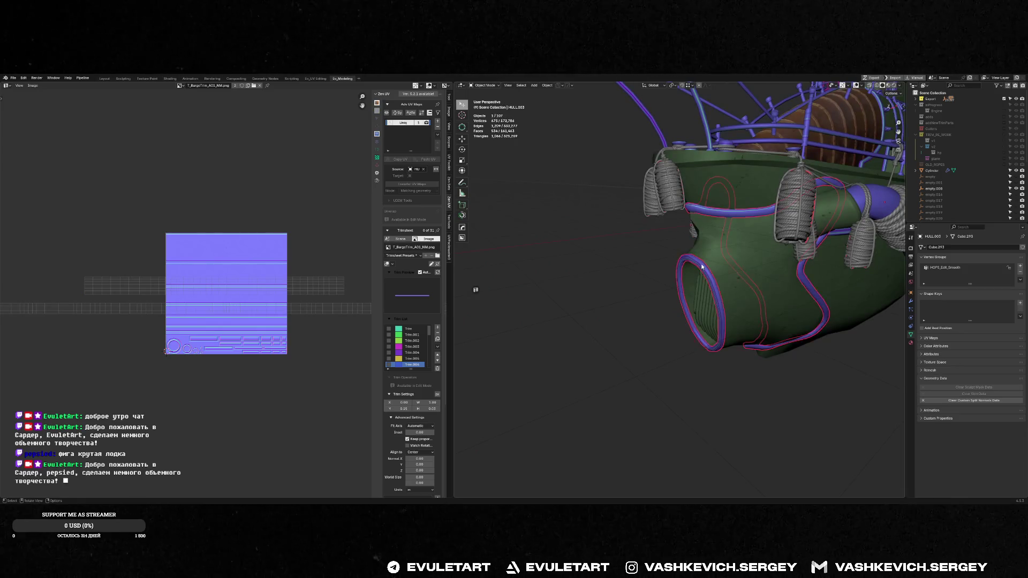
- Join TRIMS.011 into the hull object
mouse_move(736, 264)
middle_mouse_down()
mouse_move(644, 245)
mouse_move(713, 269)
middle_mouse_up()
middle_click_drag(669, 228, 604, 250)
left_click(652, 234, "shift")
key("ctrl+j")
key("alt+a")
- Save the blend file and export the barge to Unreal
key("ctrl+s")
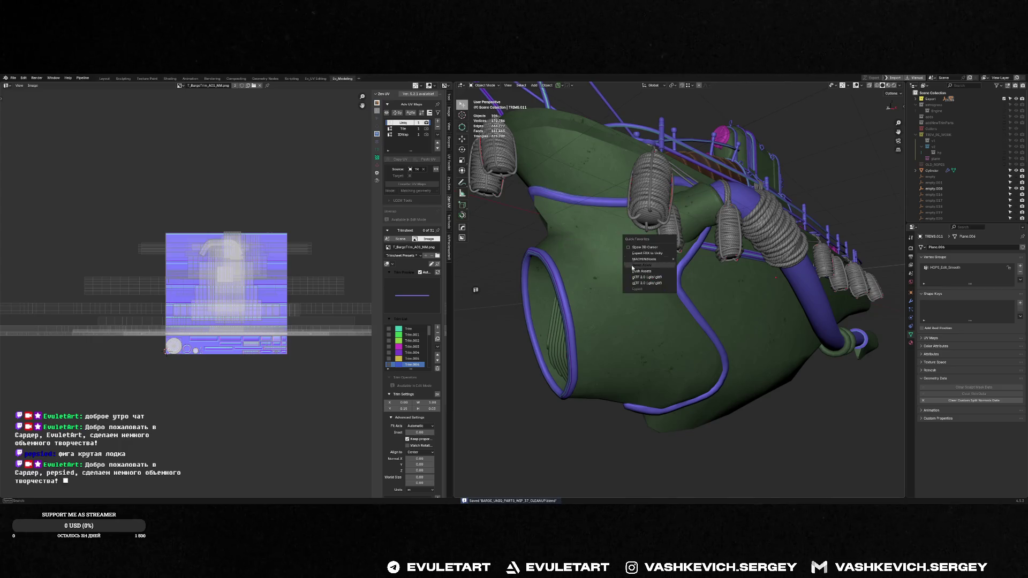
left_click(647, 275)
key("alt+Tab")
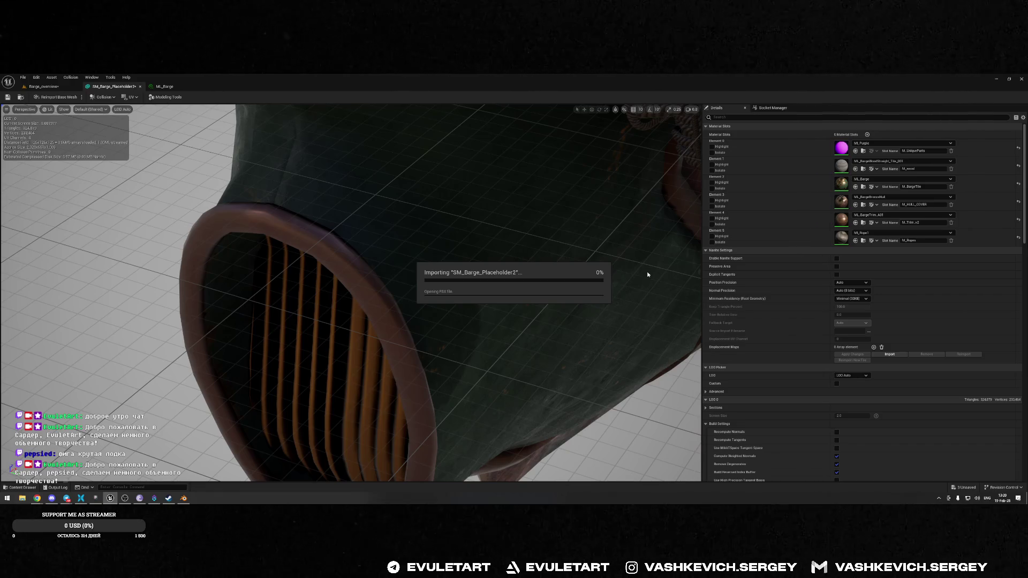
- Check the reimported barge's grille end in Unreal, then view the barge from the side in Blender
mouse_move(647, 274)
left_mouse_down()
mouse_move(440, 213)
mouse_move(375, 246)
mouse_move(343, 306)
mouse_move(338, 289)
mouse_move(289, 299)
left_mouse_up()
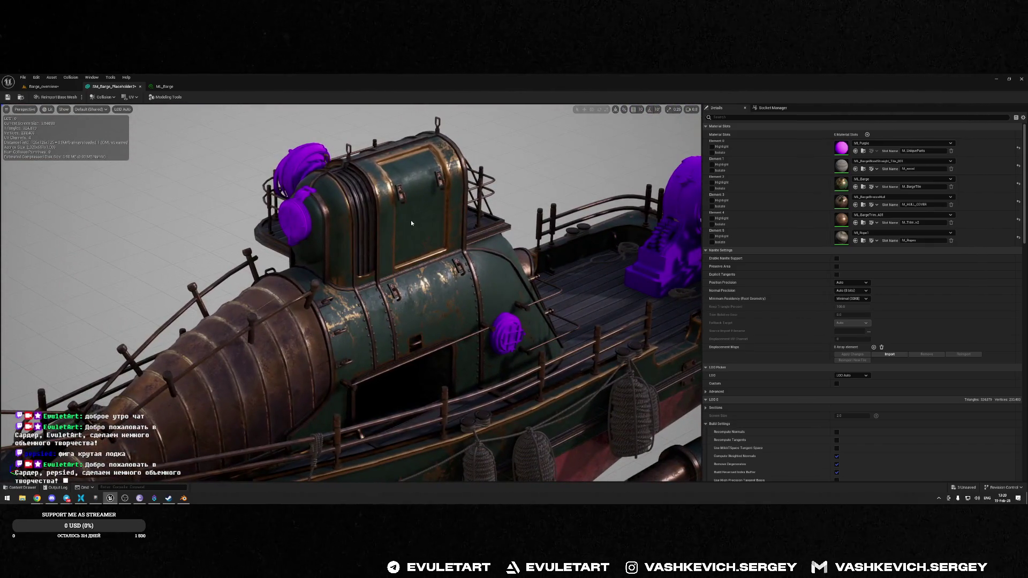
key("alt+Tab")
middle_click_drag(560, 295, 718, 292)
- Remove the rope trim's Bevel modifier and sharpen its edges (20° sharpness, 60° auto smooth)
left_click(719, 293)
key("alt+q")
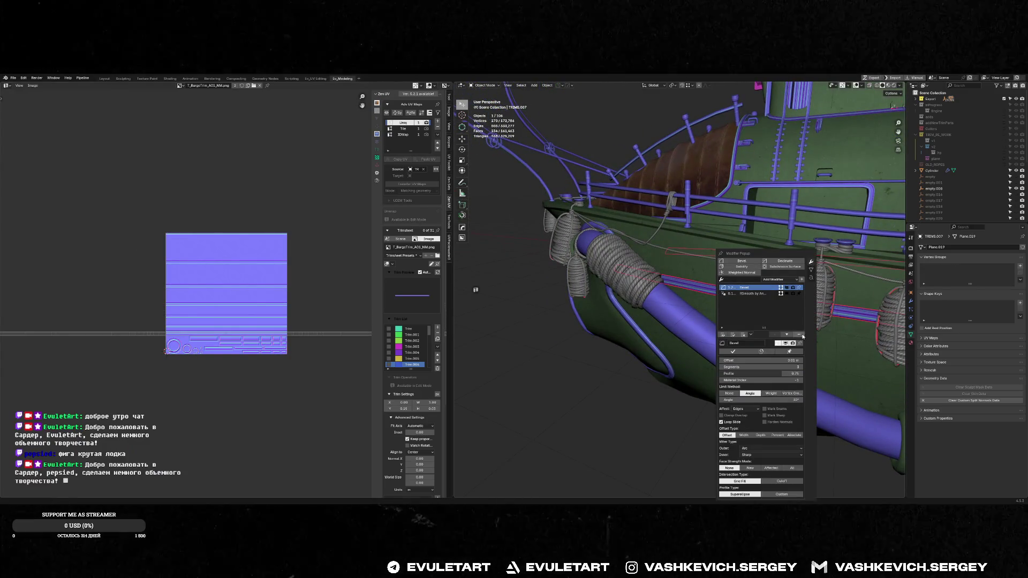
left_click(801, 335)
key("alt+q")
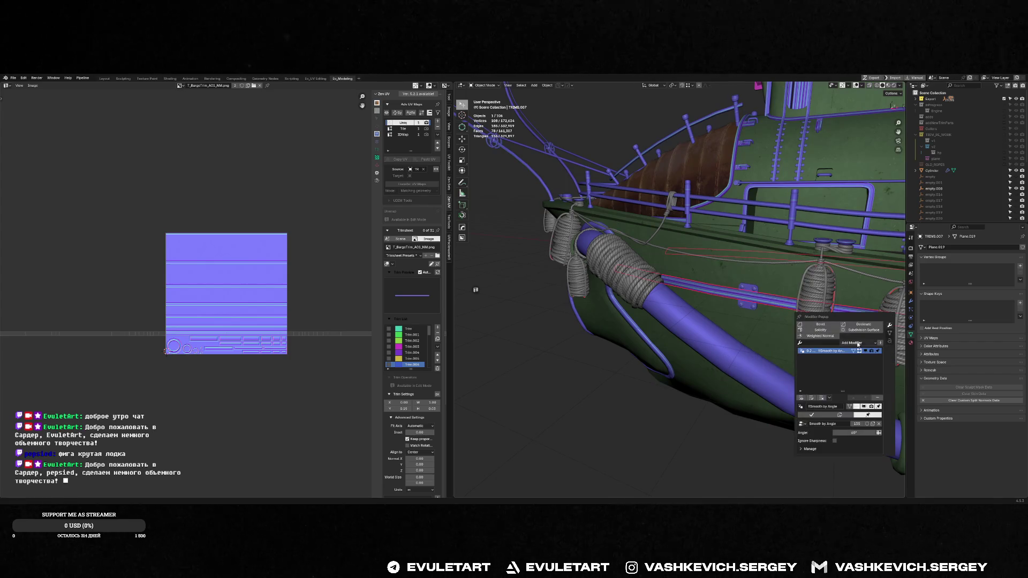
left_click(876, 399)
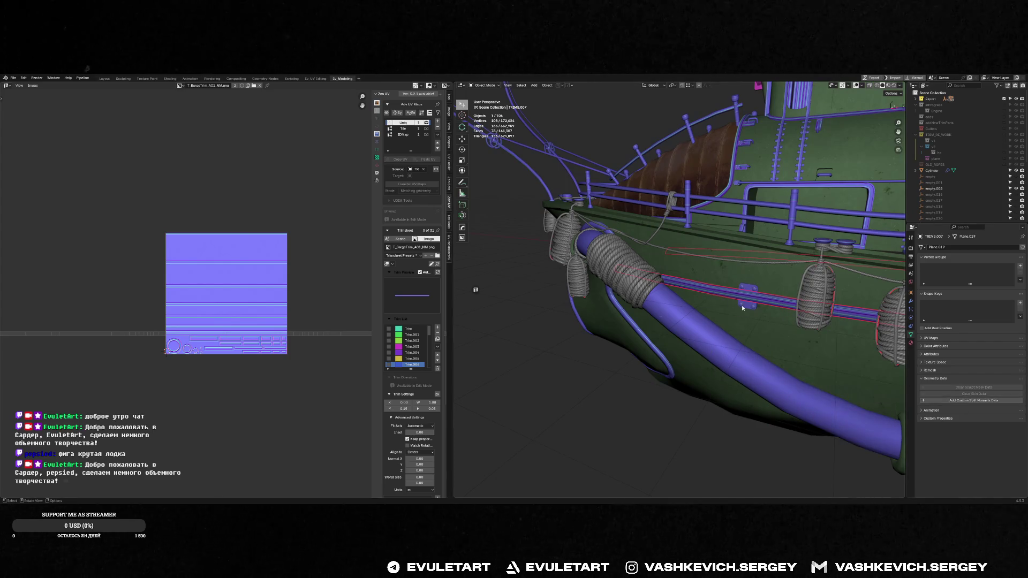
- Frame the whole boat and add TRIMS.011 to the selection to inspect its UVs
mouse_move(736, 301)
middle_mouse_down()
mouse_move(756, 291)
mouse_move(731, 295)
mouse_move(769, 236)
middle_mouse_up()
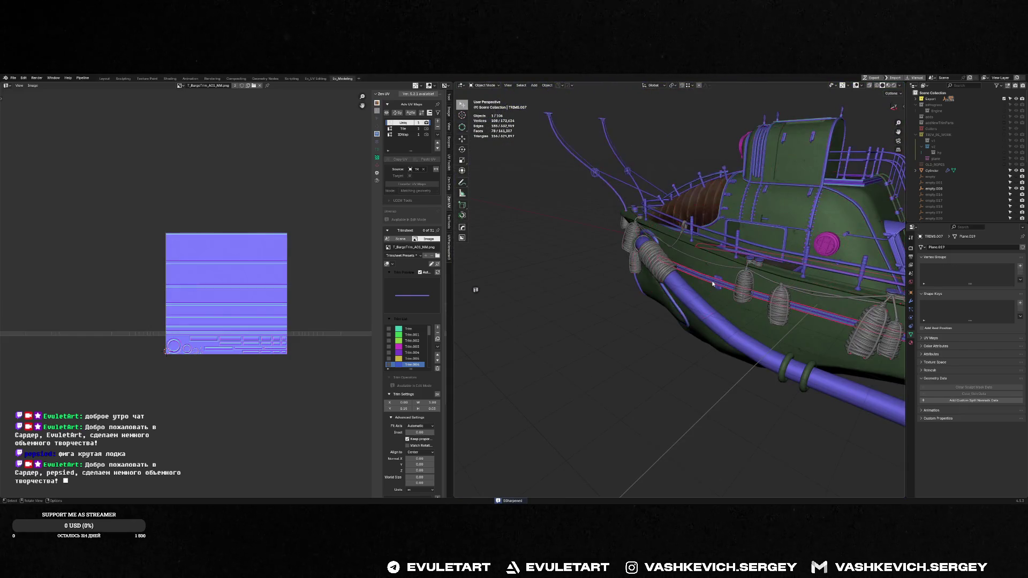
key("f")
scroll(649, 250, "up", 8)
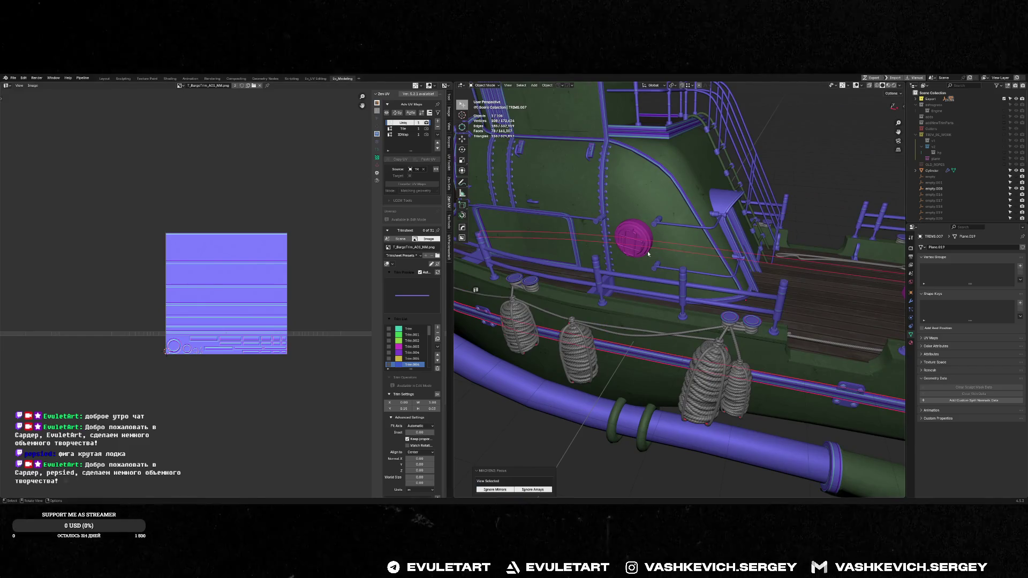
left_click(595, 264, "shift")
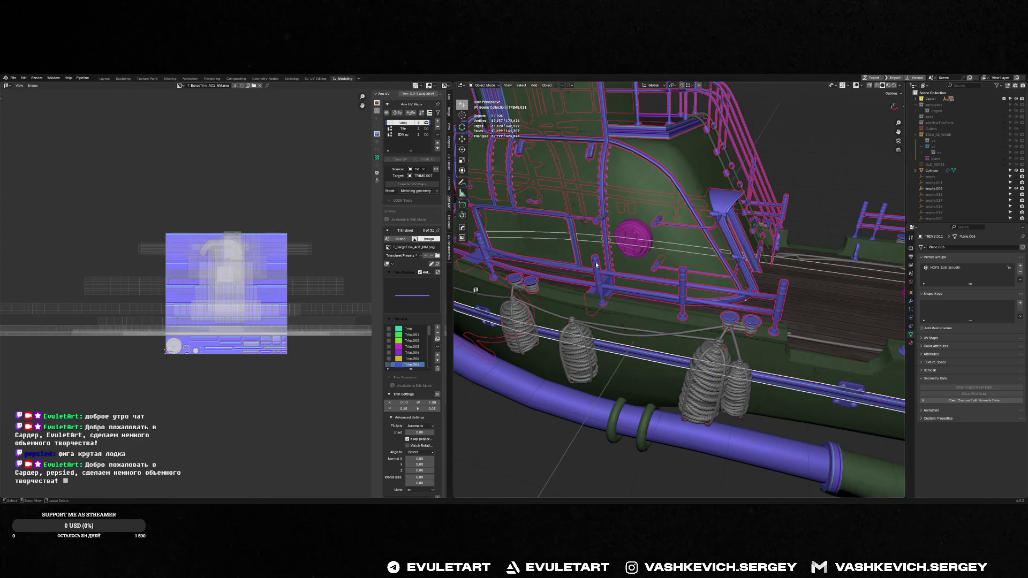
scroll(595, 264, "down", 5)
middle_click_drag(596, 265, 722, 160)
left_click(721, 160)
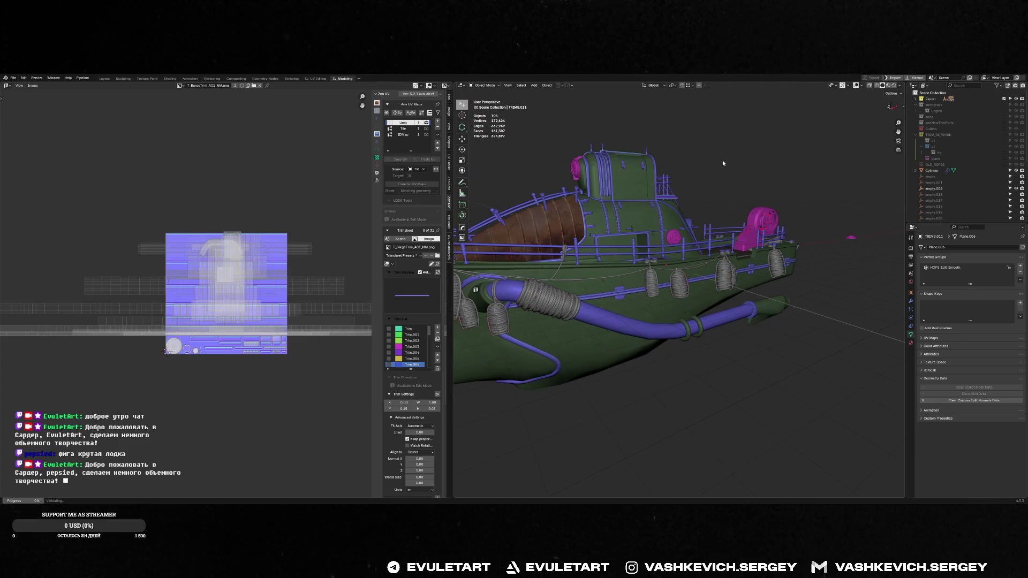
key("alt+Tab")
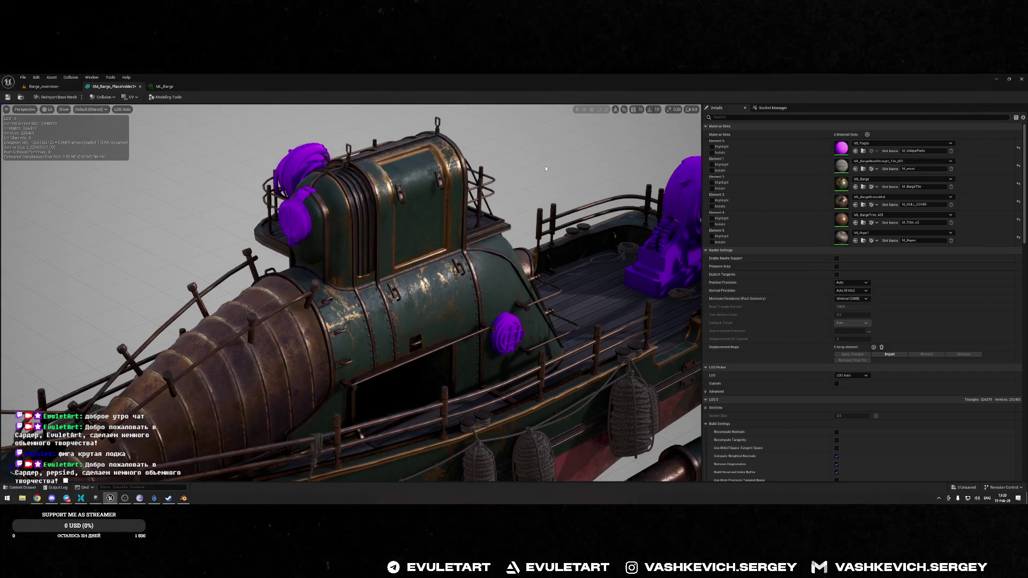
- Glance at the browser, orbit Unreal's viewport closer to the barge hull, then return to Blender
key("alt+Tab")
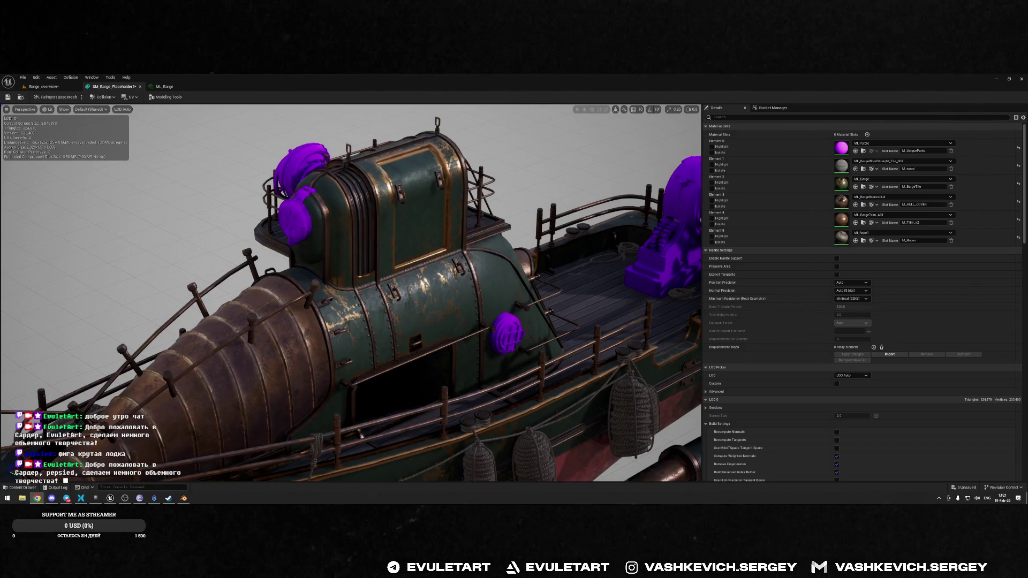
key("alt+Tab")
left_click_drag(351, 293, 311, 292)
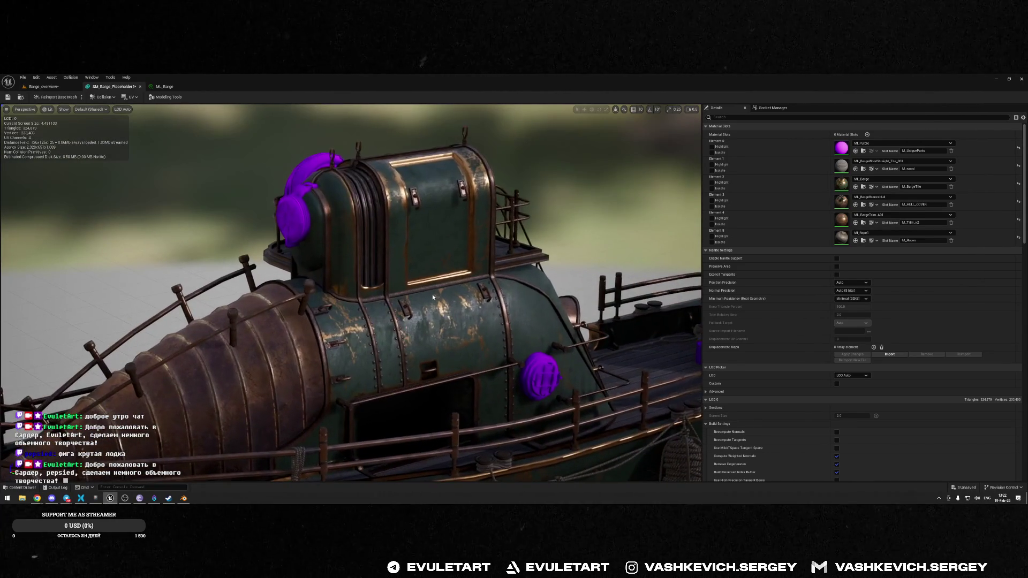
key("alt+Tab")
mouse_move(515, 294)
middle_mouse_down()
mouse_move(550, 272)
mouse_move(614, 261)
middle_mouse_up()
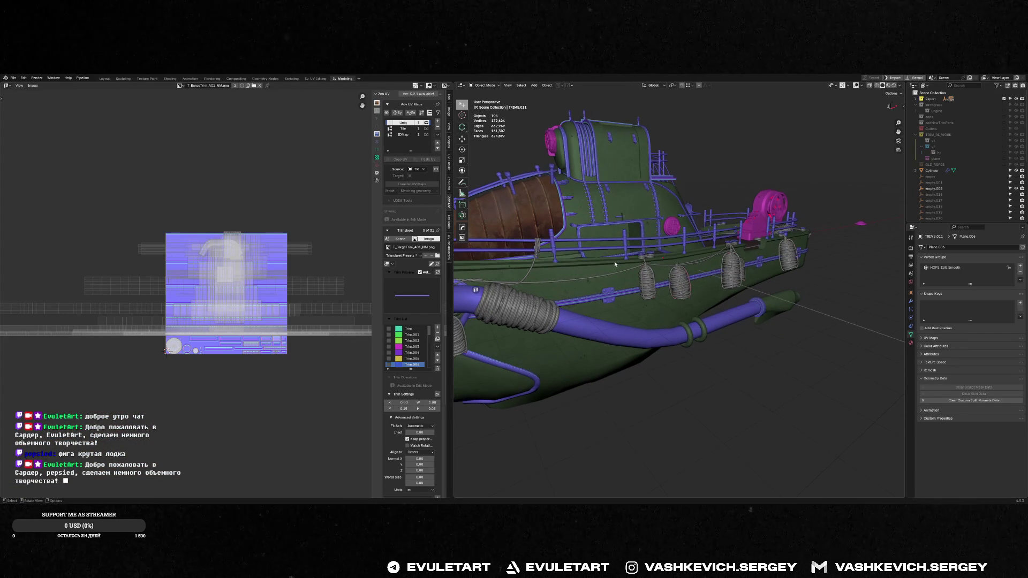
- Push the barge assets to Unreal and open the export error report
key("q")
left_click(614, 261)
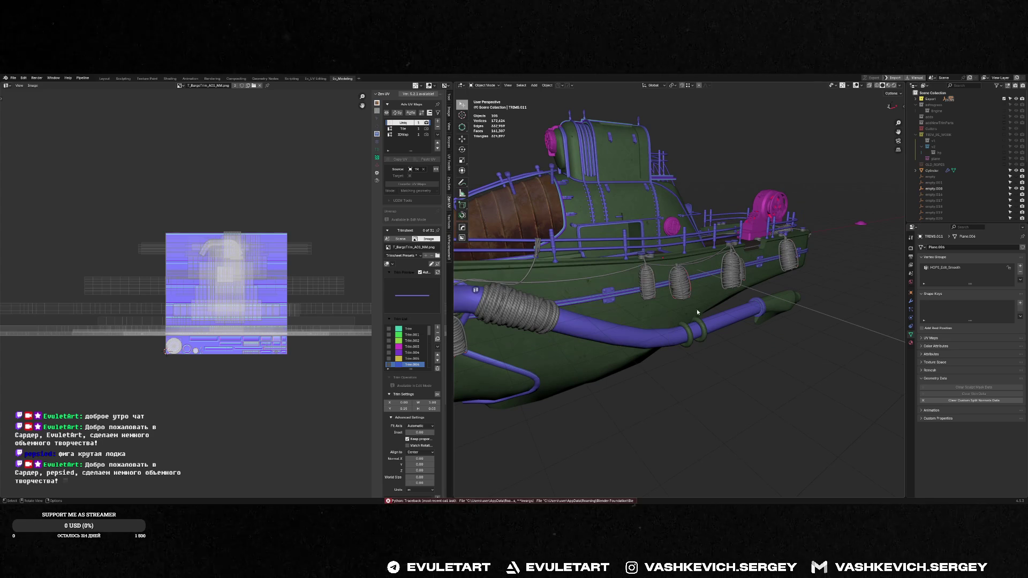
left_click(552, 501)
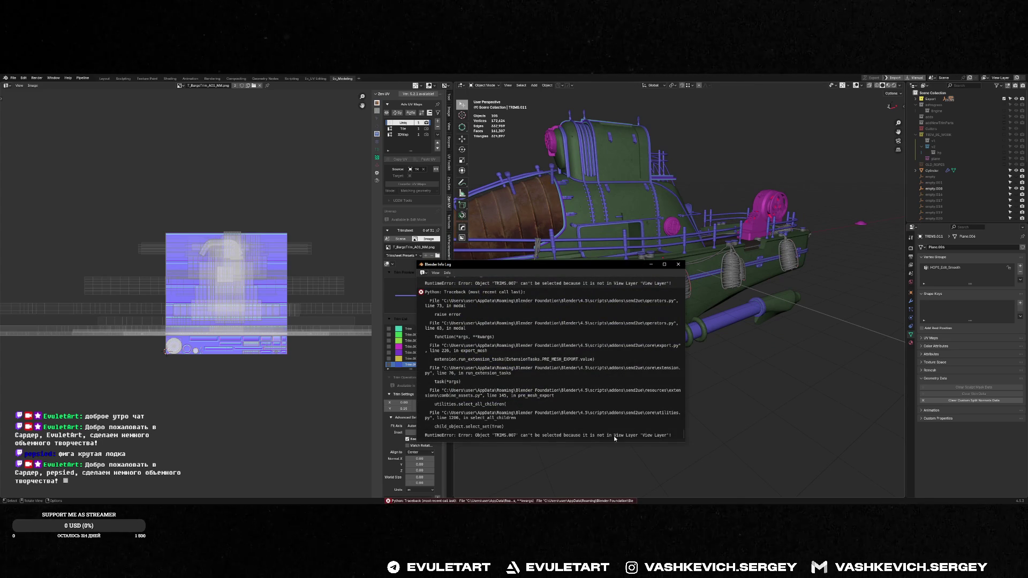
- Show the Outliner in Blender File mode filtered by 'TRIMS' and open the TRIMS object's options
left_click(914, 86)
left_click(922, 99)
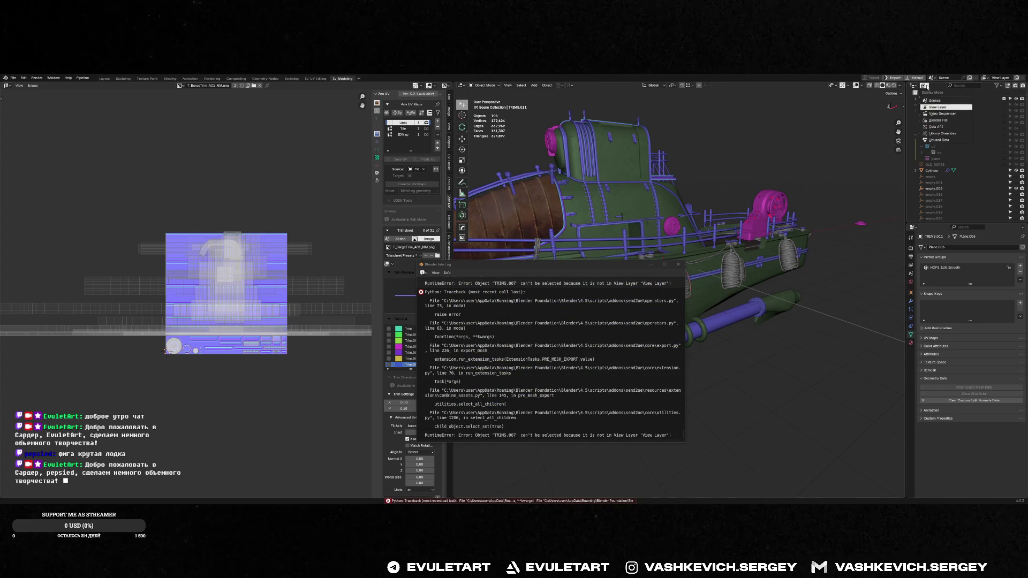
left_click(968, 86)
type("TRIMS")
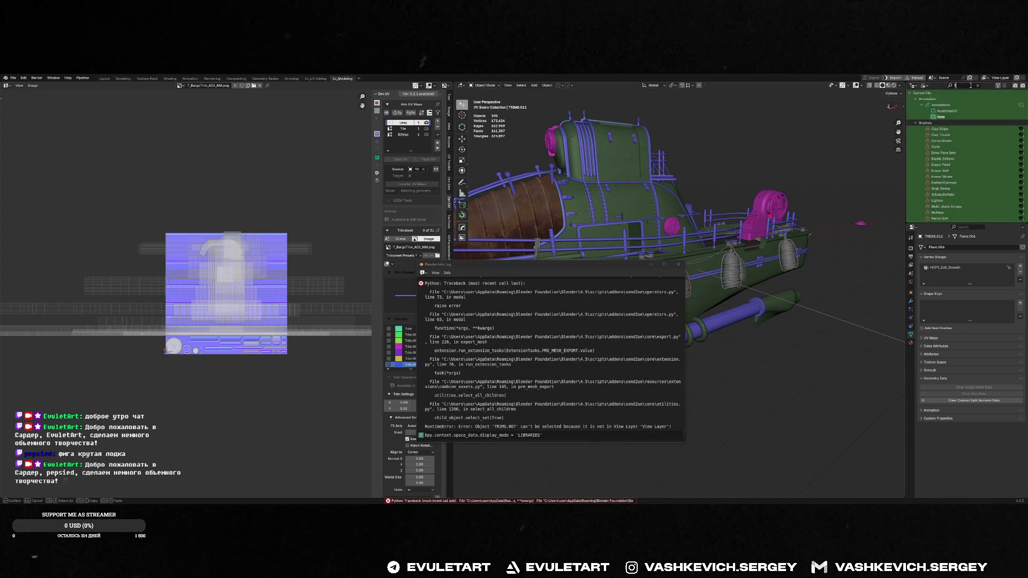
key("Return")
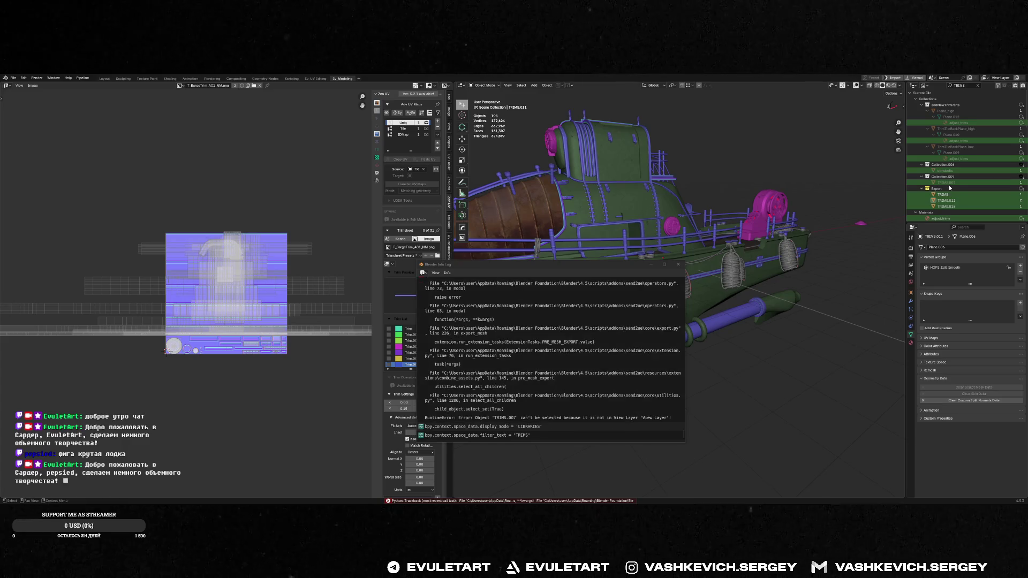
left_click(951, 186)
right_click(950, 187)
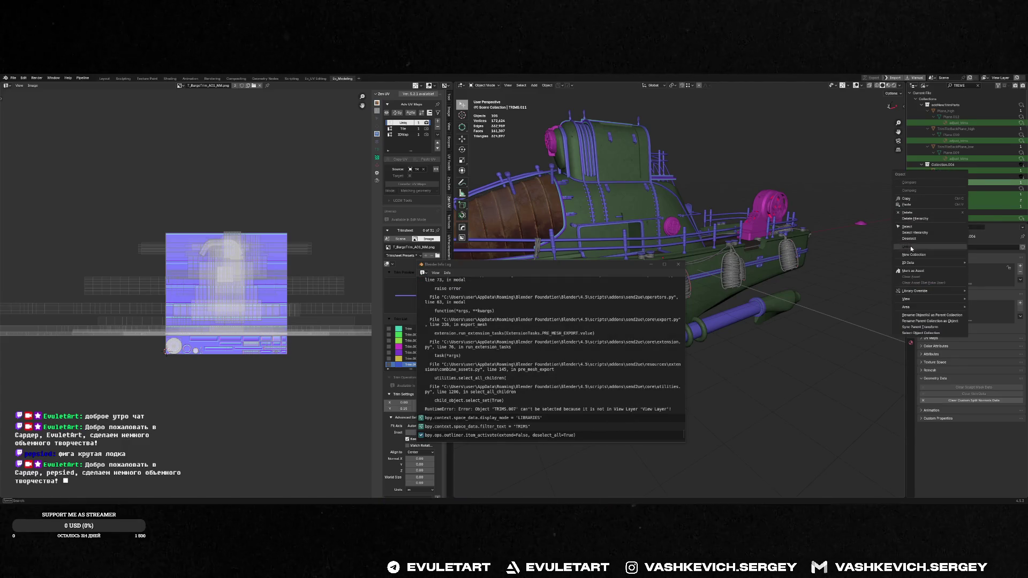
- Rerun the barge export and bring up Unreal's reimport of SM_Barge_Placeholder2
mouse_move(883, 247)
middle_mouse_down()
mouse_move(712, 243)
mouse_move(720, 230)
middle_mouse_up()
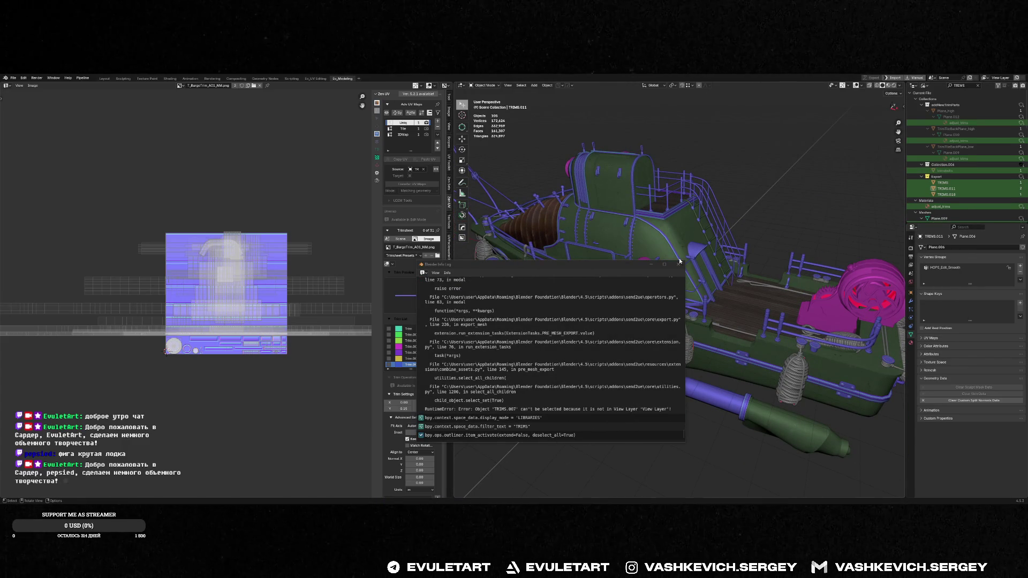
scroll(727, 198, "down", 3)
key("ctrl+s")
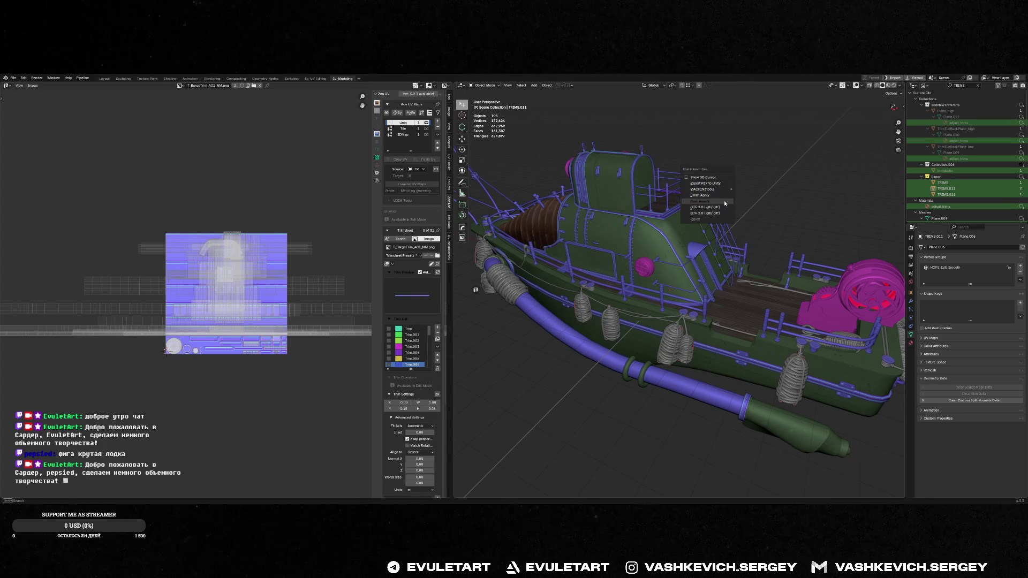
left_click(746, 220)
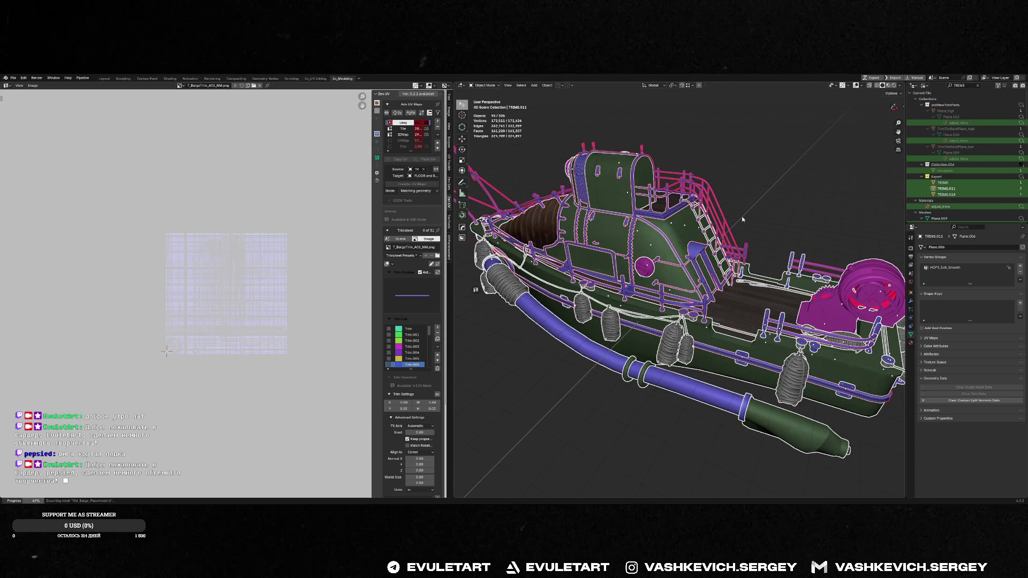
key("alt+Tab")
left_click(569, 179)
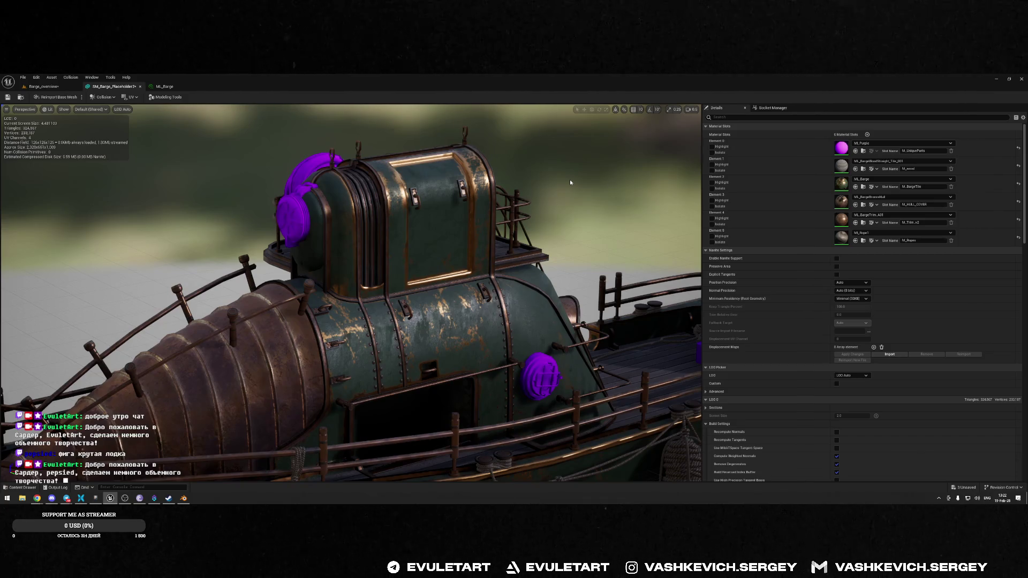
- Orbit around the reimported barge cabin in Unreal, comparing it briefly with the boat in Blender
left_click_drag(570, 182, 564, 191)
key("alt+Tab")
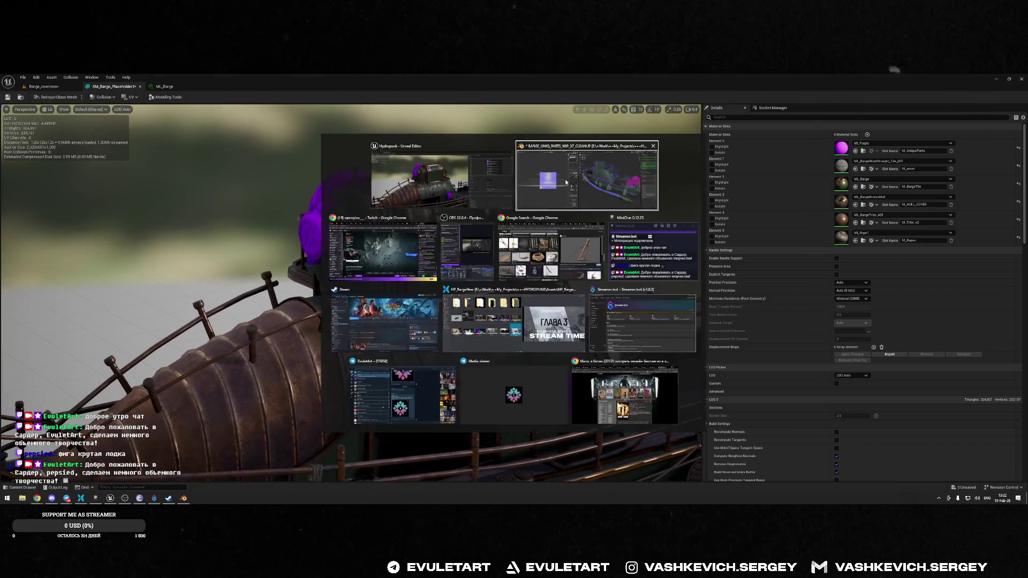
mouse_move(610, 230)
middle_mouse_down()
mouse_move(640, 240)
mouse_move(621, 280)
middle_mouse_up()
key("alt+Tab")
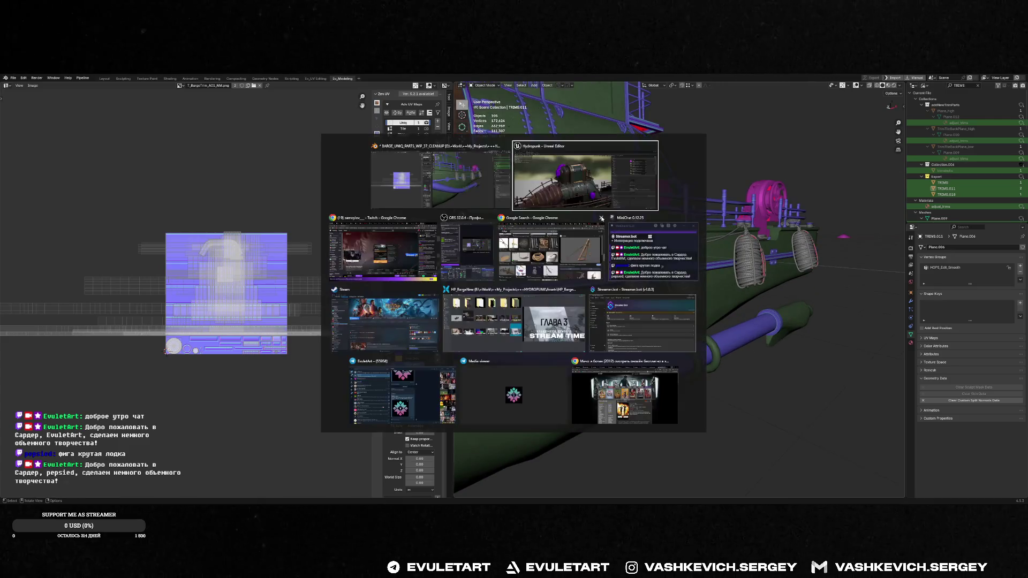
left_click_drag(621, 280, 618, 267)
- Back in Blender, frame the rope coil and bracket, then orbit to a low view along the hull
key("alt+Tab")
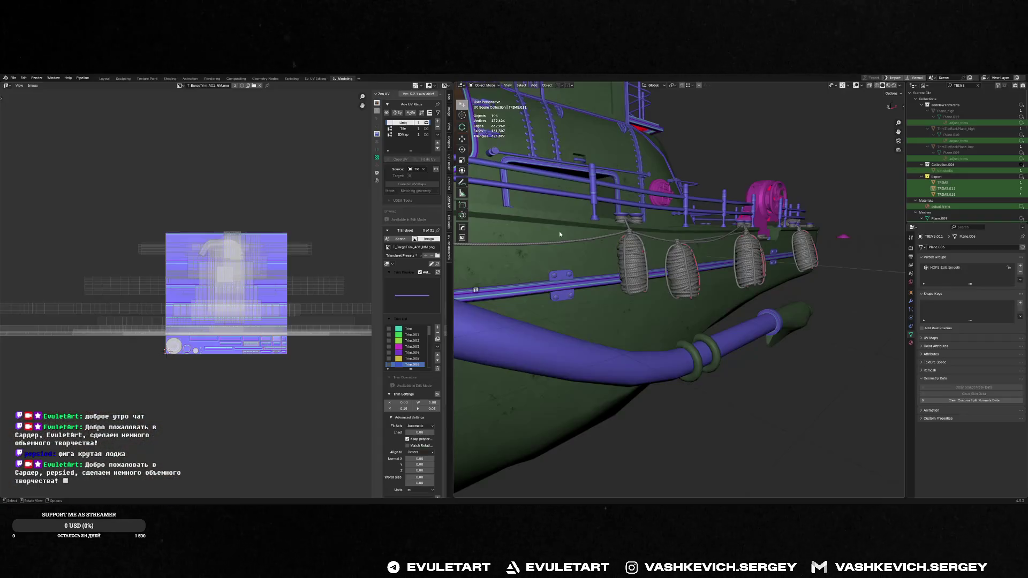
key("f")
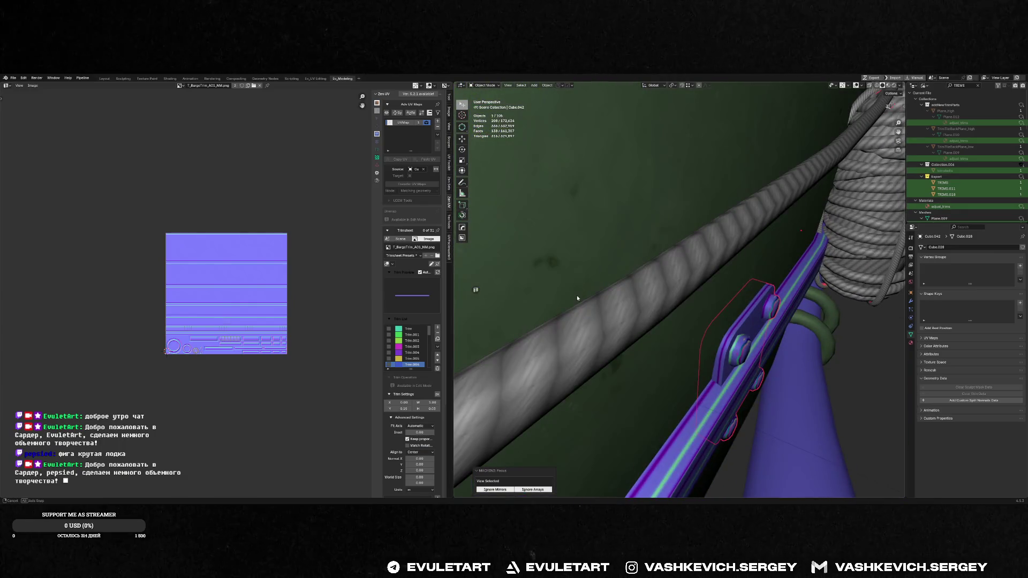
mouse_move(577, 298)
middle_mouse_down()
mouse_move(778, 313)
mouse_move(756, 312)
middle_mouse_up()
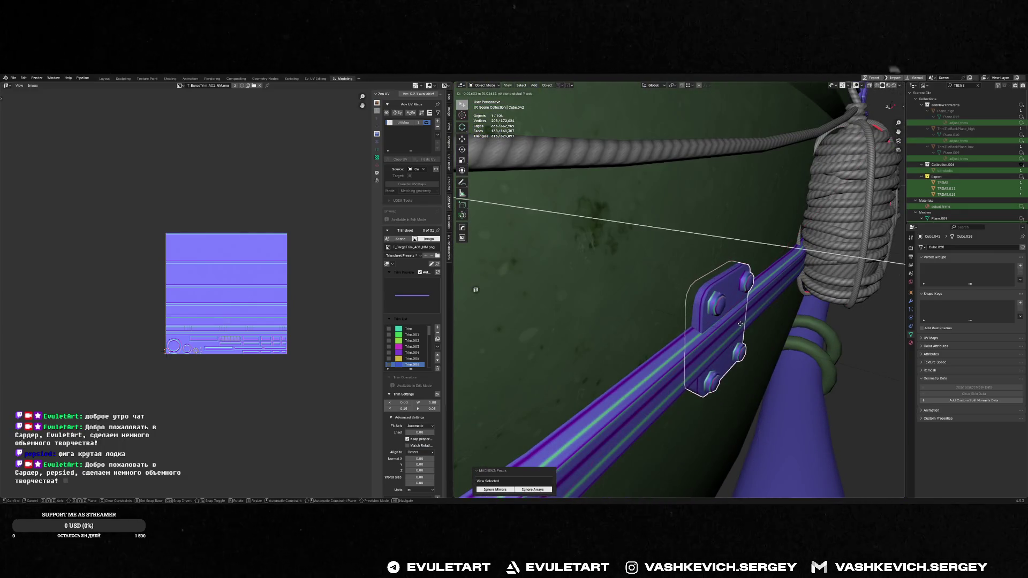
scroll(690, 305, "down", 6)
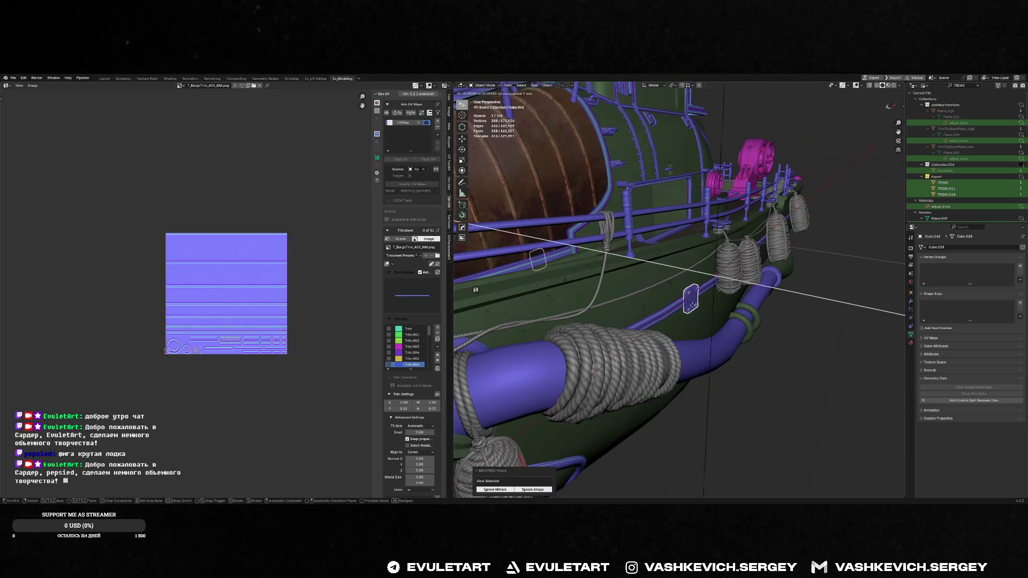
key("f")
key("shift+space")
key("g")
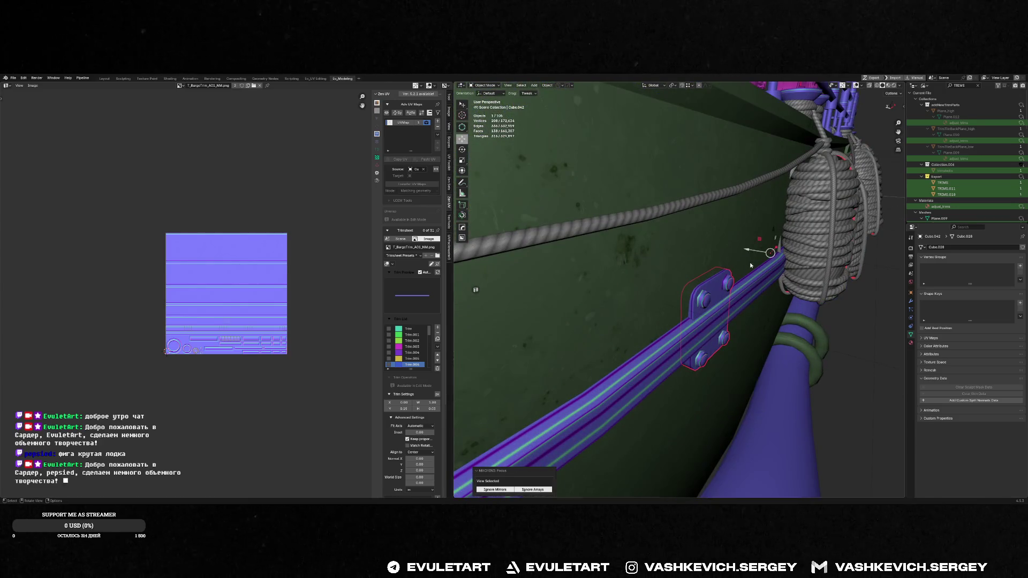
scroll(760, 252, "down", 5)
mouse_move(772, 263)
middle_mouse_down()
mouse_move(735, 264)
mouse_move(681, 296)
middle_mouse_up()
- Slide the bracket along one axis and turn on its mirror modifier so mirrored parts show
key("g")
left_click(734, 264)
key("shift+space")
key("ctrl+grave")
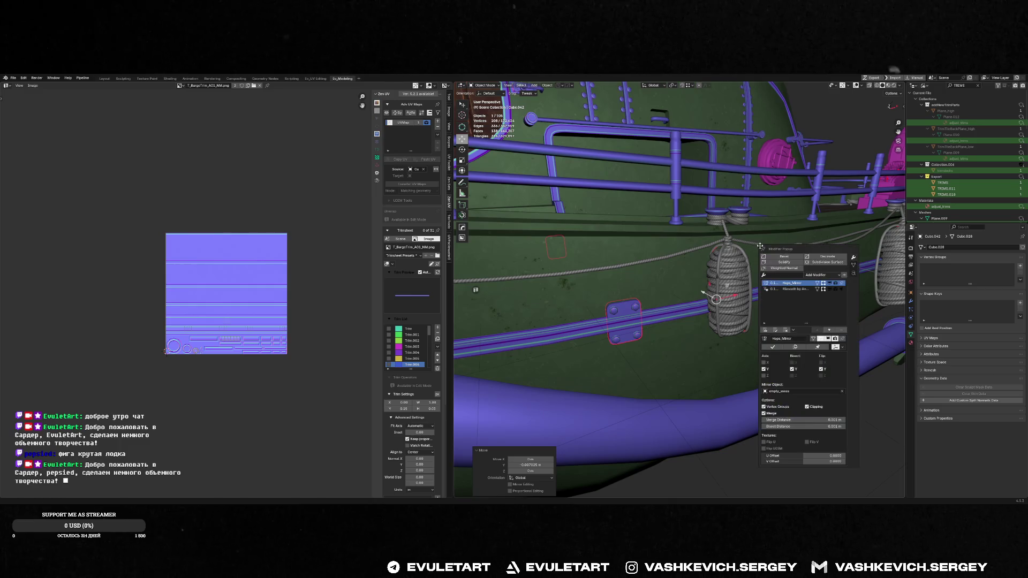
left_click(770, 350)
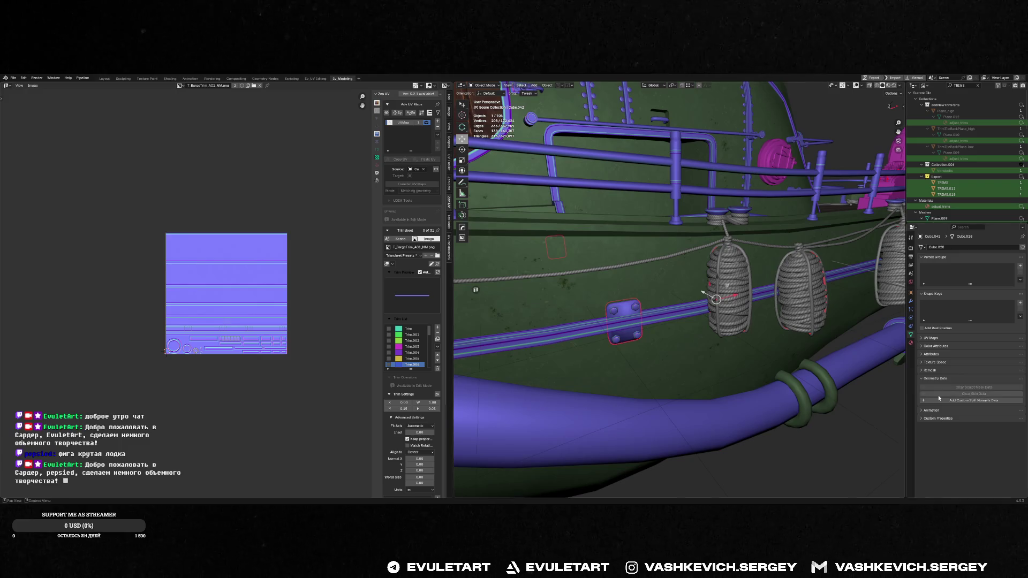
scroll(724, 330, "up", 3)
- Sharpen the bolt plate's edges (30° sharpness, 60° auto smooth) and frame it in view
key("q")
left_click(612, 329)
key("KP_Decimal")
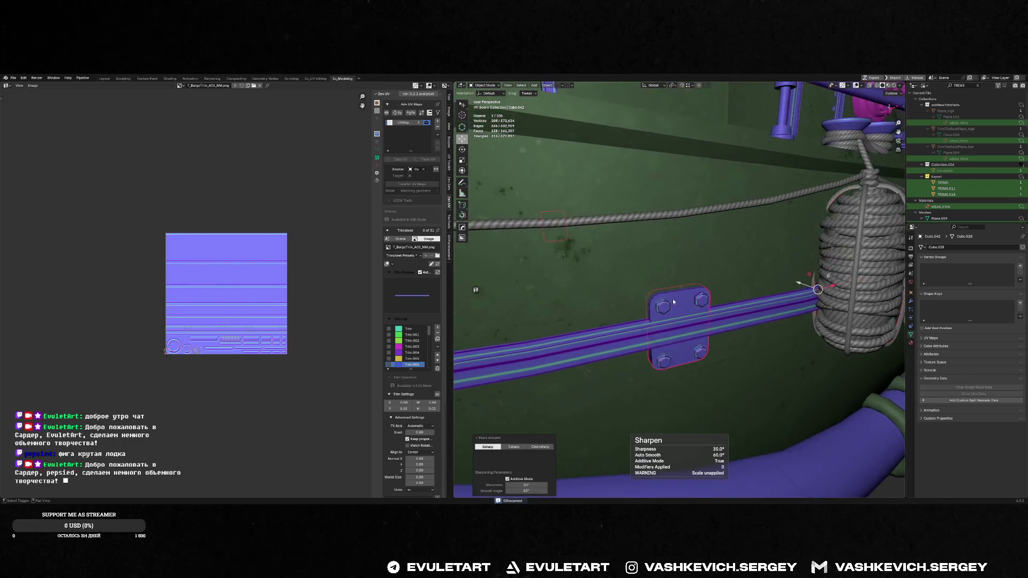
middle_click_drag(690, 332, 776, 343)
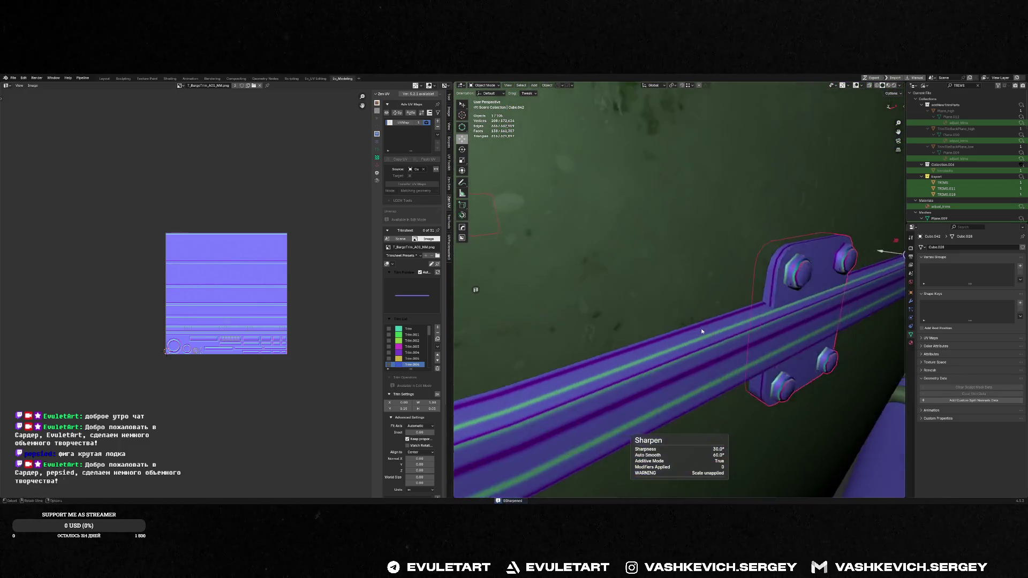
key("alt+shift+space")
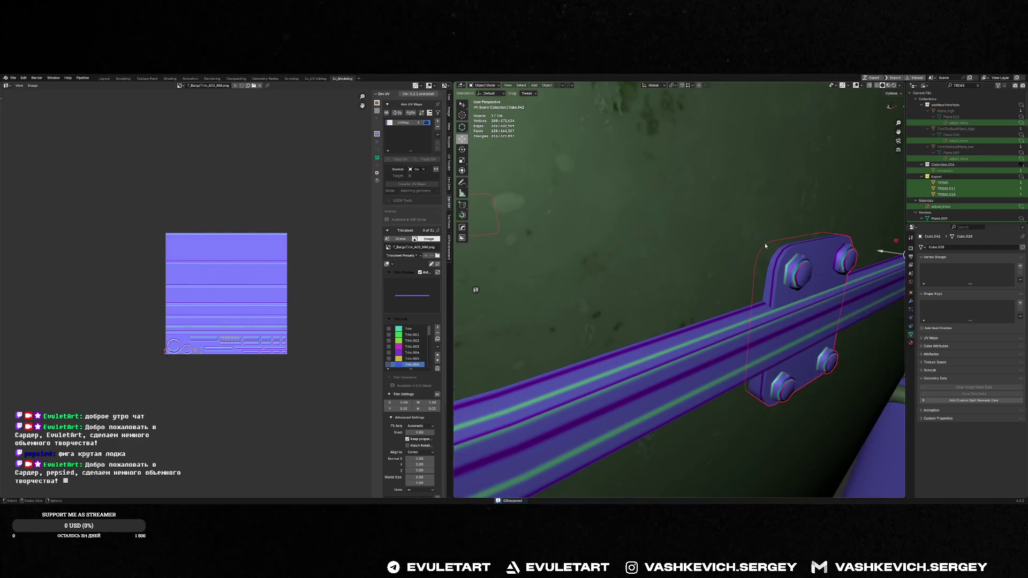
scroll(764, 290, "down", 5)
- Join the bolt plate into TRIMS.011 with Ctrl+J, make UVMap active, and enter Edit Mode
left_click(765, 290)
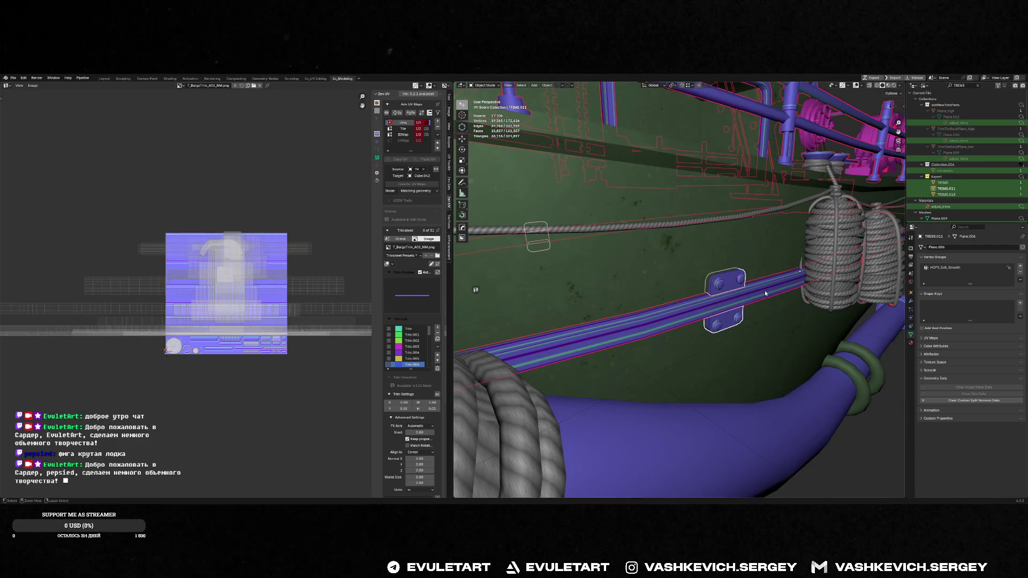
scroll(751, 280, "up", 3)
left_click(750, 280)
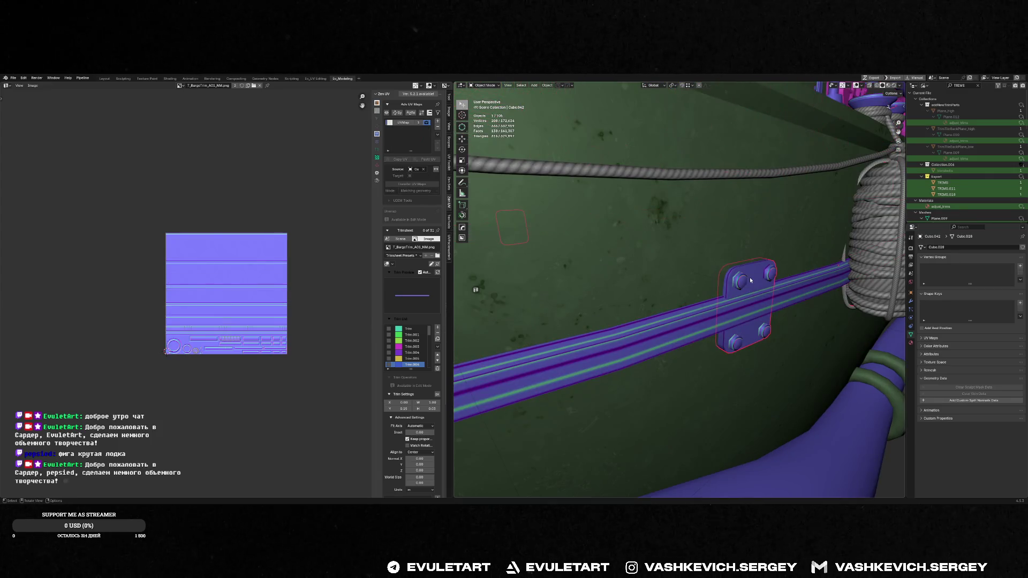
key("ctrl+z")
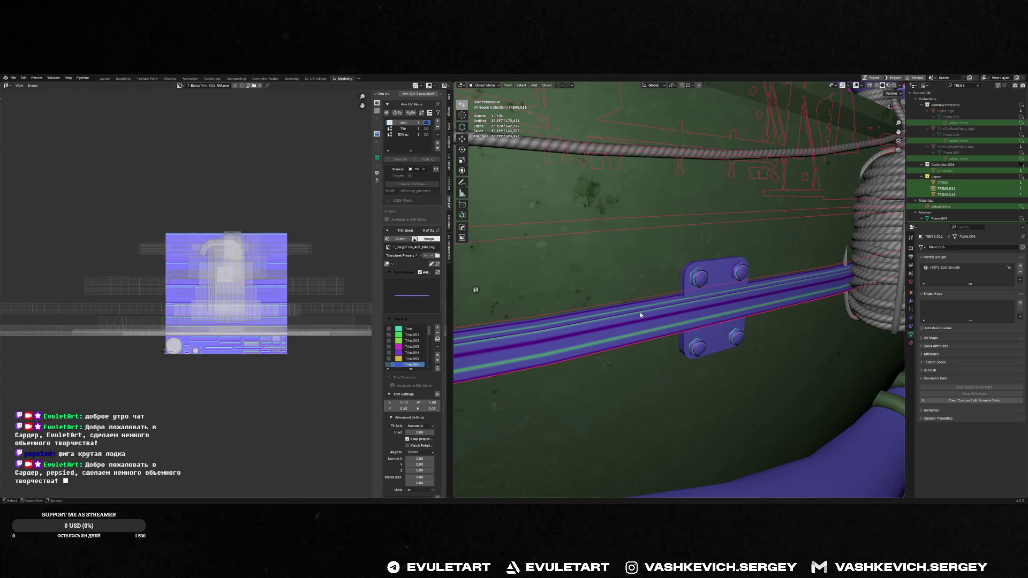
left_click(717, 281, "shift")
left_click(677, 310, "shift")
key("ctrl+j")
left_click(411, 141)
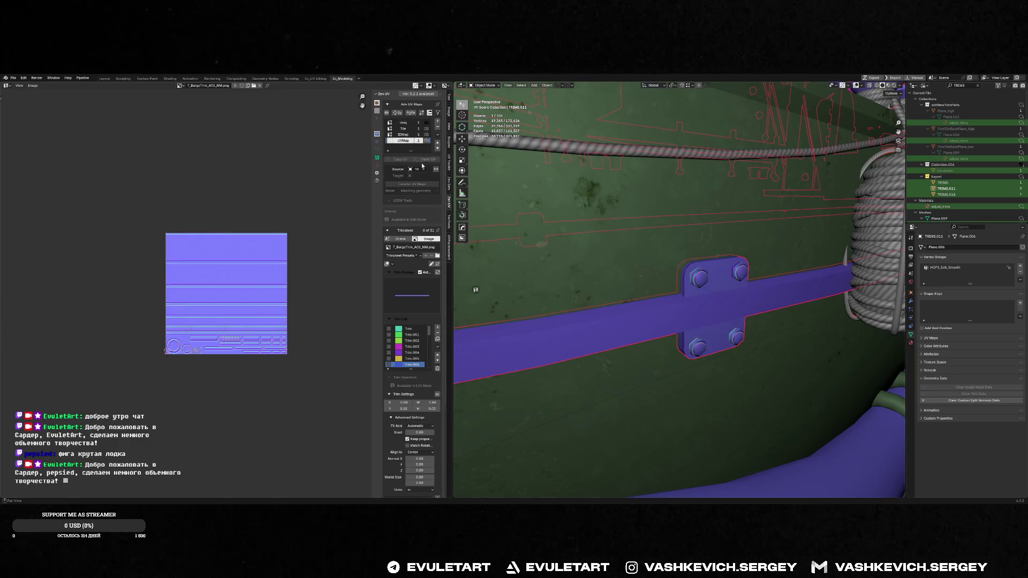
key("Tab")
- Box-select the bolt plate's UV islands and store their layout with Zen UV Copy UV
mouse_move(316, 282)
left_mouse_down()
mouse_move(285, 318)
mouse_move(98, 384)
left_mouse_up()
left_click_drag(146, 342, 194, 389, "ctrl")
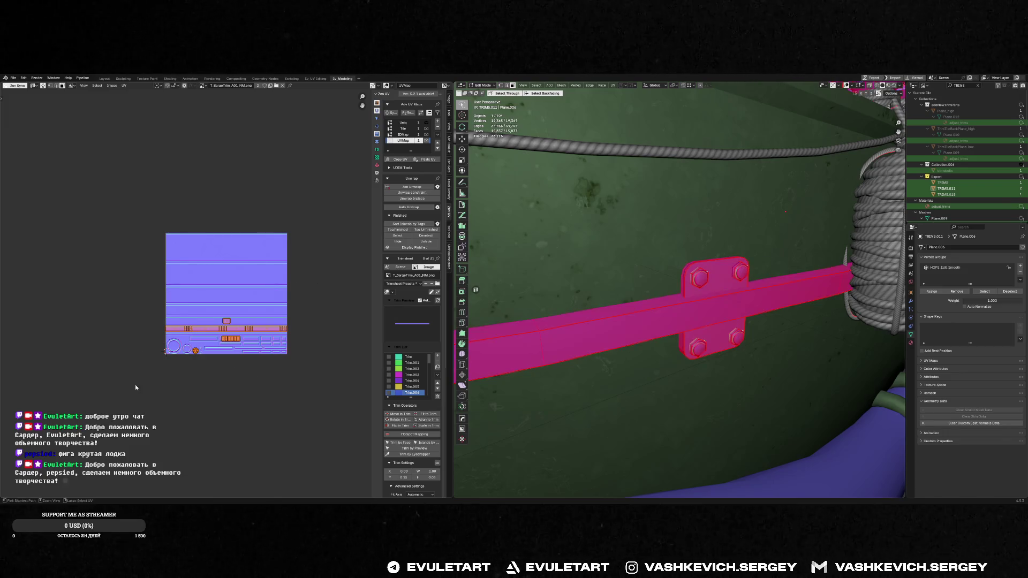
scroll(205, 386, "up", 5)
scroll(160, 375, "down", 3)
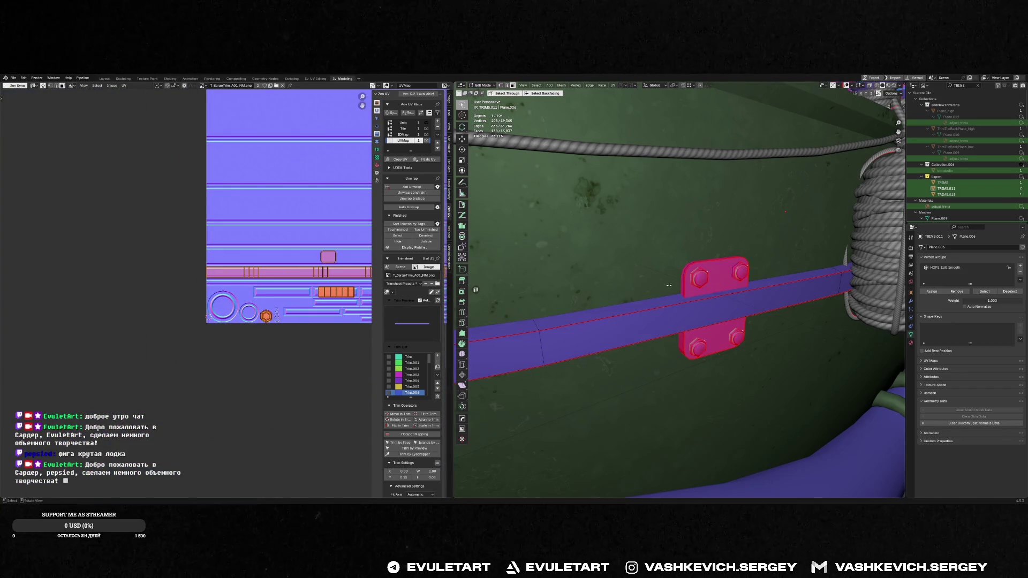
left_click(399, 159)
- Compare the plate across the Uniq and IDMap UV maps, ending on Uniq
left_click(405, 123)
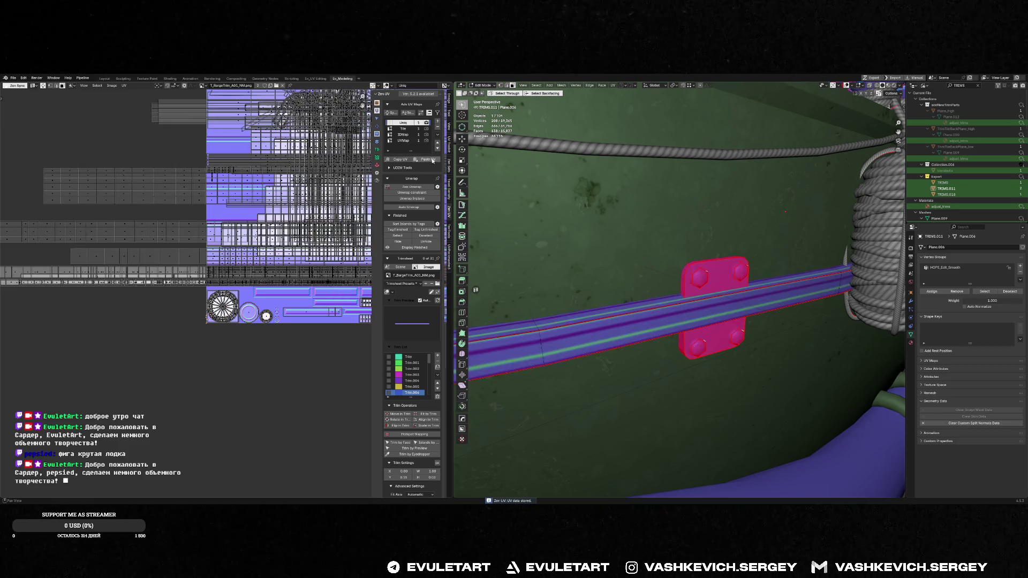
left_click(403, 134)
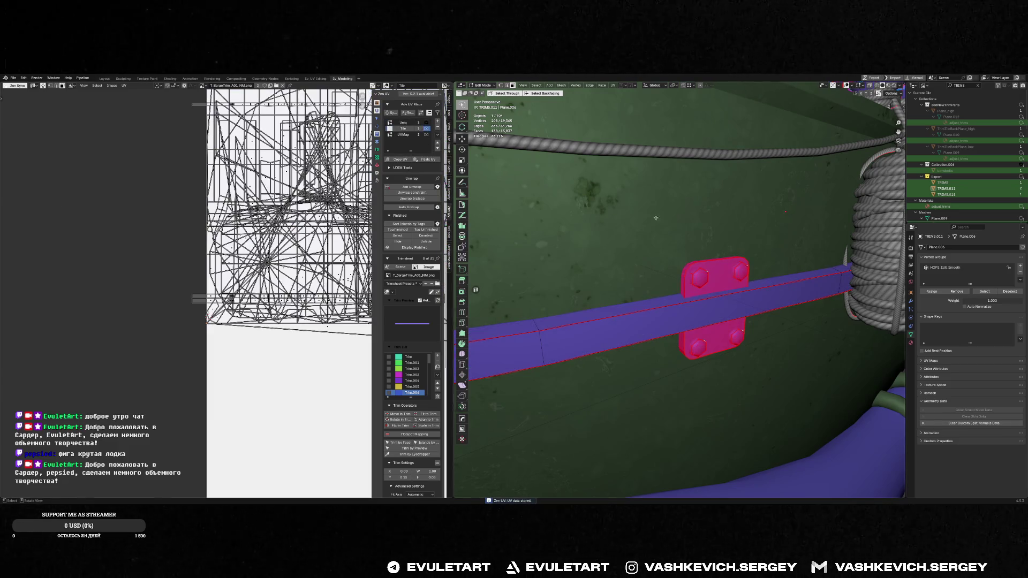
middle_click_drag(616, 225, 677, 236)
left_click(403, 123)
- Return to Object Mode, clear the selection, and save the barge file
key("Tab")
scroll(719, 270, "down", 6)
mouse_move(719, 271)
middle_mouse_down()
mouse_move(712, 294)
mouse_move(614, 306)
mouse_move(803, 338)
middle_mouse_up()
left_click(800, 336)
key("ctrl+s")
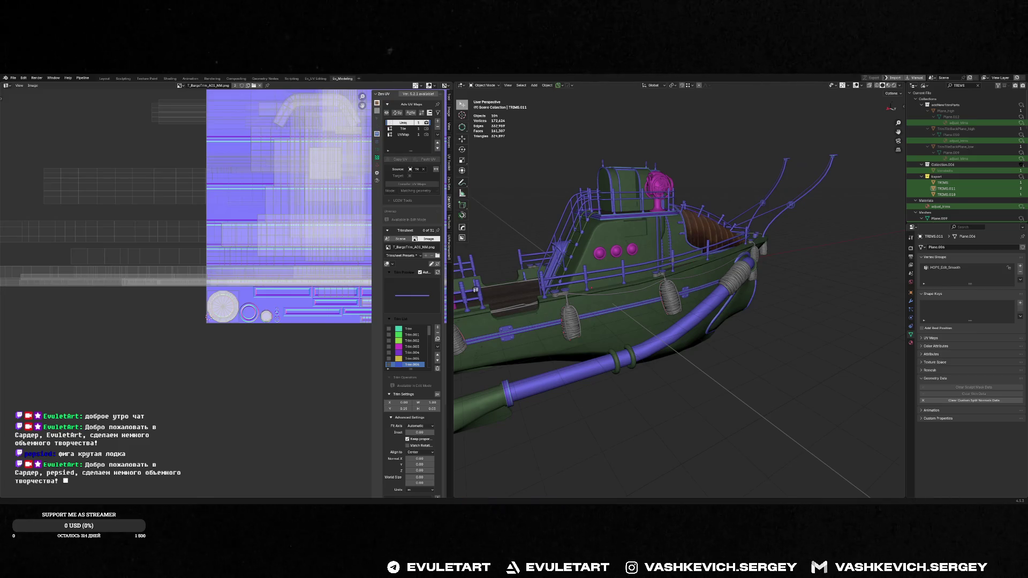
middle_click_drag(642, 279, 733, 278)
- Select the single bolted bracket Cube.008 on the hull
left_click(817, 300)
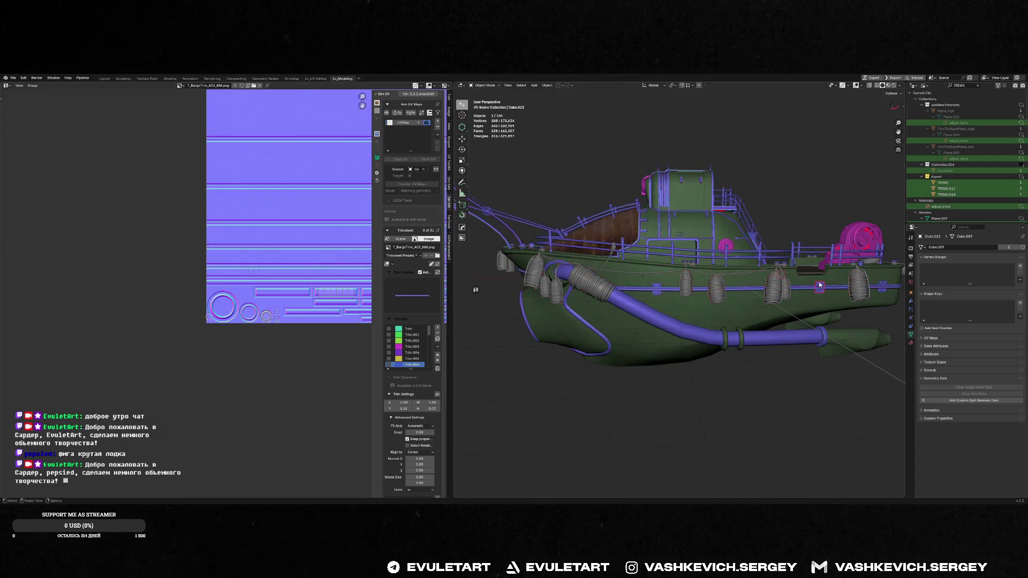
key("f")
key("f")
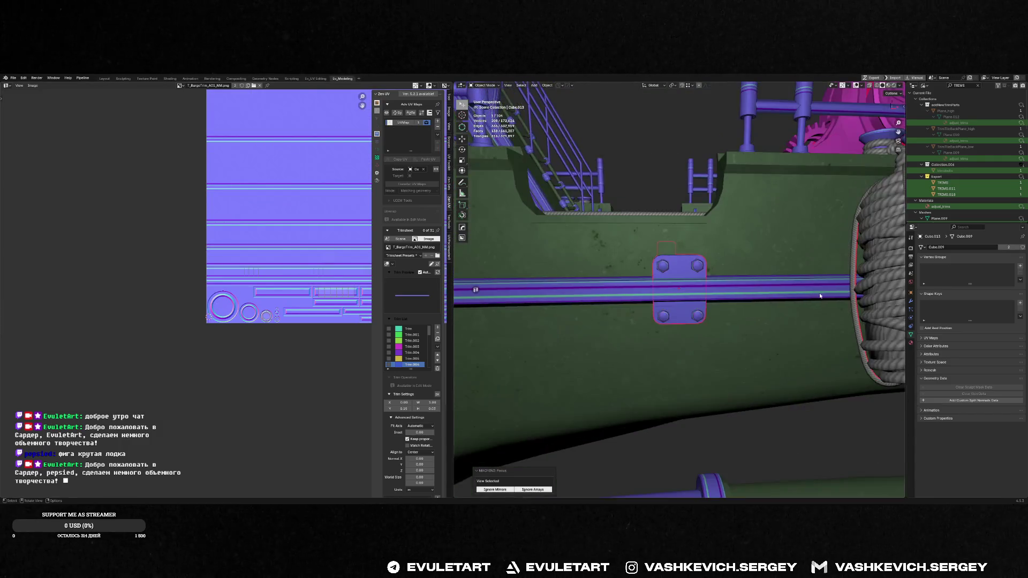
left_click(678, 292, "shift")
mouse_move(679, 295)
middle_mouse_down()
mouse_move(635, 310)
mouse_move(745, 333)
middle_mouse_up()
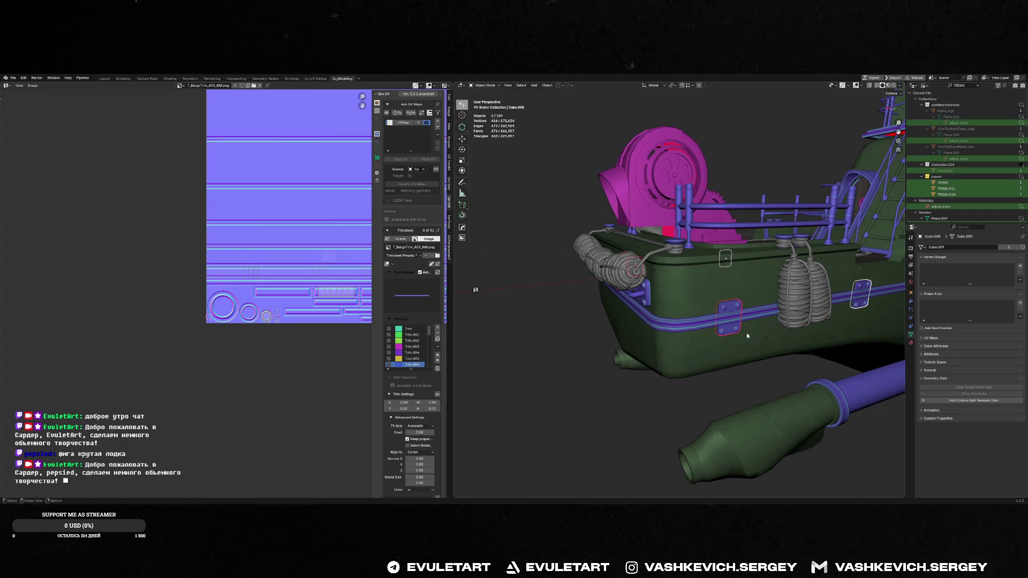
left_click(742, 332)
- Try applying the bracket's mirror modifier in the Hard Ops popup, then undo it
key("alt+space")
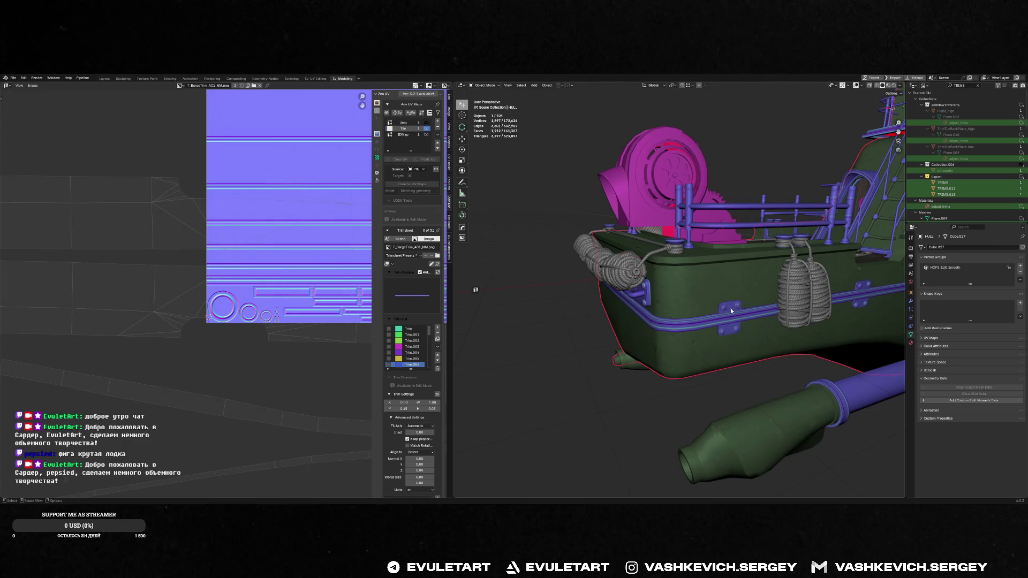
key("alt+space")
left_click(745, 380)
left_click(770, 395)
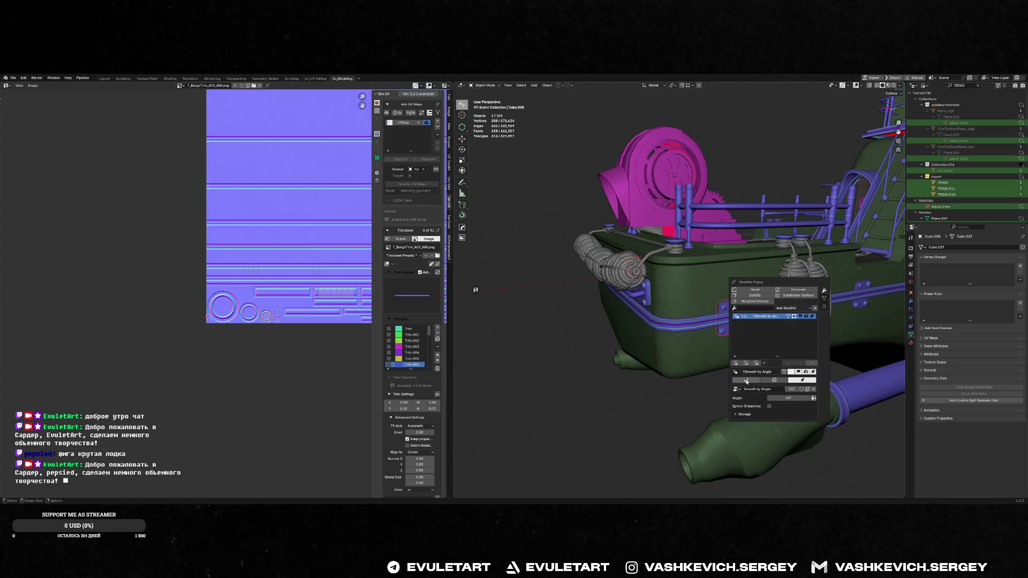
left_click(745, 380)
middle_click_drag(773, 320, 711, 348)
key("ctrl+alt+z")
left_click(776, 371)
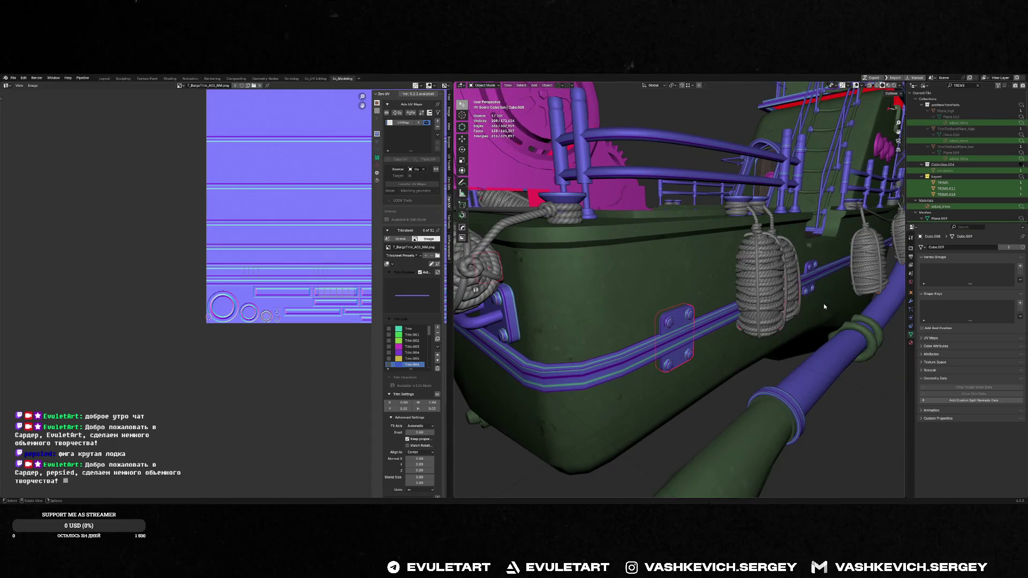
- Remove Hops_Mirror from the bracket and delete the redundant duplicate bracket Cube.013
key("ctrl+grave")
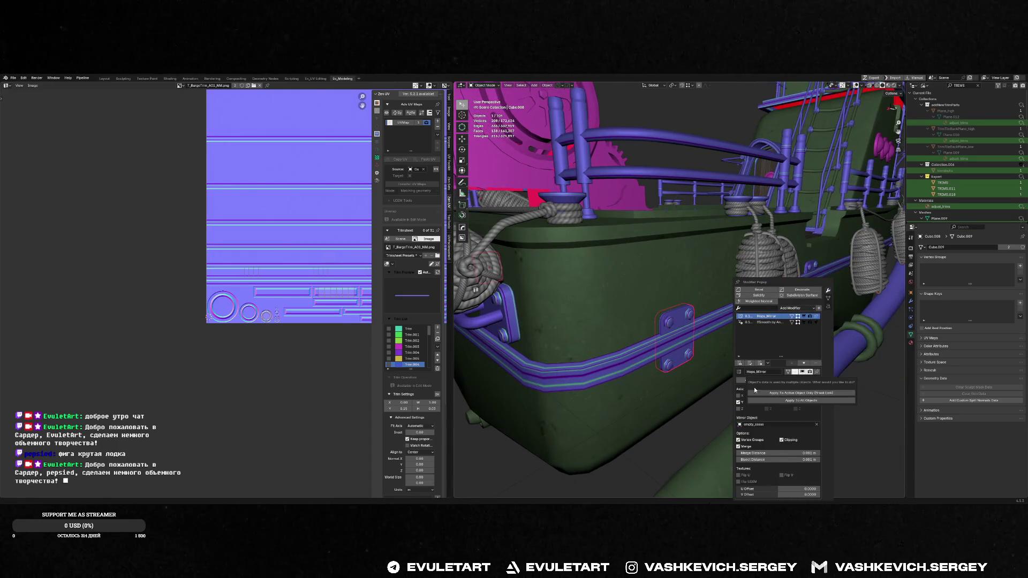
key("ctrl+x")
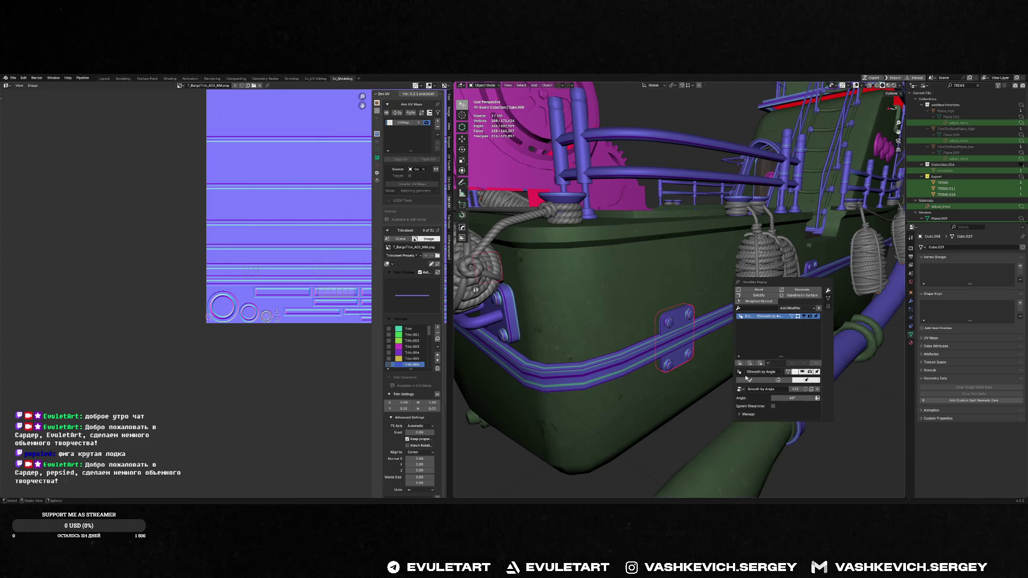
left_click(806, 267)
key("ctrl+grave")
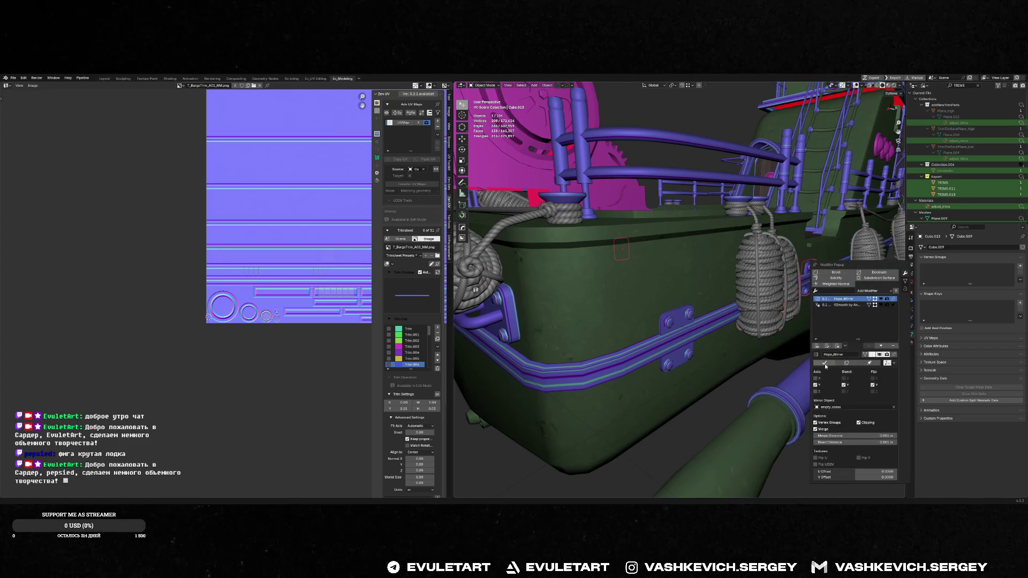
left_click(825, 366)
left_click(673, 316, "shift")
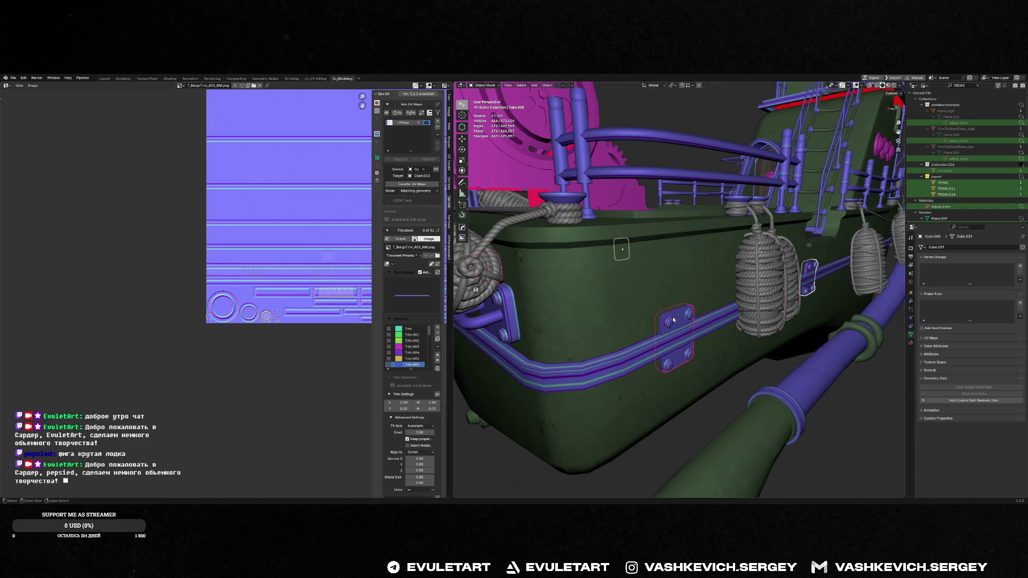
key("Delete")
- Select the rail TRIMS.011 and frame it in view
middle_click_drag(673, 320, 640, 293)
left_click(640, 292)
key("KP_Decimal")
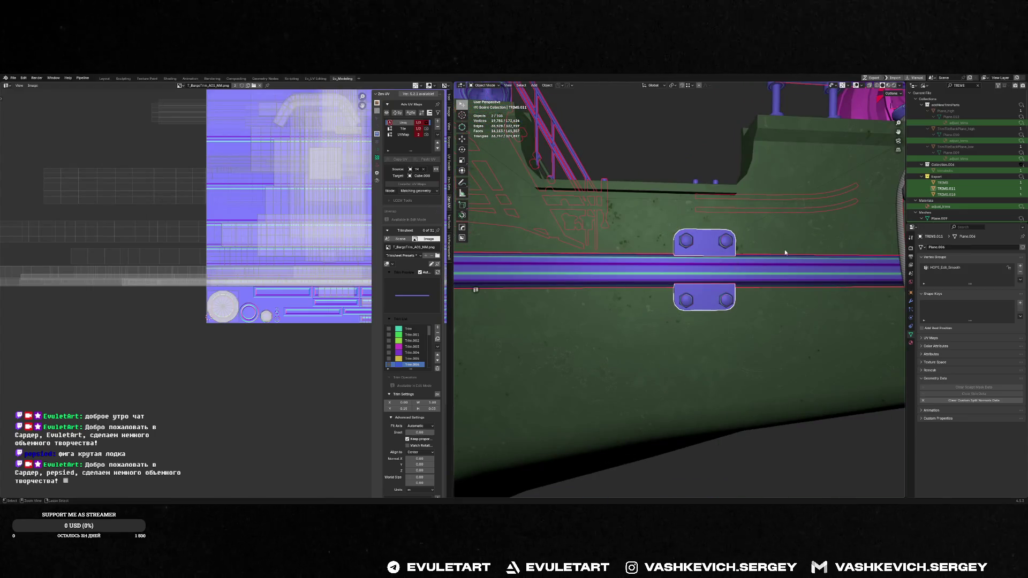
- Join plate Cube.008 into the TRIMS.011 rail with Ctrl+J
middle_click_drag(784, 251, 764, 285)
key("Tab")
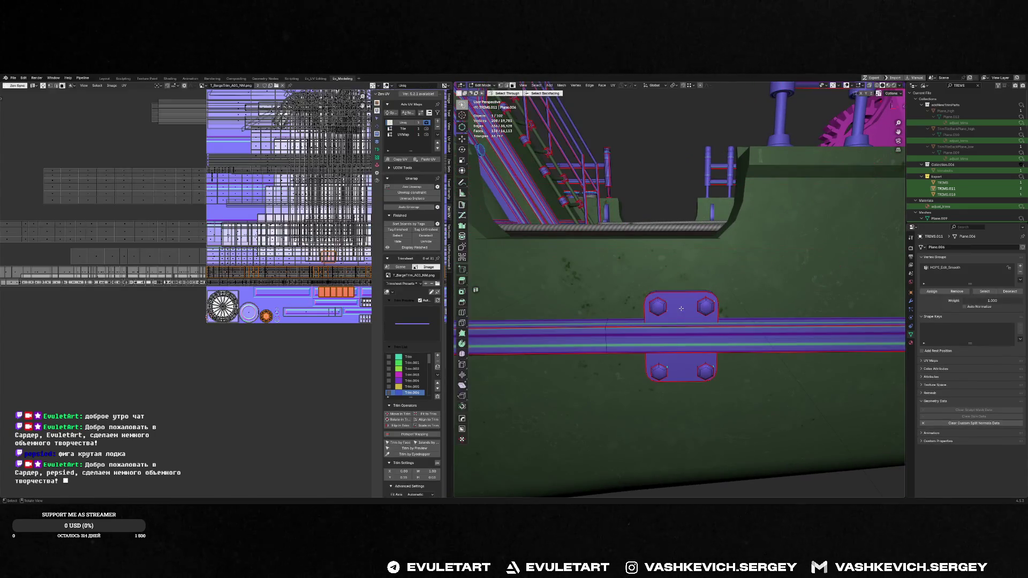
key("Tab")
scroll(680, 289, "down", 6)
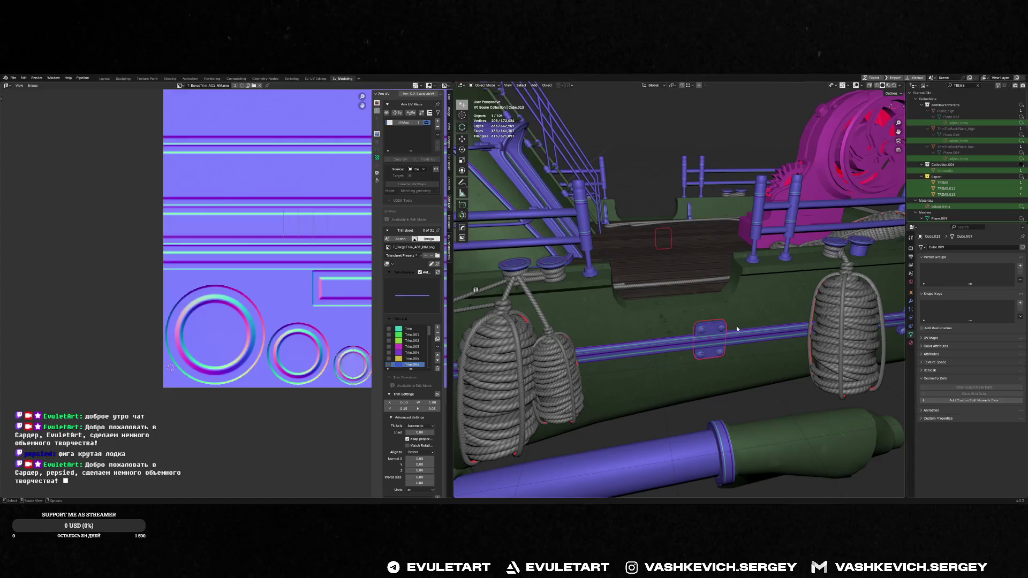
left_click(831, 301)
left_click(680, 326, "shift")
key("Tab")
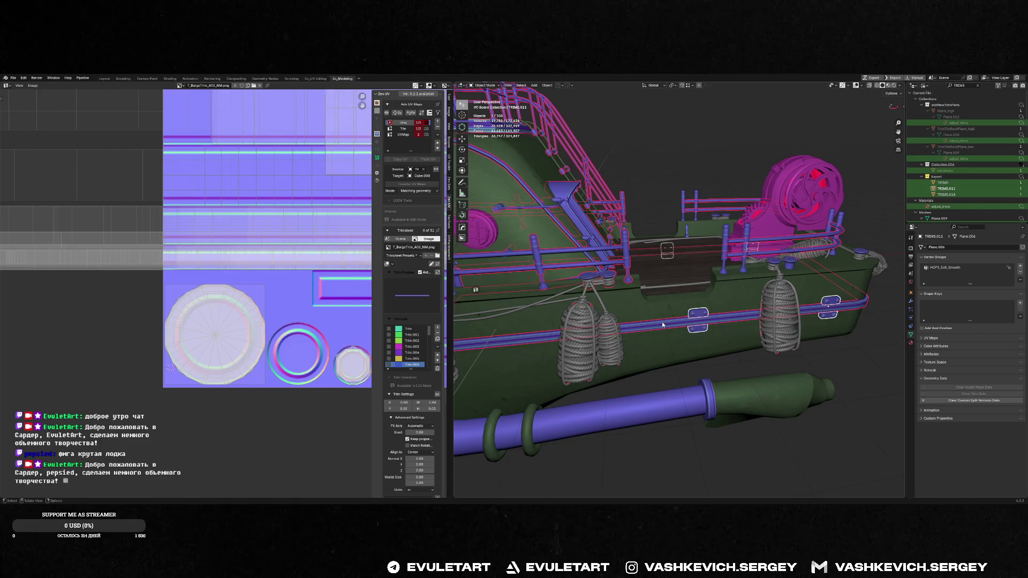
left_click(700, 315)
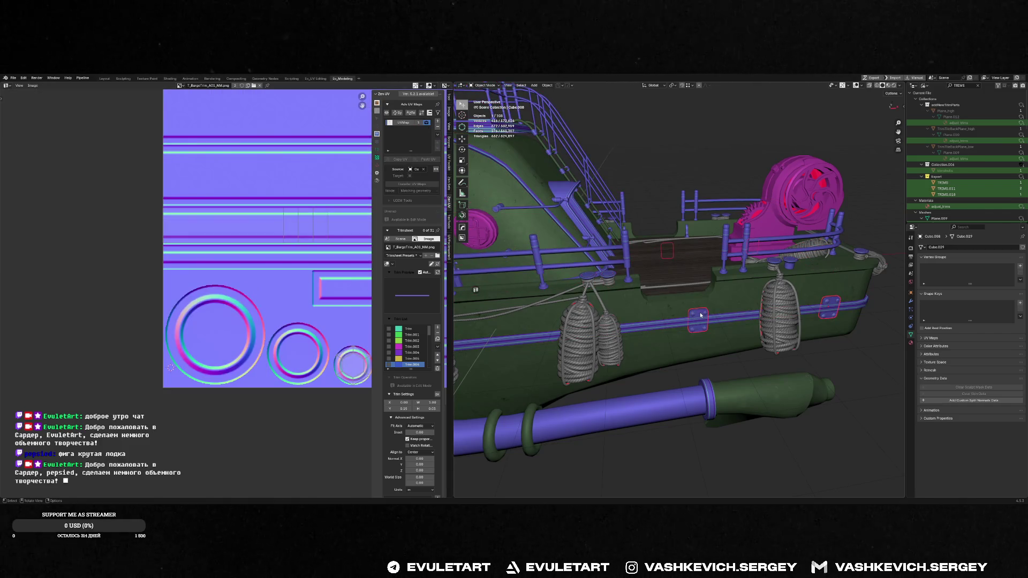
left_click(714, 317, "shift")
scroll(717, 331, "up", 3)
key("ctrl+j")
- Cycle the selection between the hull and the rail with its merged plate
left_click(727, 338)
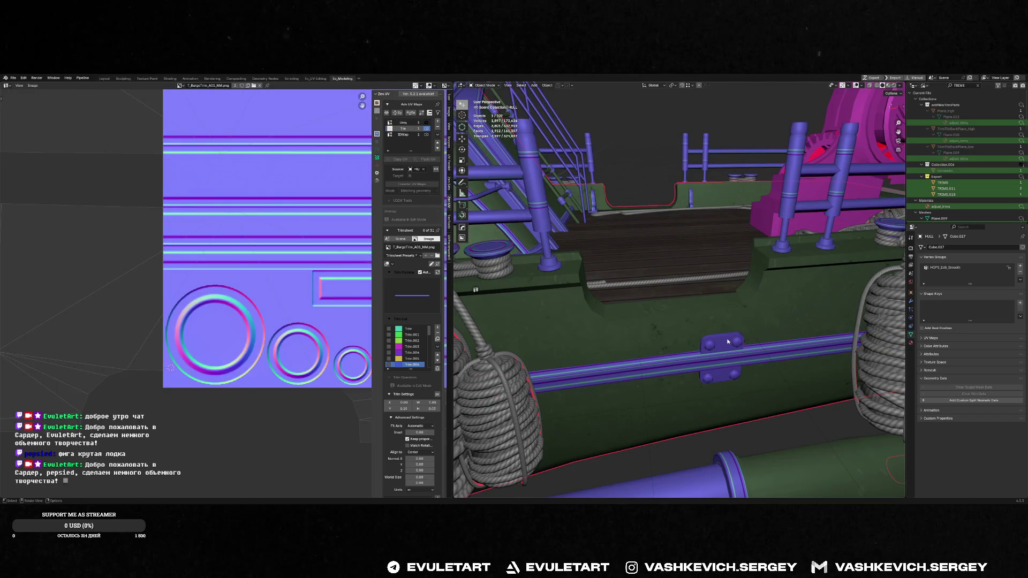
left_click(727, 341)
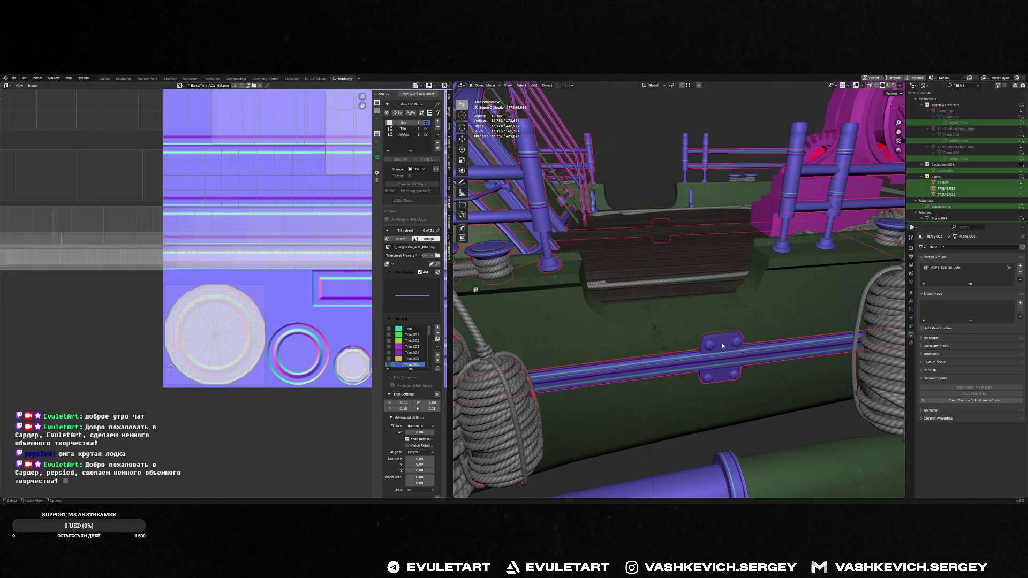
left_click(722, 345)
left_click(721, 343)
left_click(724, 341)
left_click(724, 344)
left_click(724, 344)
- Select bracket Cube.013 and briefly check its UV layout in Edit Mode
mouse_move(615, 289)
middle_mouse_down()
mouse_move(550, 259)
mouse_move(636, 259)
mouse_move(555, 268)
mouse_move(552, 313)
middle_mouse_up()
left_click(576, 305, "shift")
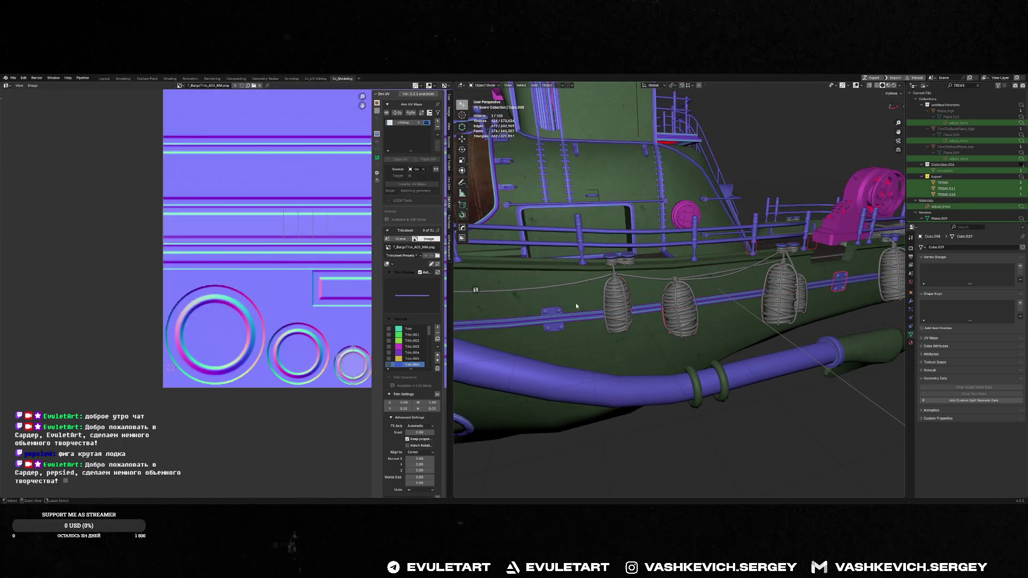
left_click(554, 314)
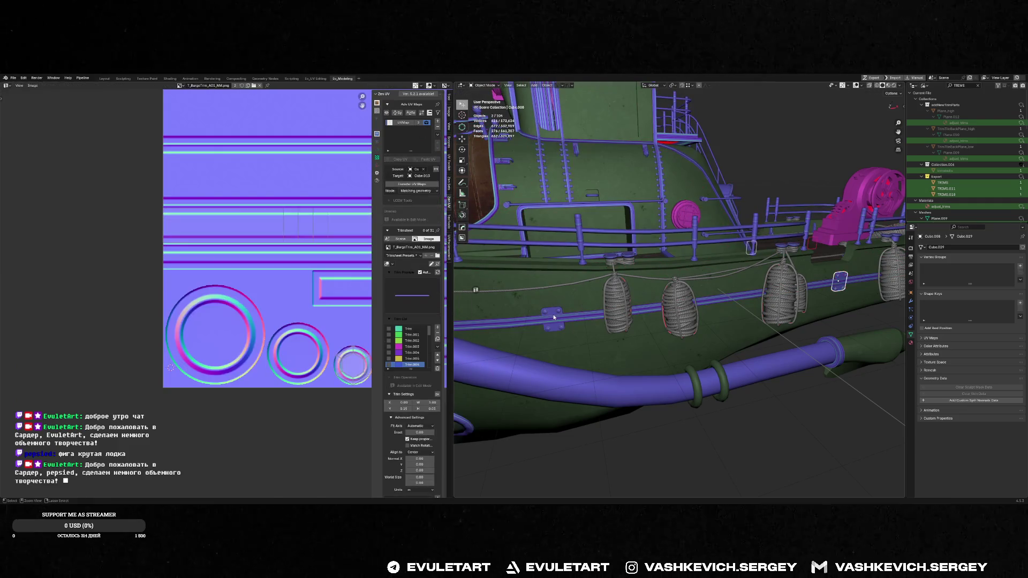
key("Tab")
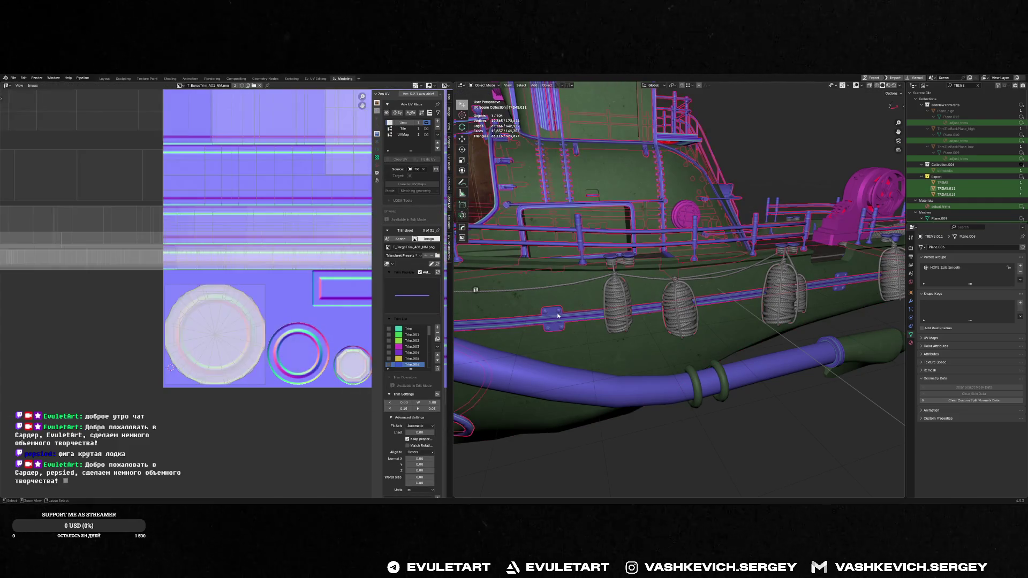
key("Tab")
middle_click_drag(557, 313, 714, 326)
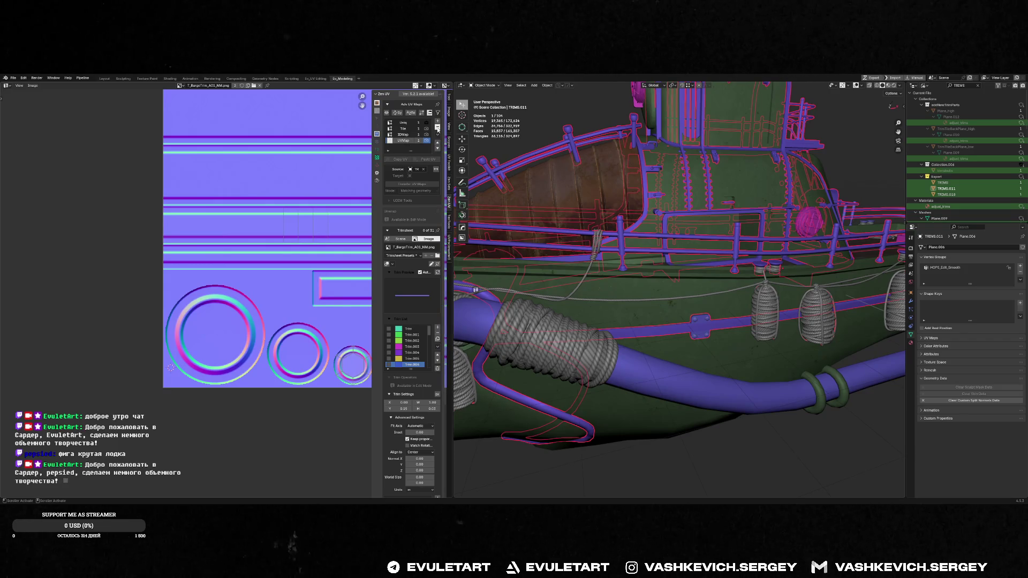
- Preview the bracket over the IDMap, Uniq and paint-tile textures, then enter Edit Mode
left_click(410, 134)
left_click(403, 123)
scroll(741, 329, "up", 5)
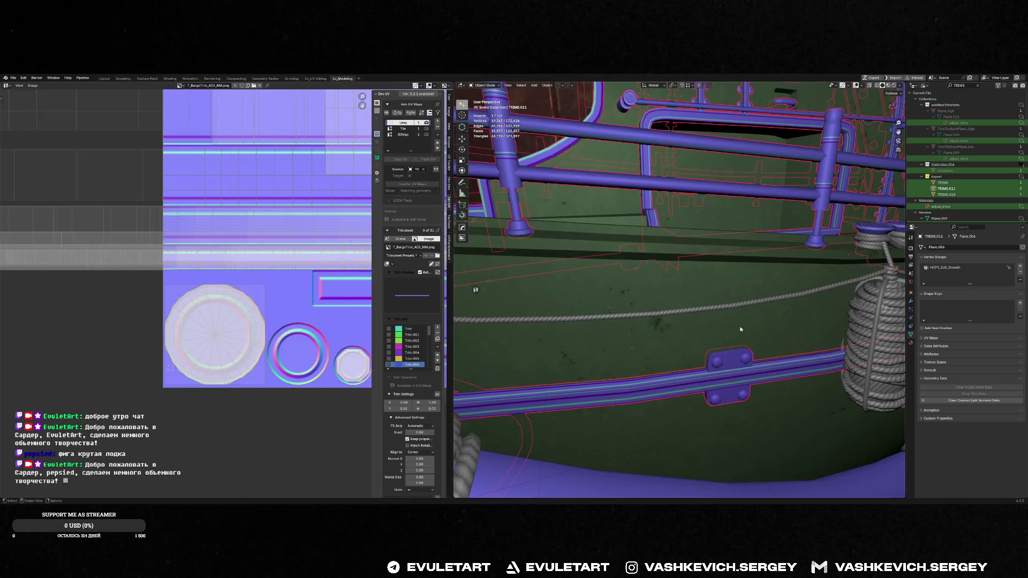
left_click(401, 129)
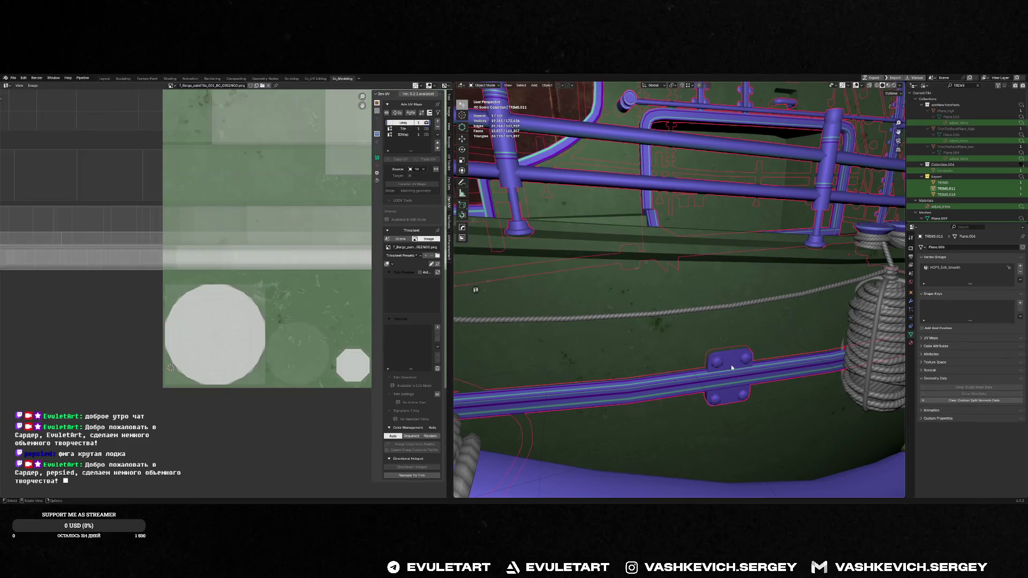
key("Tab")
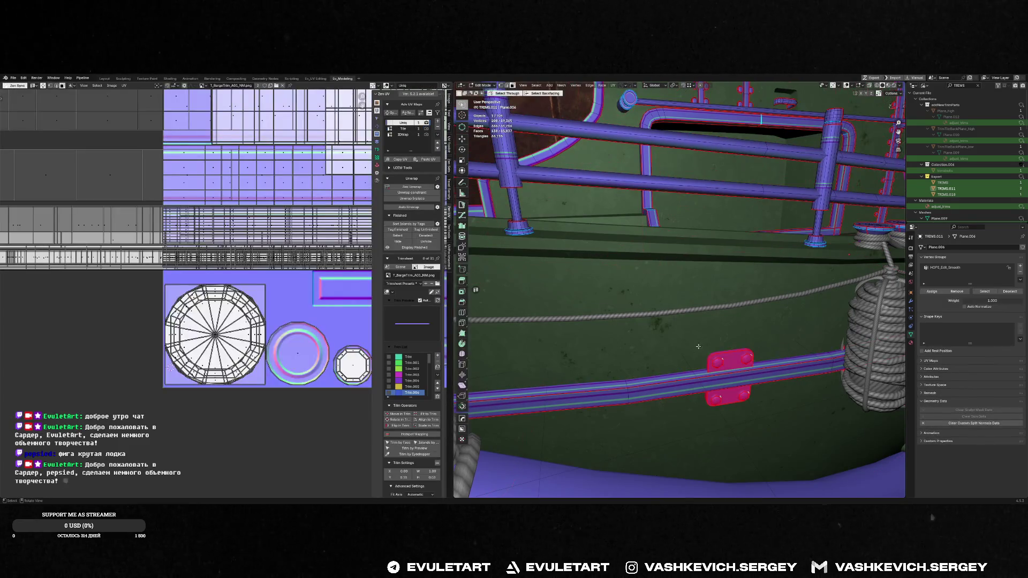
- Get back into Edit Mode on the trims mesh with only the bracket faces selected
key("alt+a")
key("a")
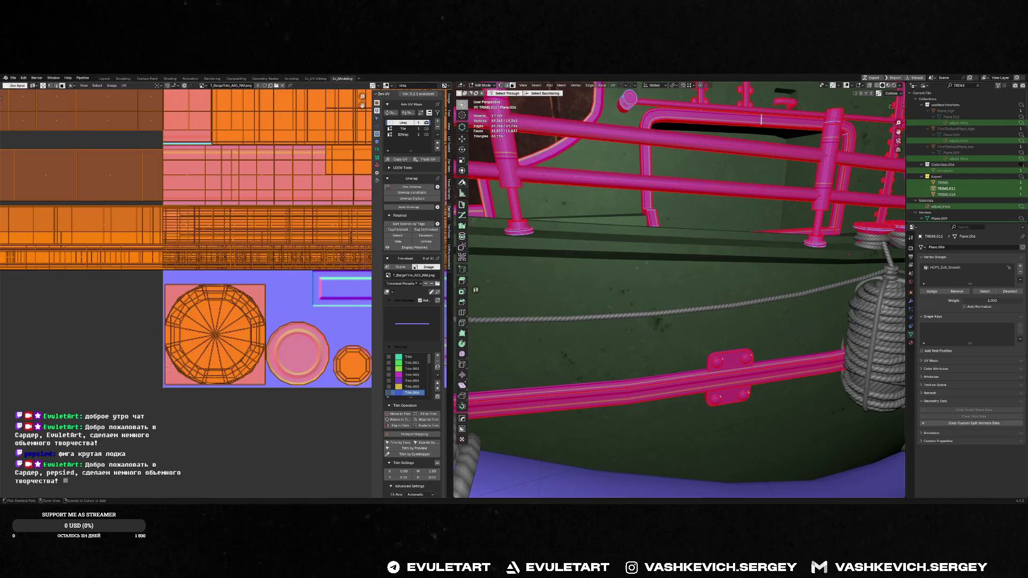
key("Tab")
left_click(724, 367)
key("Tab")
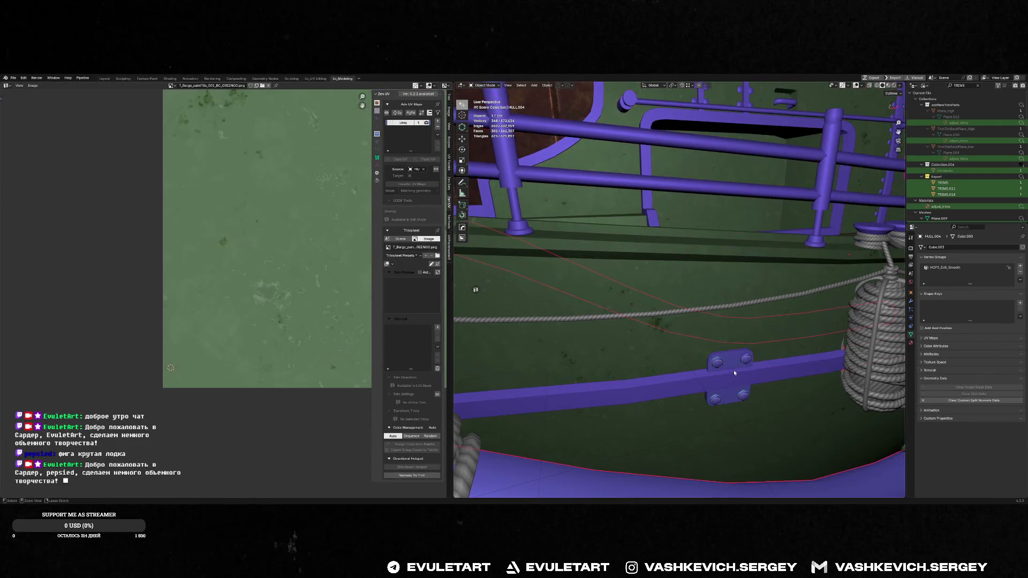
key("ctrl+z")
key("ctrl+z")
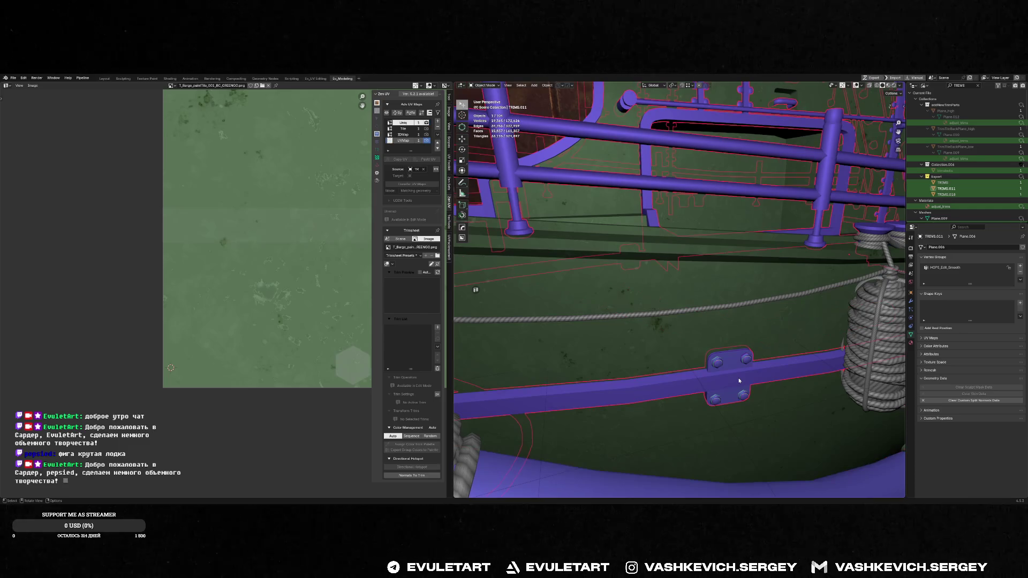
key("ctrl+z")
key("ctrl+z")
key("ctrl+z")
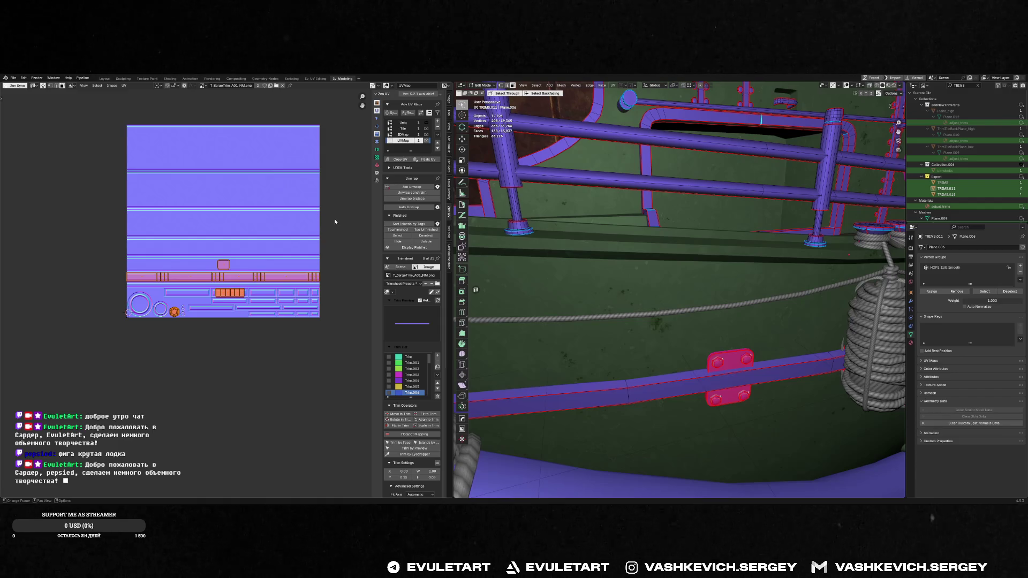
key("a")
key("Home")
key("ctrl+z")
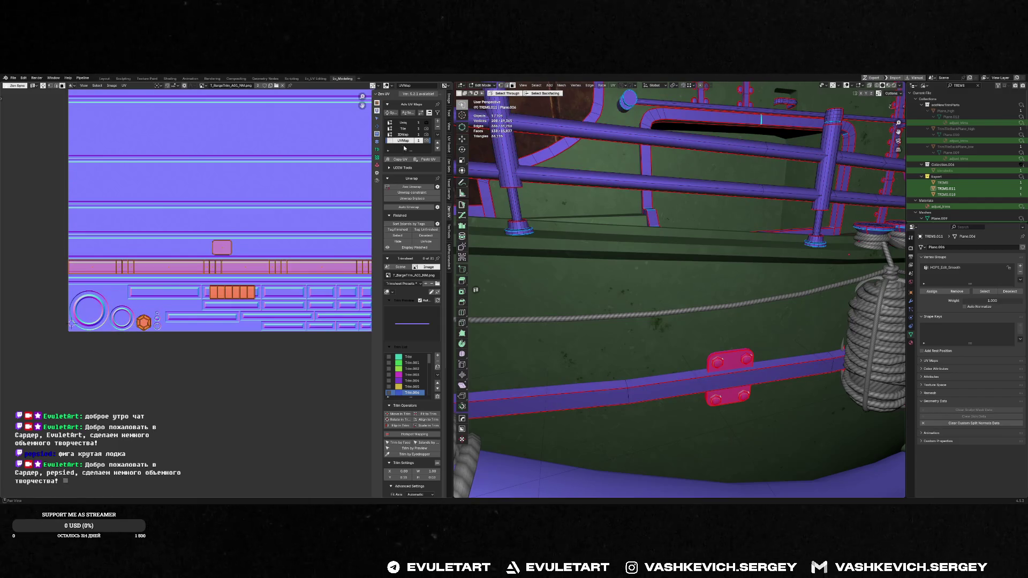
- Store the bracket's trim-sheet UVs, switch to Uniq, and delete the UVMap layer
left_click(399, 159)
left_click(403, 123)
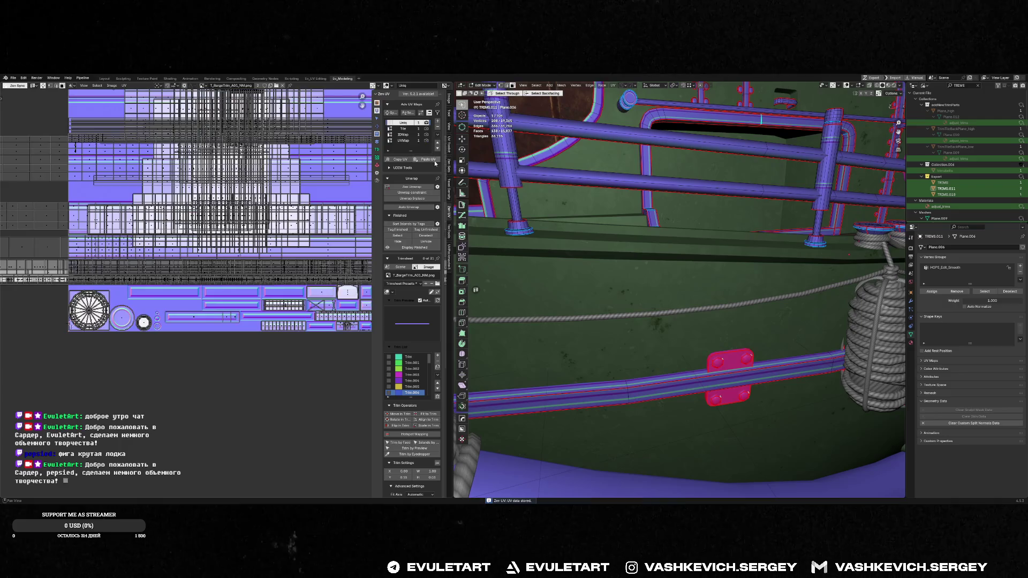
left_click(408, 140)
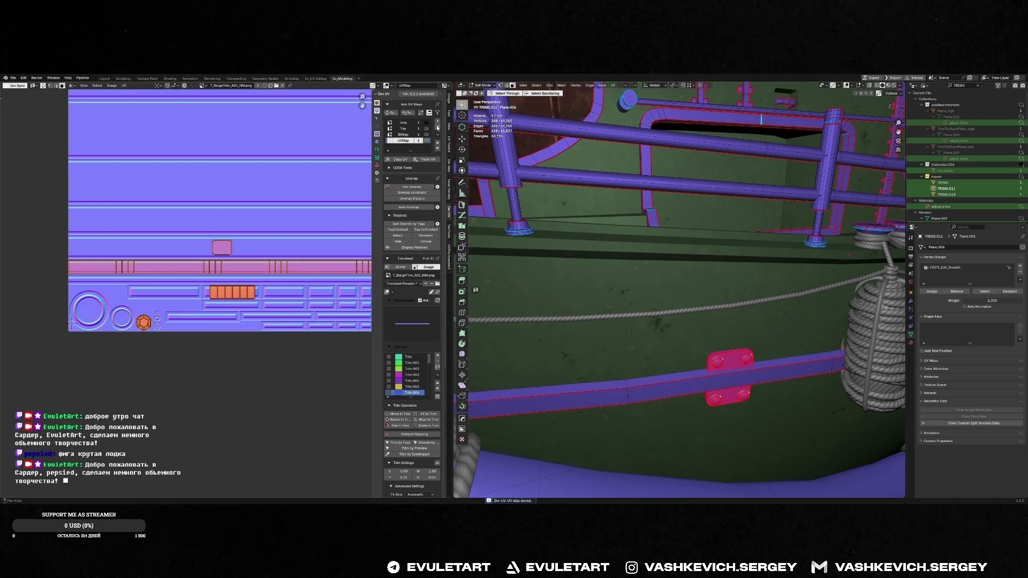
left_click(437, 129)
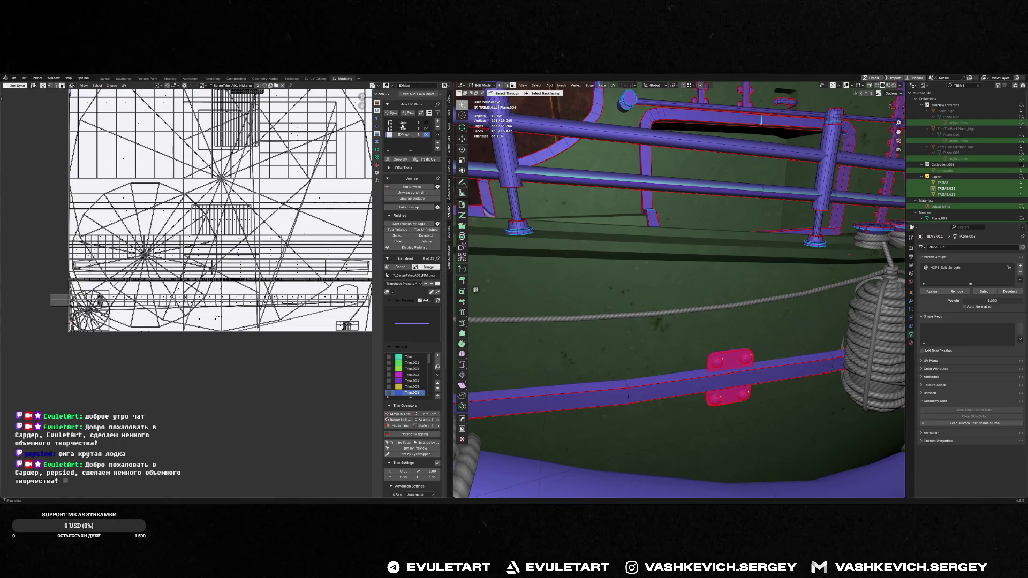
- In Object Mode, select and frame another bolted plate and show its Mirror modifier stack
mouse_move(616, 300)
middle_mouse_down()
mouse_move(729, 335)
mouse_move(717, 321)
mouse_move(723, 299)
mouse_move(733, 303)
middle_mouse_up()
key("Tab")
scroll(717, 321, "up", 5)
left_click(710, 296)
key("f")
scroll(714, 294, "down", 5)
key("alt+space")
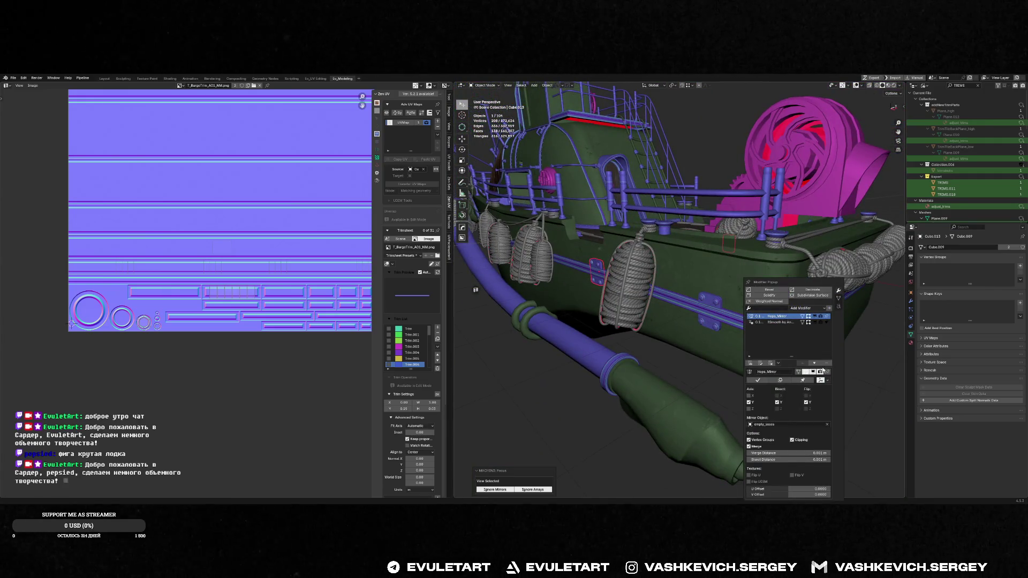
- Remove the Hops_Mirror modifier from the hull plates
left_click(771, 363)
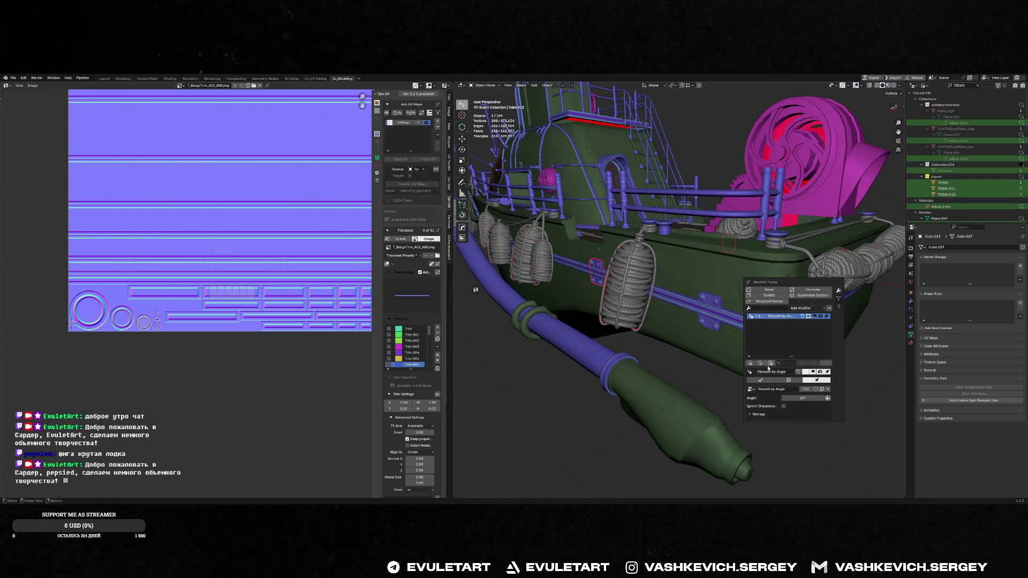
left_click(704, 317)
key("alt+space")
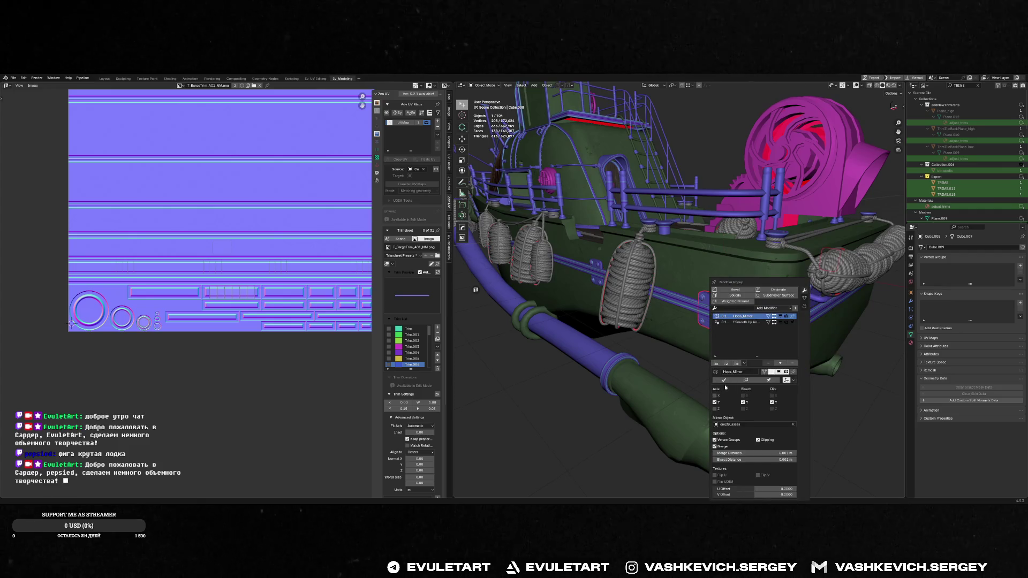
left_click(723, 379)
- Join the two hull plates into the TRIMS.011 object with Ctrl+J
left_click(596, 265, "shift")
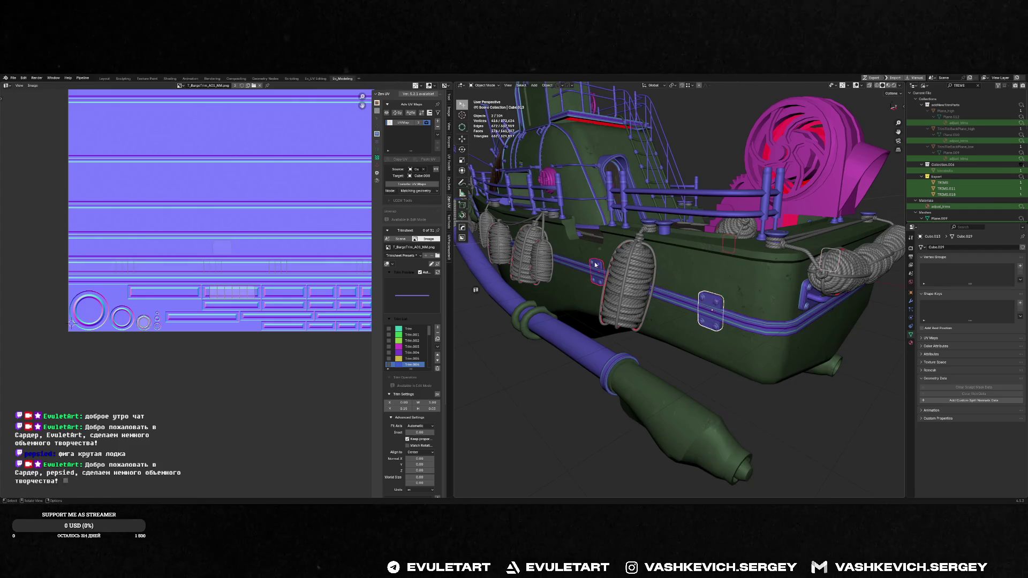
left_click(639, 276, "shift")
key("ctrl+j")
key("KP_Decimal")
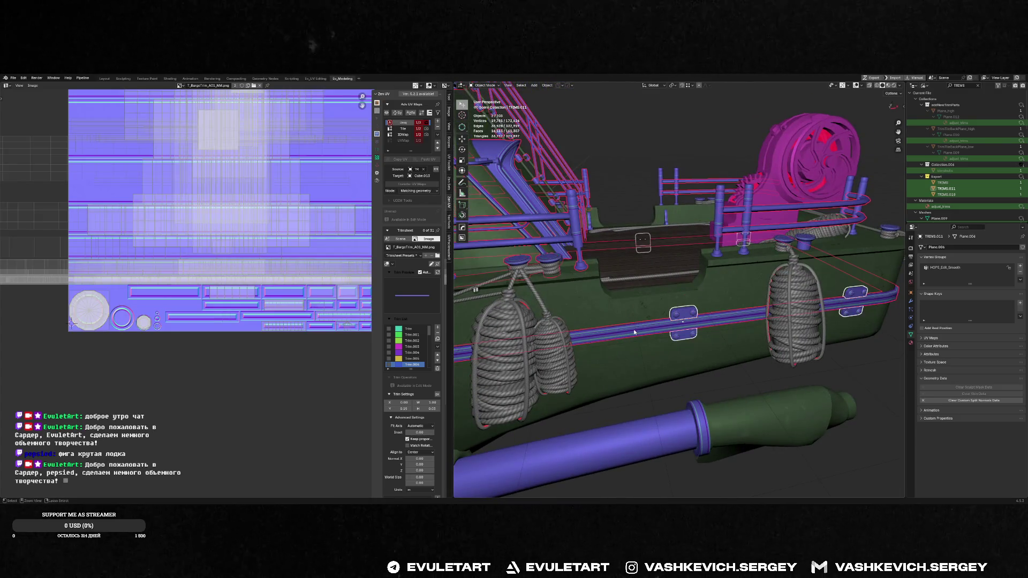
- Copy the plates' trim-sheet UVs from UVMap and paste them into the Uniq UV map
left_click(403, 140)
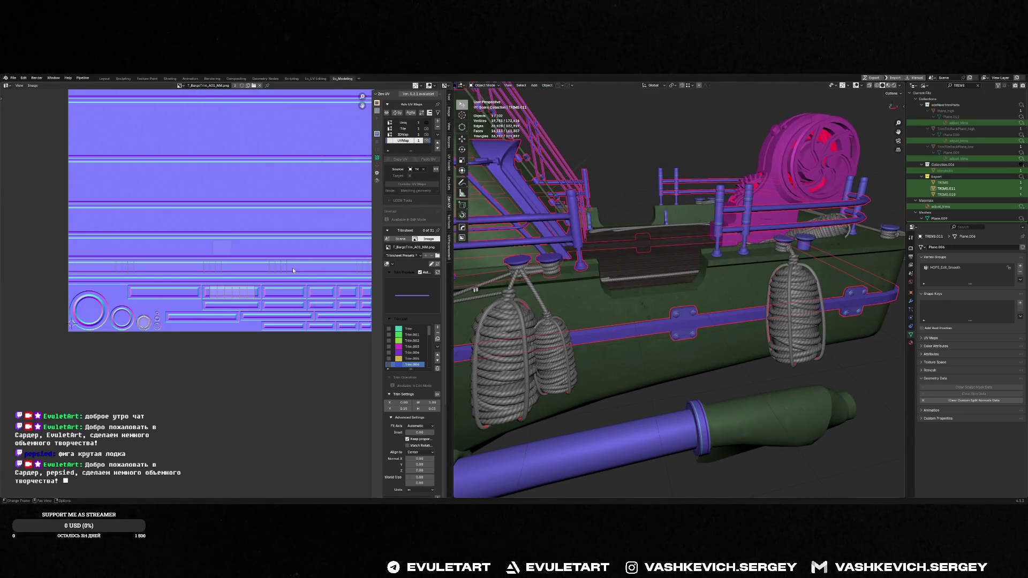
key("ctrl+Tab")
left_click(252, 269)
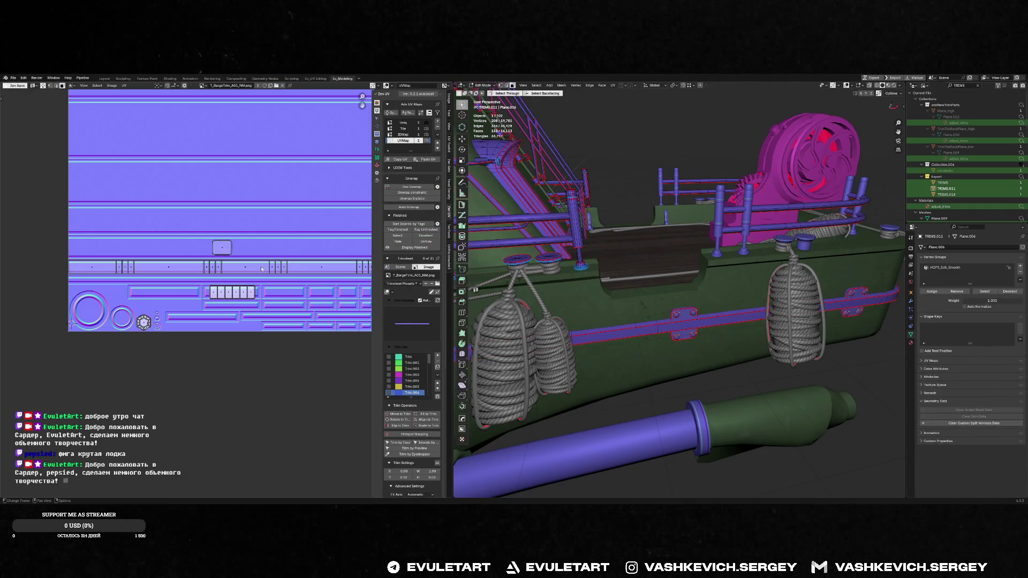
scroll(161, 332, "down", 3)
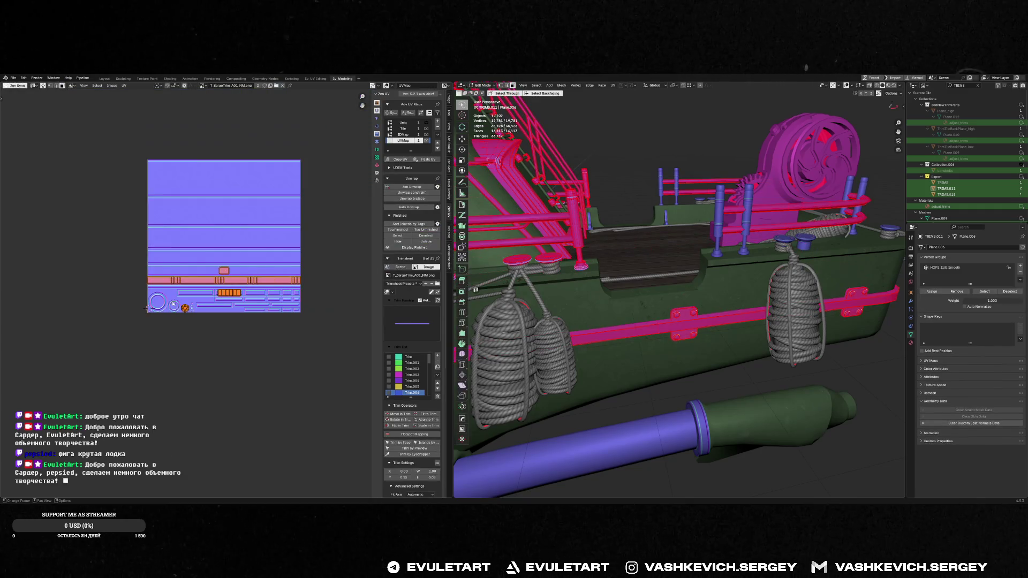
left_click(395, 159)
left_click(403, 123)
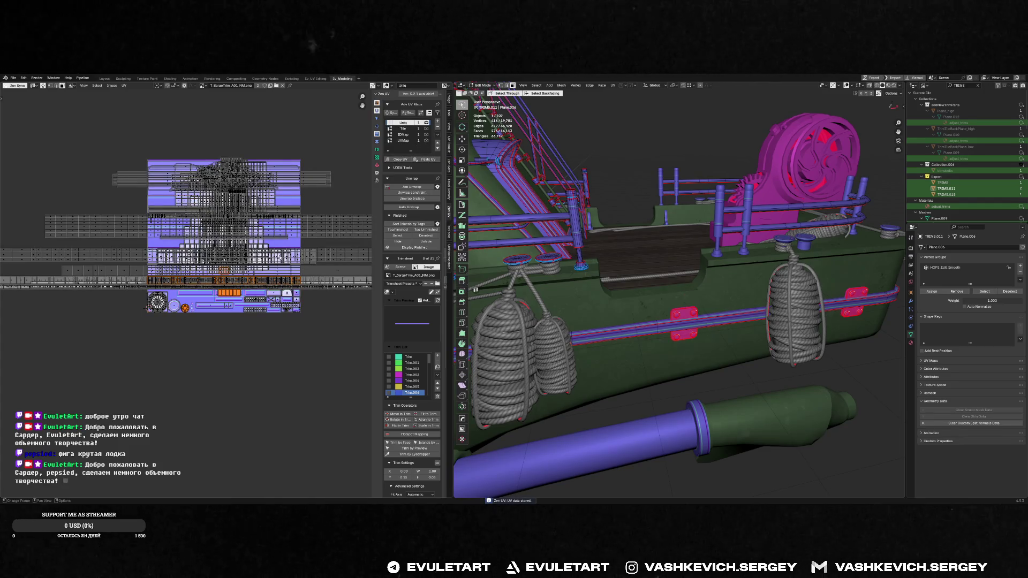
key("KP_Decimal")
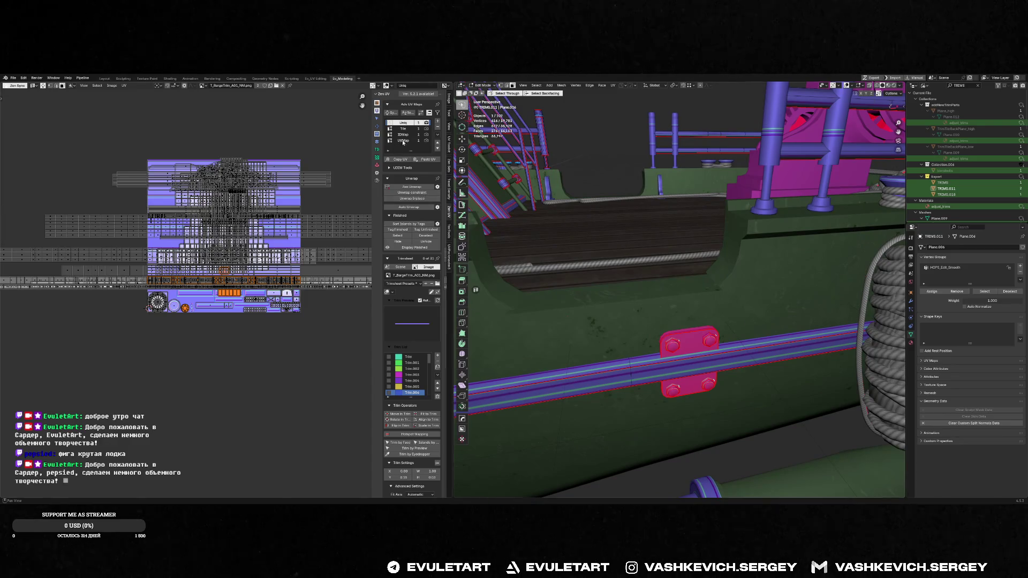
- Delete the UVMap layer, leaving Uniq as the active UV map
left_click(403, 140)
left_click(438, 128)
left_click(405, 122)
key("Tab")
- Save the file and export the whole barge so Unreal reimports SM_Barge_Placeholder2
key("ctrl+s")
middle_click_drag(730, 335, 735, 316)
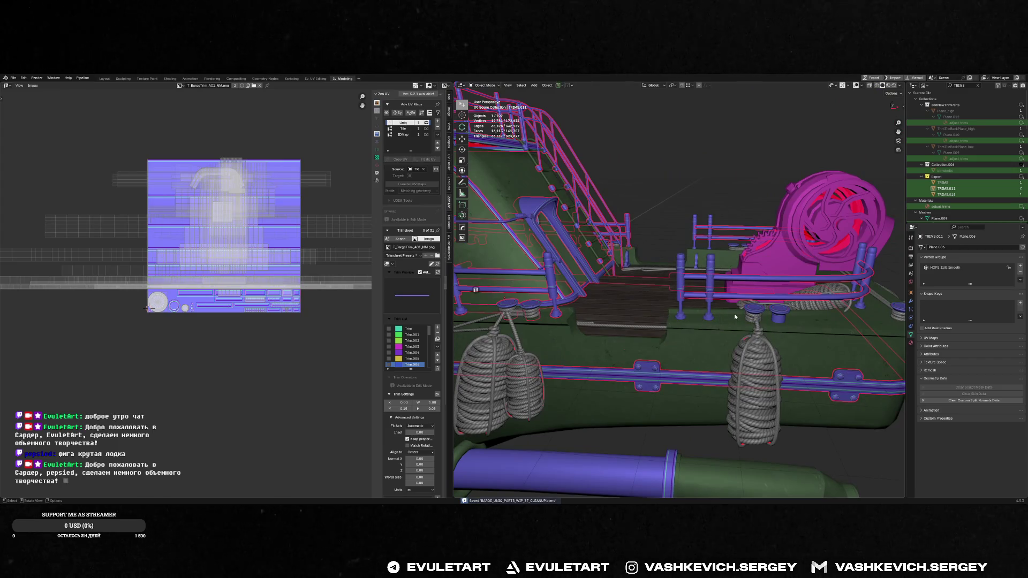
key("ctrl+e")
key("alt+Tab")
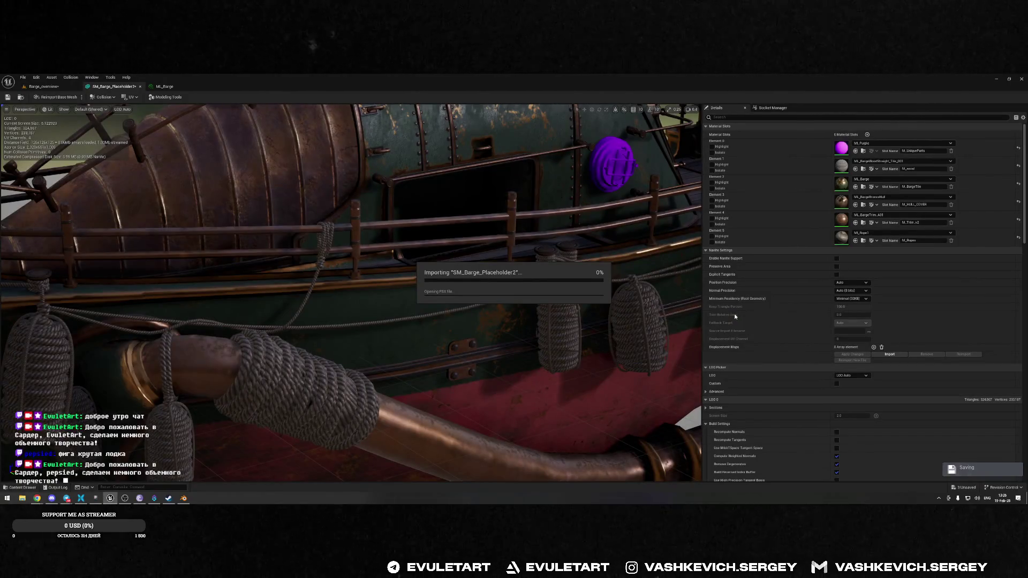
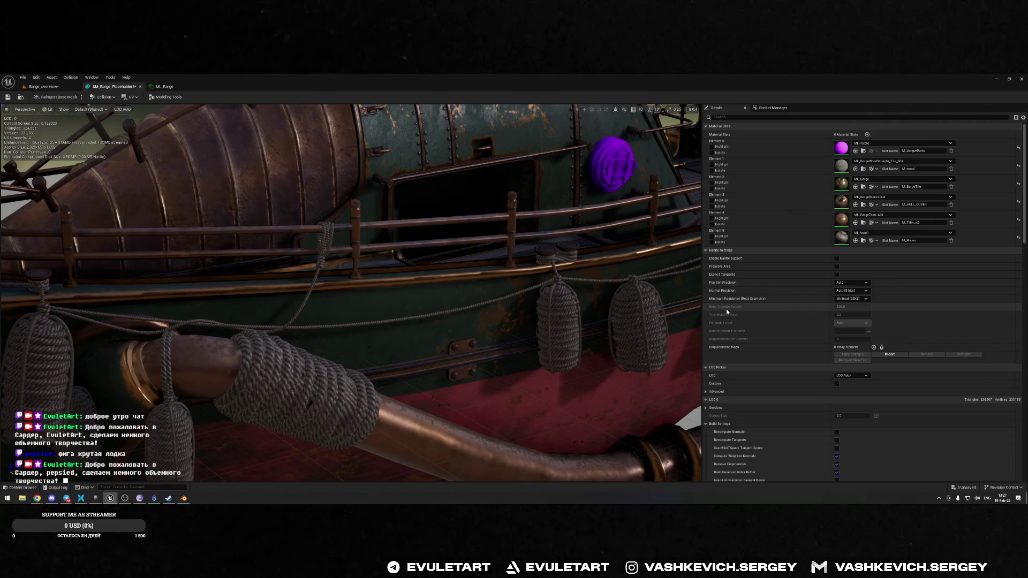
- Orbit the barge in Unreal, then in Blender show the View Layer outliner and deselect the TRIMS objects
left_click_drag(616, 267, 551, 218, "alt")
key("alt+Tab")
key("alt+Tab")
left_click(923, 85)
left_click(942, 107)
left_click(972, 105)
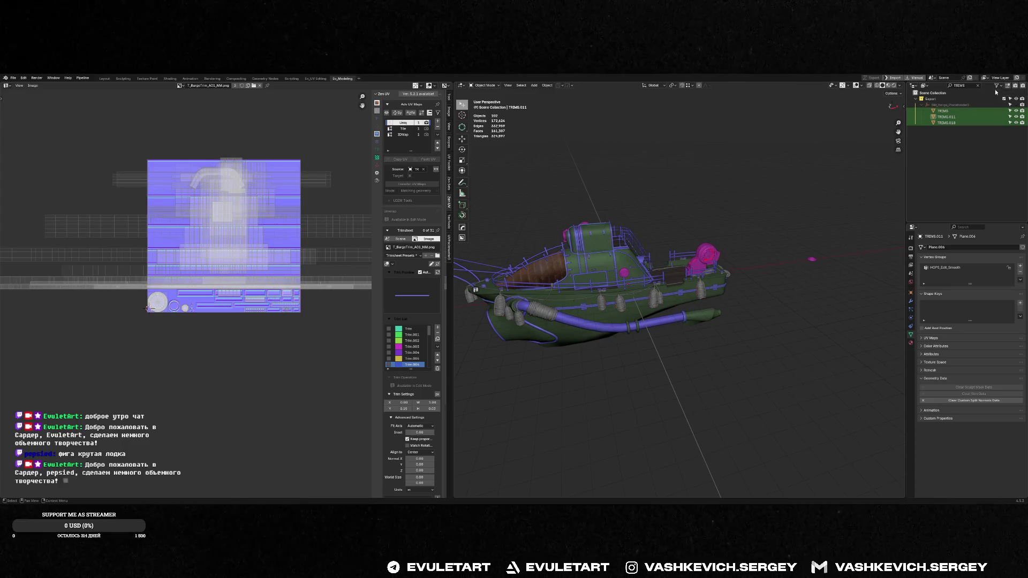
- Clear the TRIMS outliner filter, fold InProgress and TRIM_BE_WORK, and expand Export
left_click(978, 87)
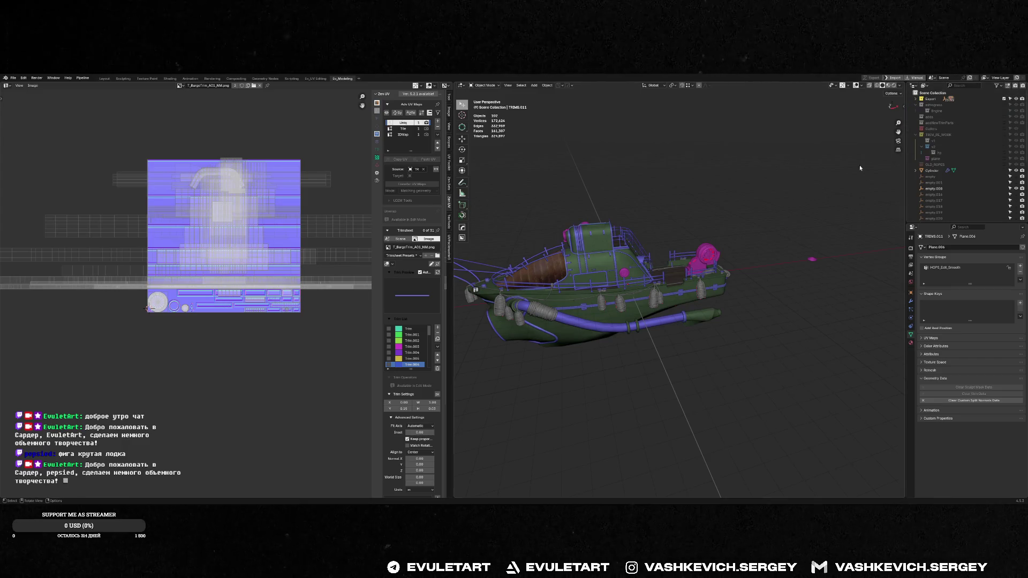
left_click(915, 105)
left_click(915, 128)
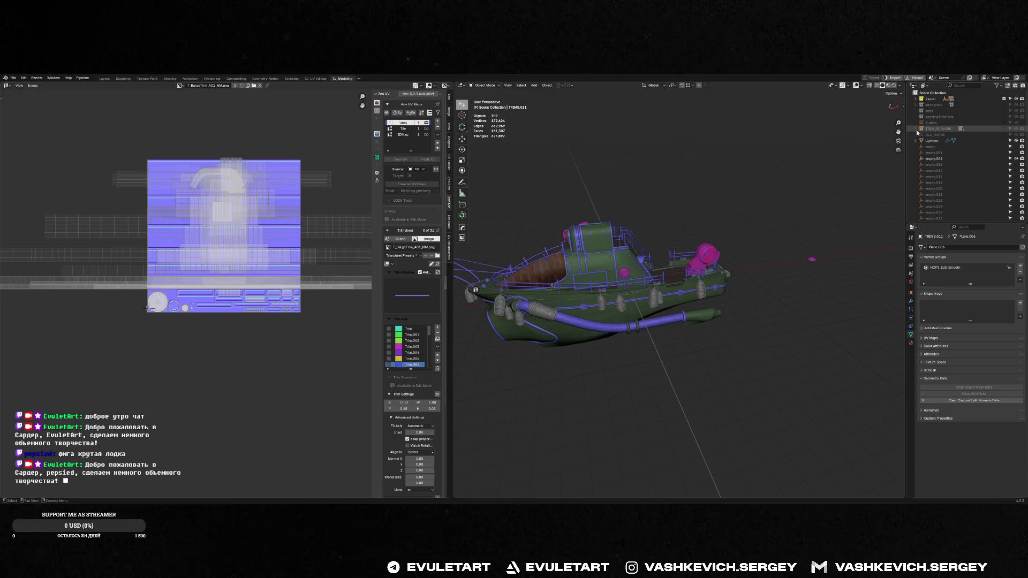
left_click(915, 99)
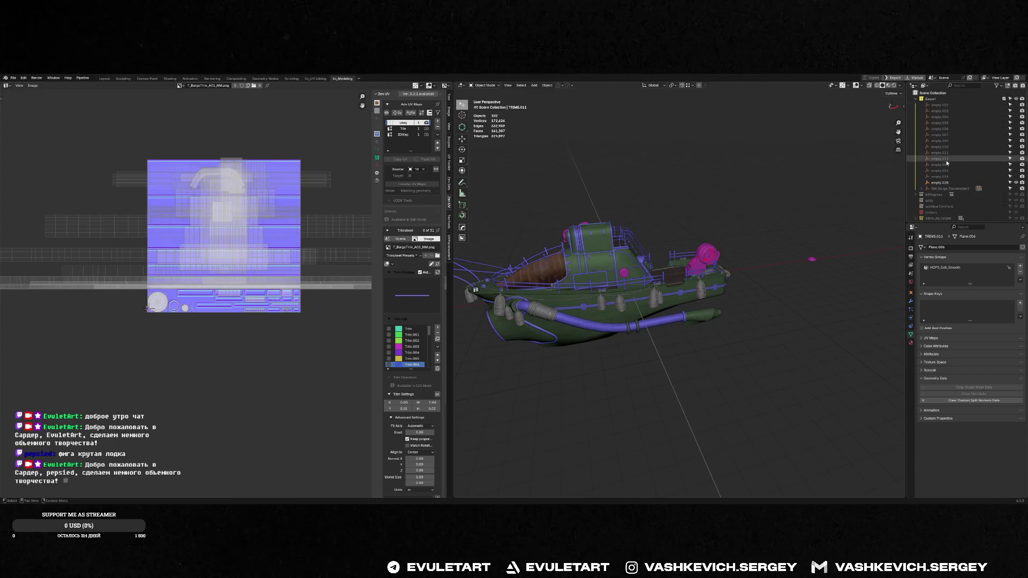
- Inspect SM_Barge_Placeholder2, empty.038 and the hull TRIMS.011, cancelling a stray move
left_click(1006, 189)
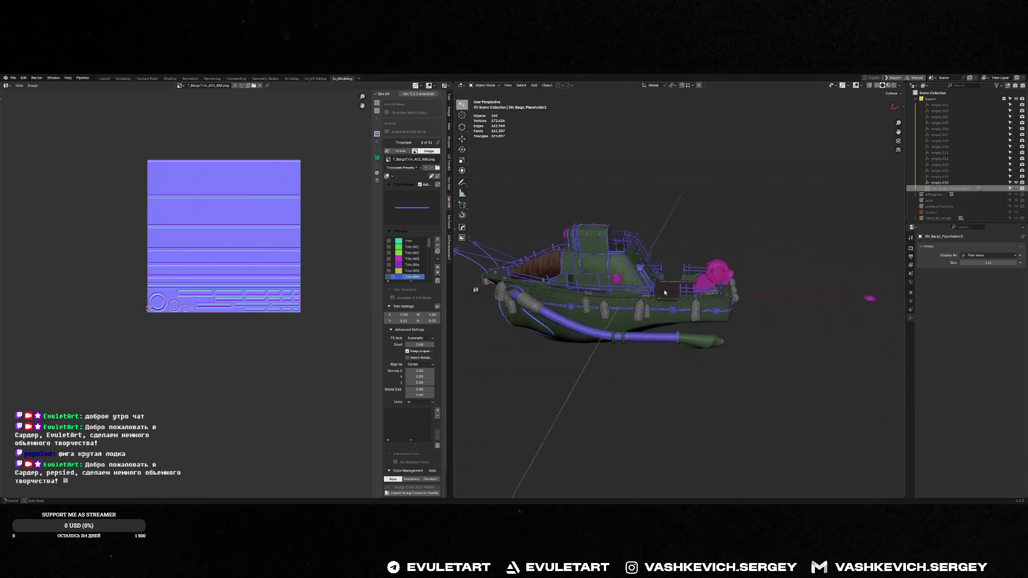
left_click(947, 182)
mouse_move(776, 268)
middle_mouse_down()
mouse_move(669, 269)
mouse_move(760, 267)
mouse_move(836, 235)
mouse_move(677, 166)
mouse_move(637, 248)
middle_mouse_up()
key("g")
key("Escape")
scroll(783, 248, "up", 3)
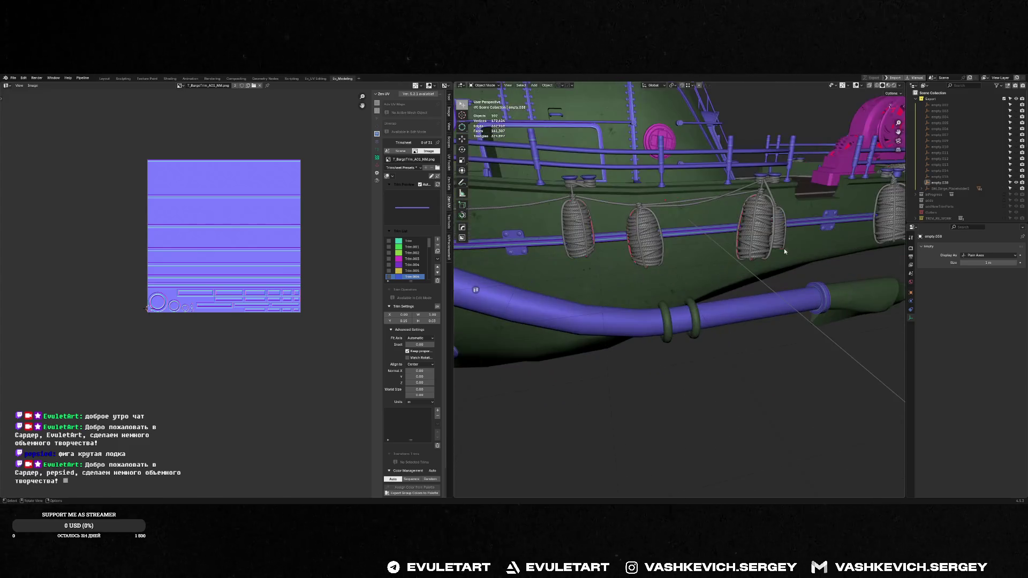
left_click(783, 248)
scroll(788, 223, "down", 6)
- Select and frame the small deck part Cube.003, then view the cabin and deck
middle_click_drag(764, 246, 744, 217)
scroll(743, 216, "up", 5)
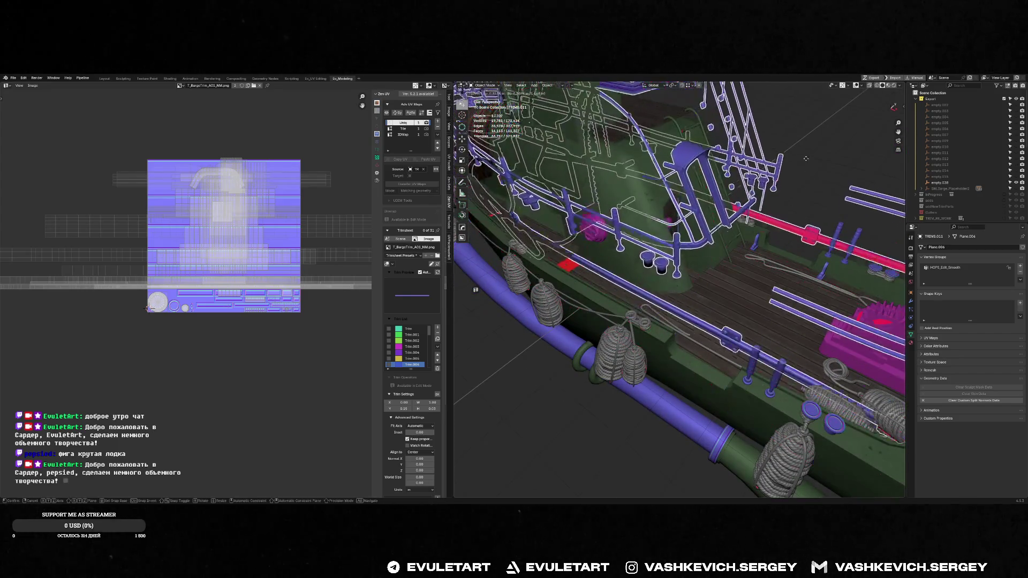
left_click(755, 246)
key("f")
scroll(731, 245, "down", 4)
mouse_move(732, 246)
middle_mouse_down()
mouse_move(646, 294)
mouse_move(714, 225)
mouse_move(749, 244)
mouse_move(637, 252)
middle_mouse_up()
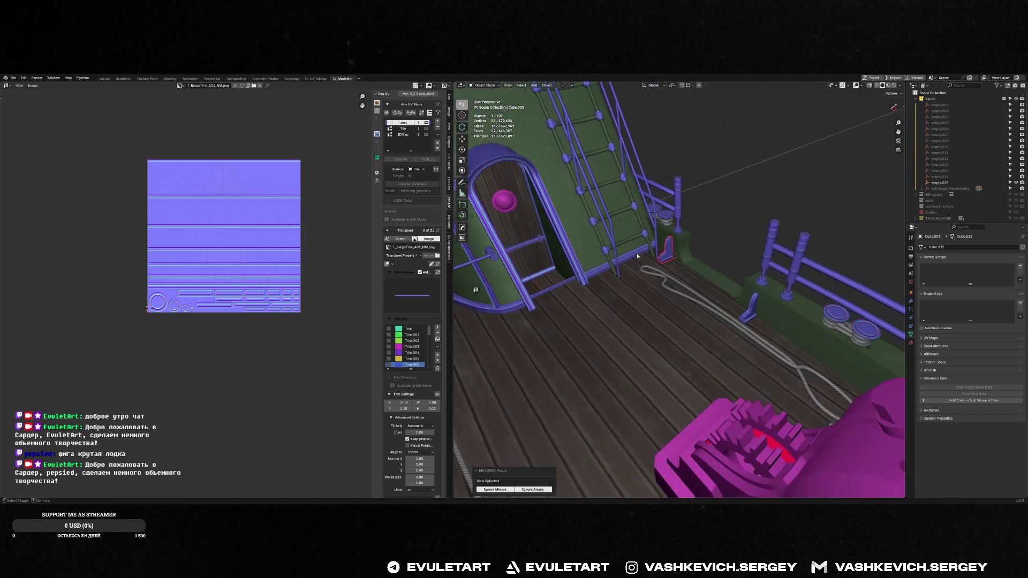
- Join Cube.003 into TRIMS.011 and Cube.025 into Cylinder.020
left_click(679, 196, "shift")
key("ctrl+j")
mouse_move(688, 207)
middle_mouse_down()
mouse_move(687, 262)
mouse_move(813, 174)
mouse_move(770, 200)
mouse_move(696, 191)
mouse_move(707, 187)
middle_mouse_up()
left_click(757, 205)
left_click(816, 172, "shift")
key("ctrl+j")
- Inspect modifiers on Cube.026 and bracket Cylinder.020, then sharpen the bracket's edges
scroll(773, 177, "up", 5)
scroll(772, 177, "down", 5)
middle_click_drag(769, 153, 737, 234)
left_click(737, 234)
left_click(685, 185)
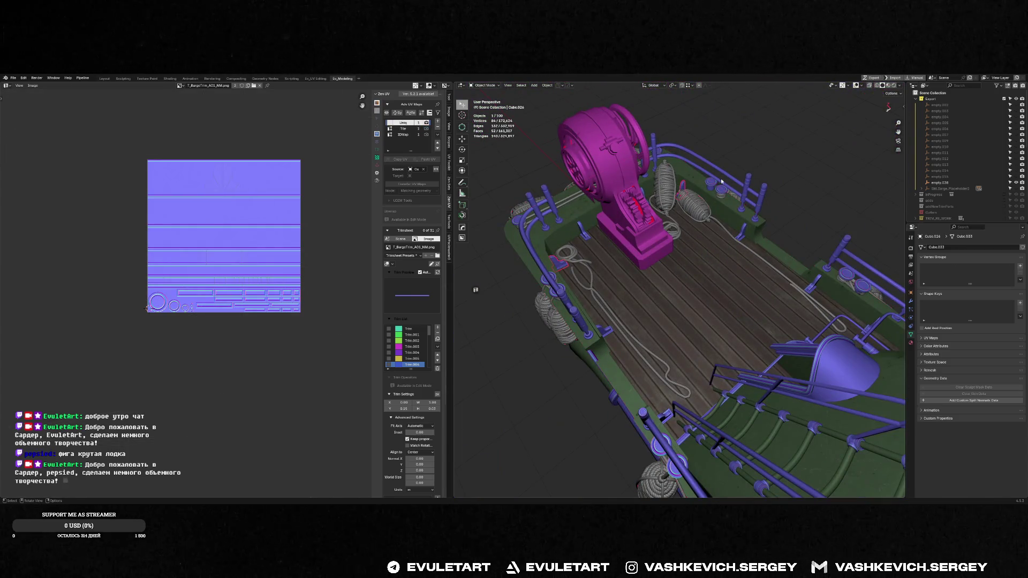
key("ctrl+q")
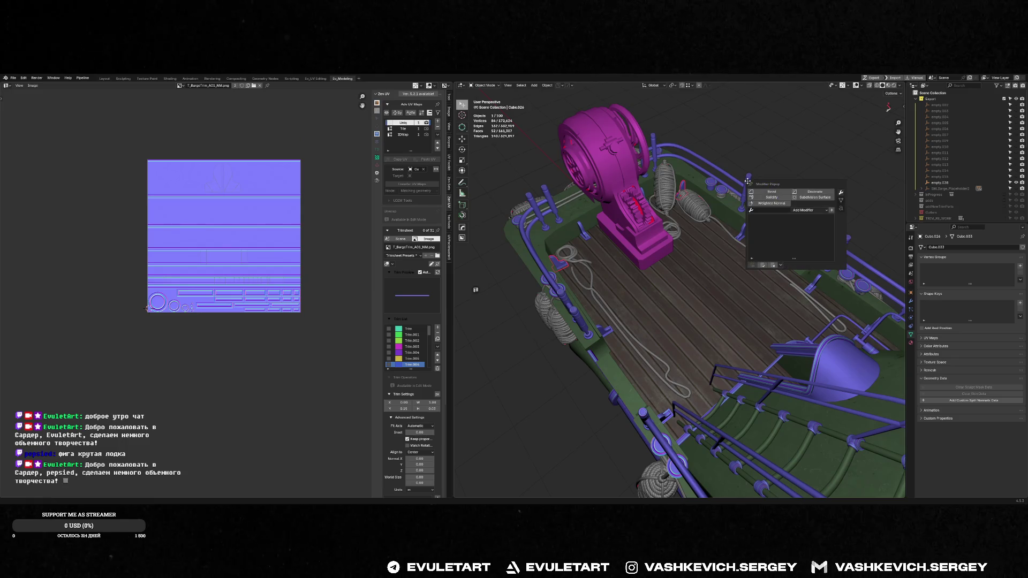
left_click(749, 179, "shift")
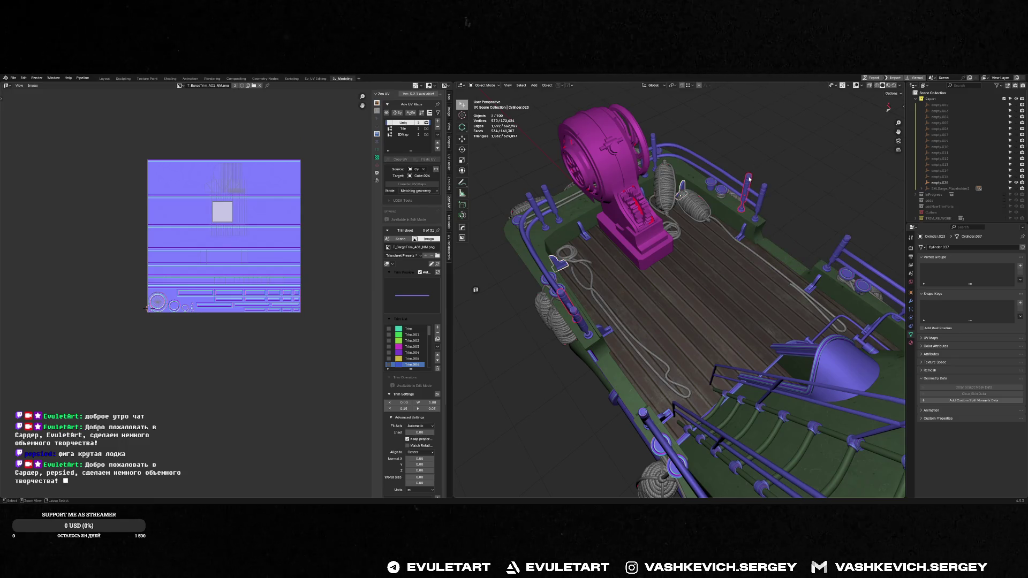
left_click(741, 234)
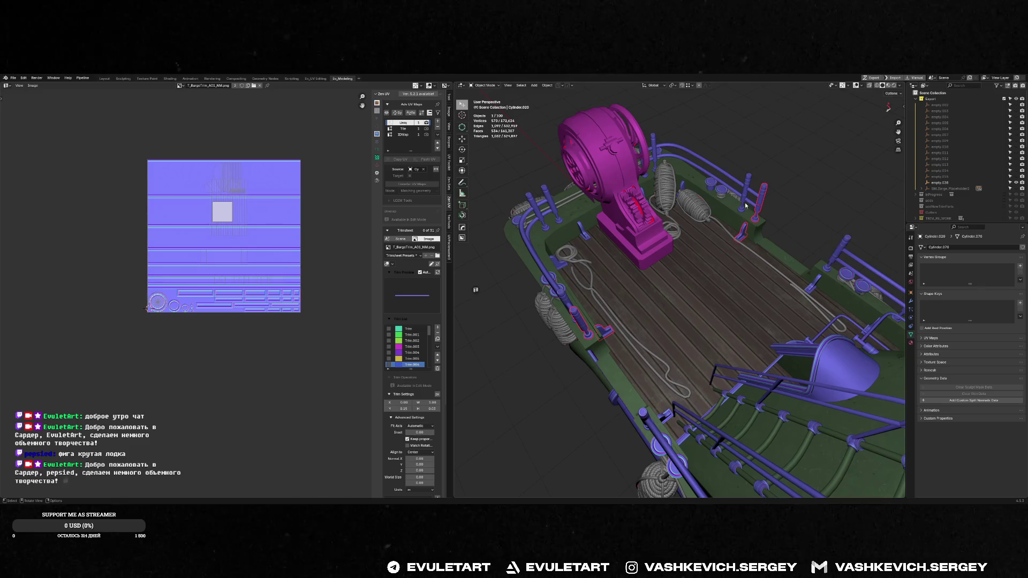
key("ctrl+q")
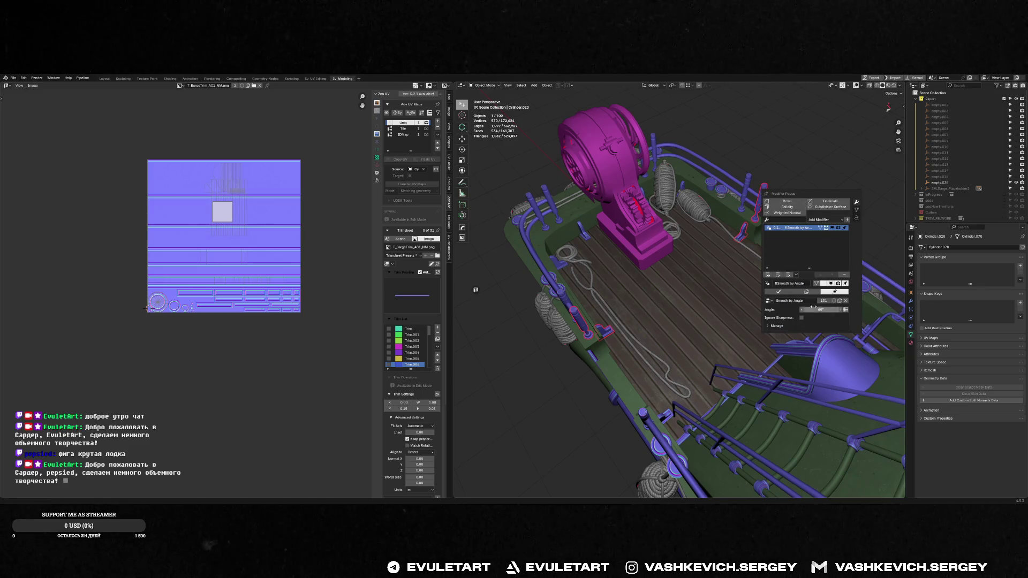
scroll(777, 193, "up", 3)
key("ctrl+2")
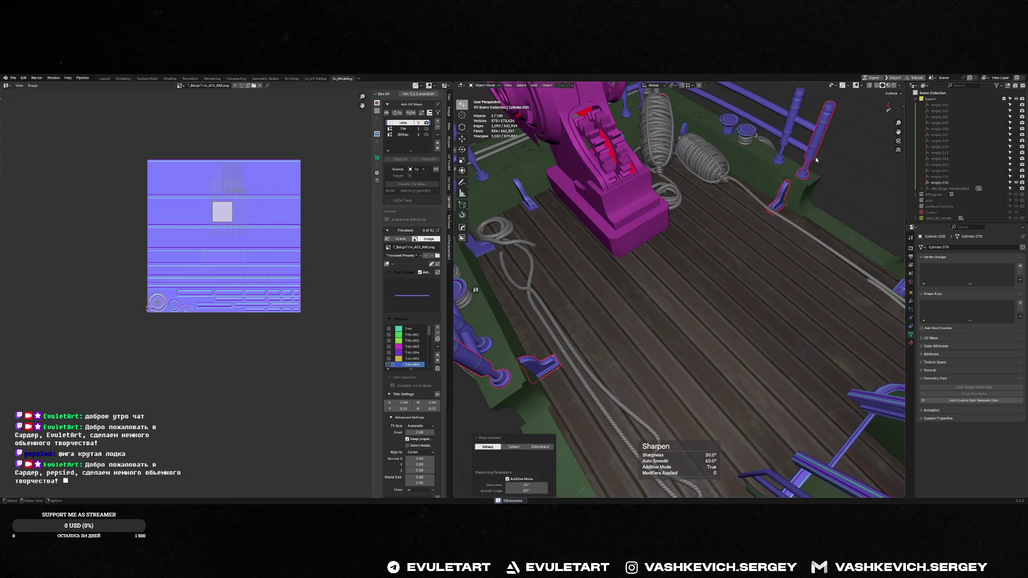
- Check the hull in Edit Mode and remove Smooth by Angle from post Cylinder.020
left_click(804, 159)
key("Tab")
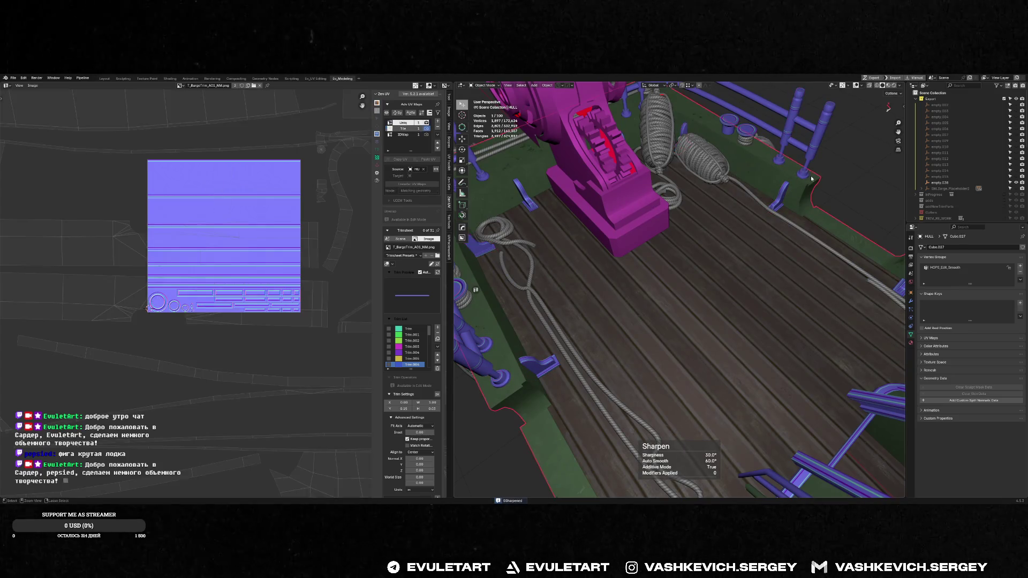
key("Tab")
left_click(780, 198)
left_click(813, 152)
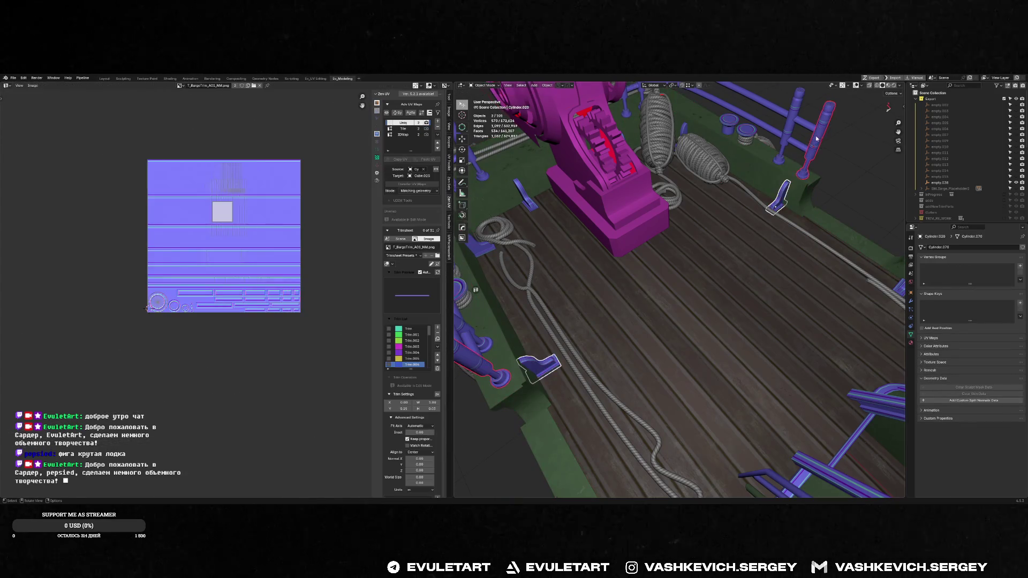
left_click(814, 152, "alt")
left_click(784, 180)
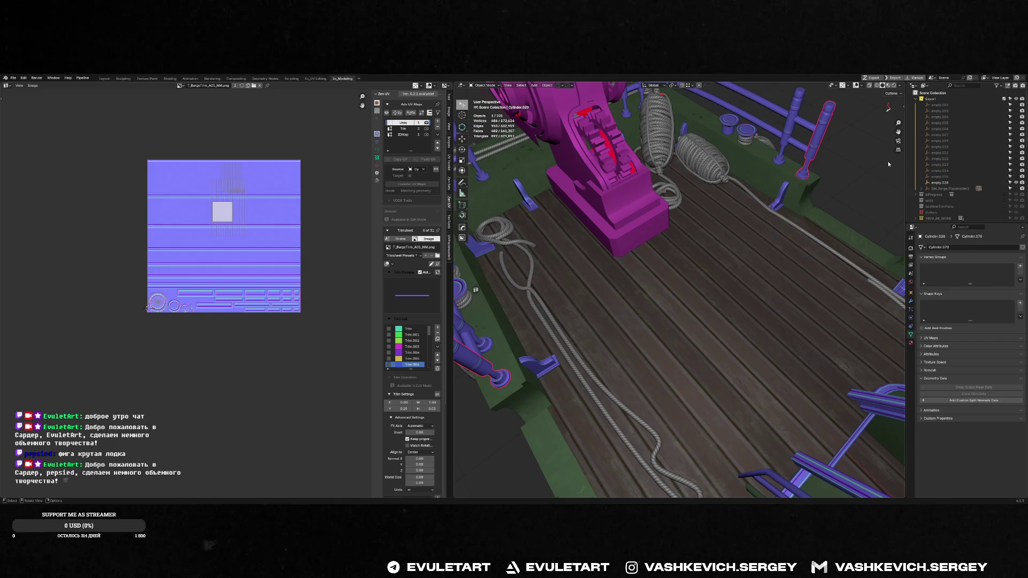
key("ctrl+q")
left_click(867, 274)
- Sharpen TRIMS.011's edges with HardOps and review the railing post's modifiers
left_click(808, 198)
middle_click_drag(808, 198, 826, 181)
key("q")
left_click(827, 182)
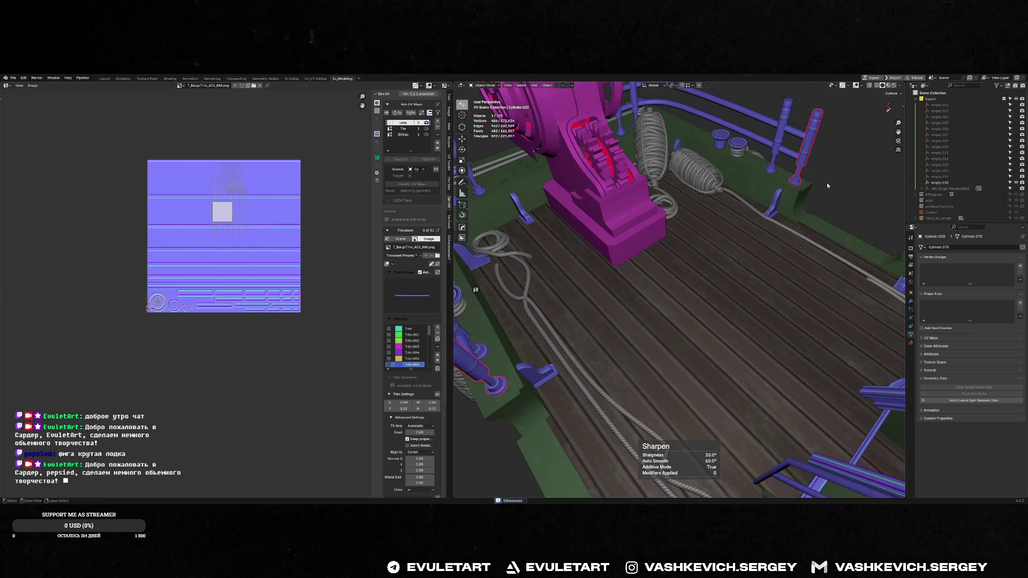
left_click(802, 161)
key("ctrl+e")
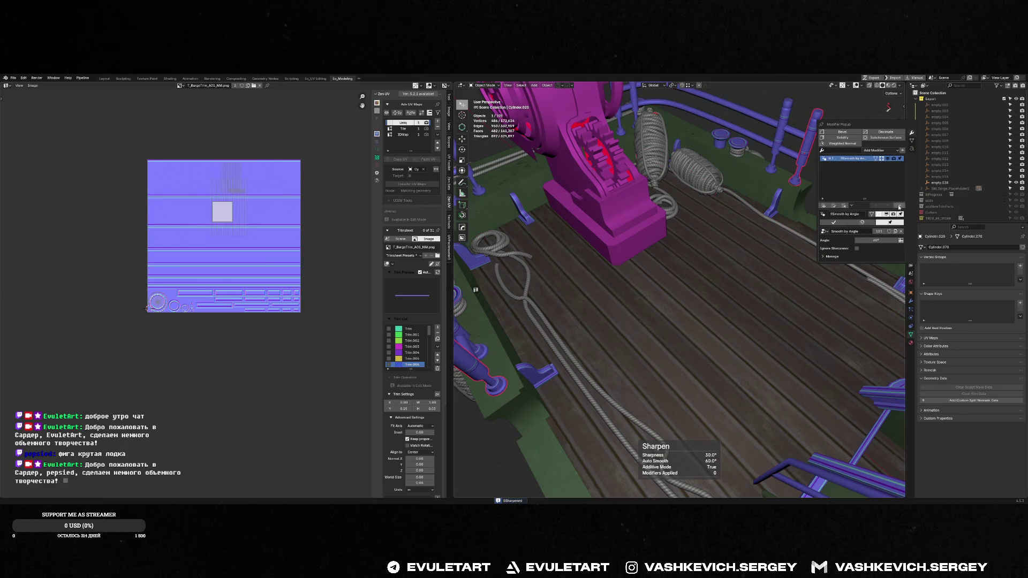
middle_click_drag(814, 176, 781, 166)
left_click(781, 166)
mouse_move(801, 114)
middle_mouse_down()
mouse_move(778, 130)
mouse_move(796, 221)
middle_mouse_up()
key("ctrl+e")
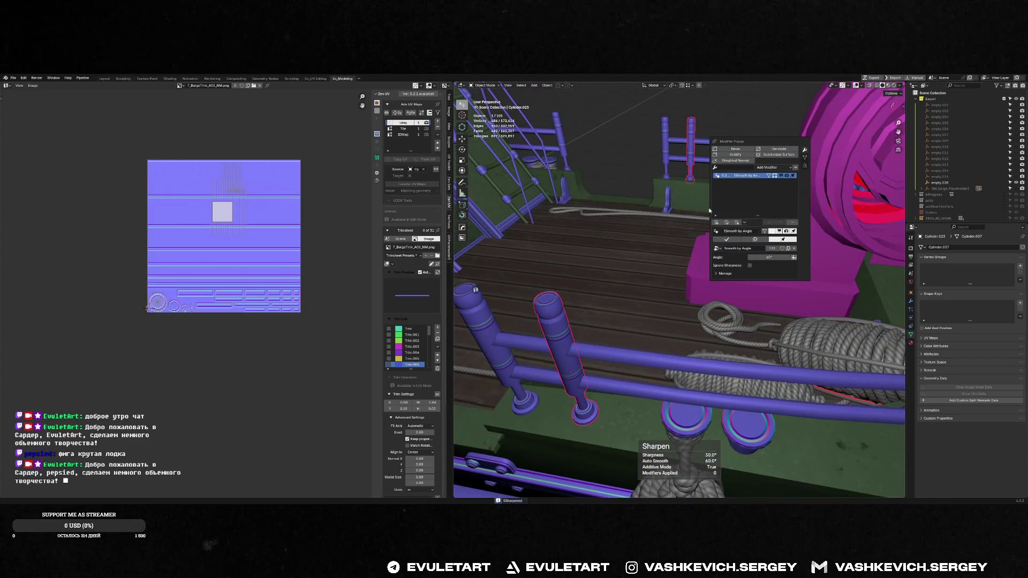
key("ctrl+e")
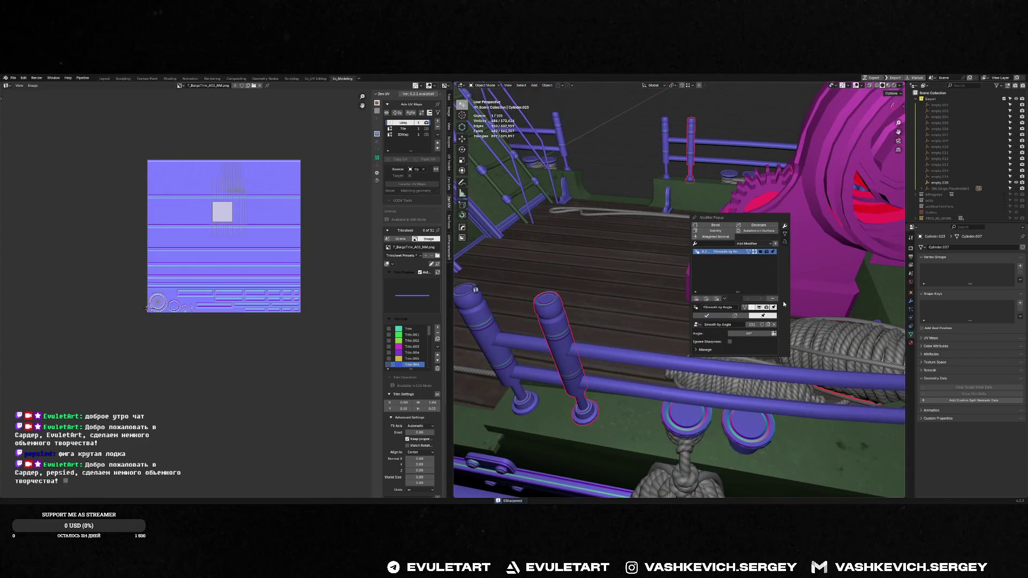
- Frame the post beside the winch and select Cylinder.074 with Cylinder.023 as the linking source
mouse_move(771, 279)
middle_mouse_down()
mouse_move(737, 237)
mouse_move(657, 244)
mouse_move(726, 268)
mouse_move(660, 263)
middle_mouse_up()
left_click(792, 289)
key("f")
scroll(660, 264, "down", 5)
scroll(684, 250, "up", 3)
mouse_move(787, 264)
middle_mouse_down()
mouse_move(642, 241)
mouse_move(699, 249)
middle_mouse_up()
left_click(639, 237)
left_click(750, 262)
left_click(638, 236, "shift")
key("ctrl+l")
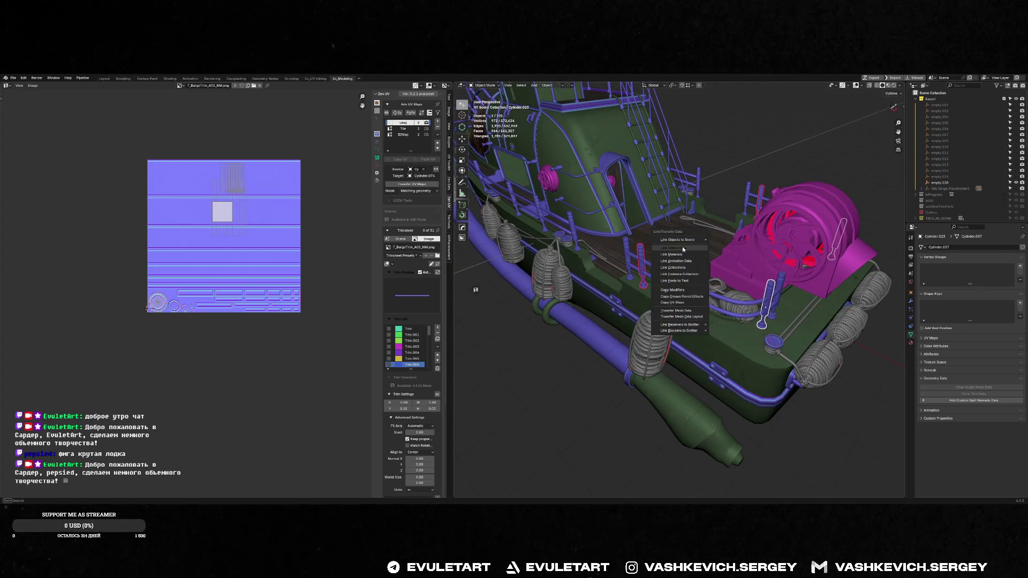
- Link Cylinder.074 to Cylinder.023's mesh data and copy its UV maps across
left_click(682, 248)
mouse_move(682, 248)
middle_mouse_down()
mouse_move(804, 240)
mouse_move(745, 255)
mouse_move(697, 247)
middle_mouse_up()
scroll(696, 247, "up", 3)
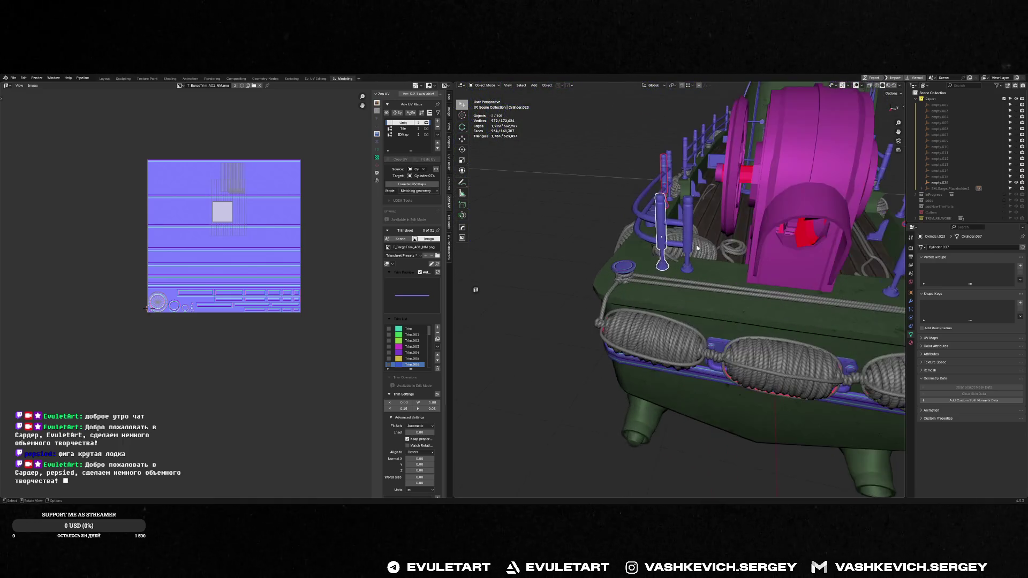
key("ctrl+l")
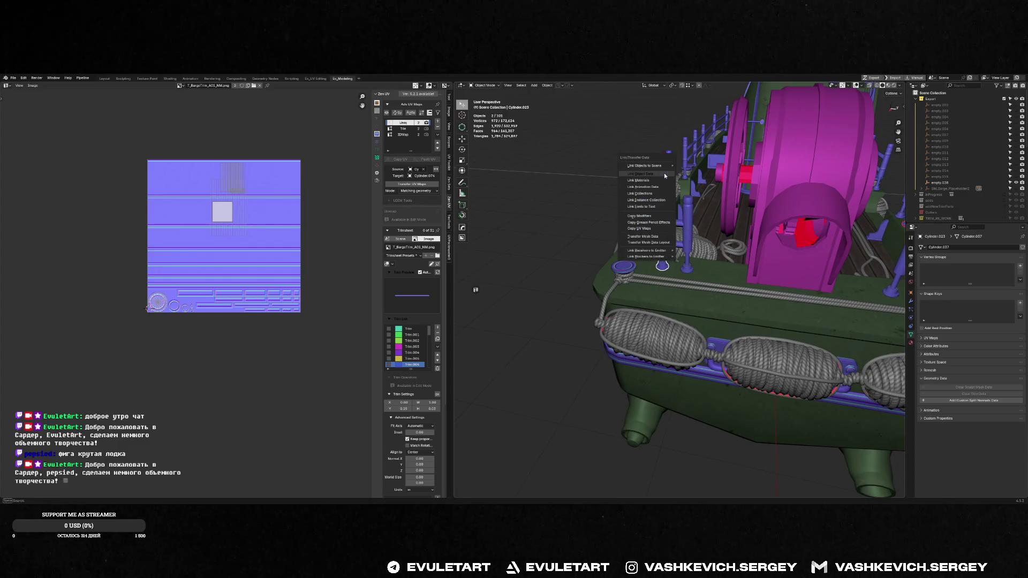
left_click(643, 229)
- Deselect everything and save the blend file
left_click(668, 212, "shift")
left_click(661, 206, "shift")
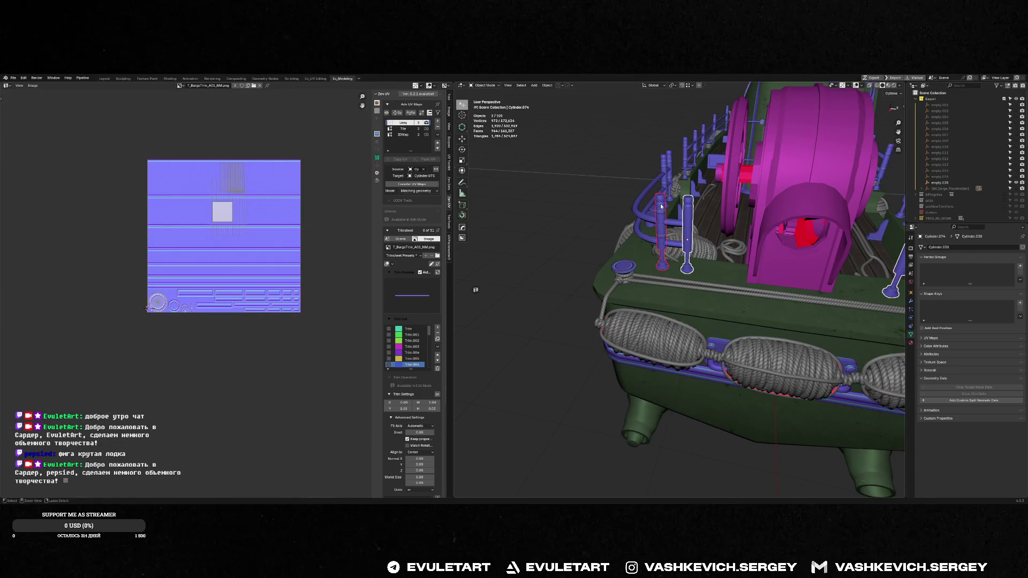
middle_click_drag(660, 204, 783, 232)
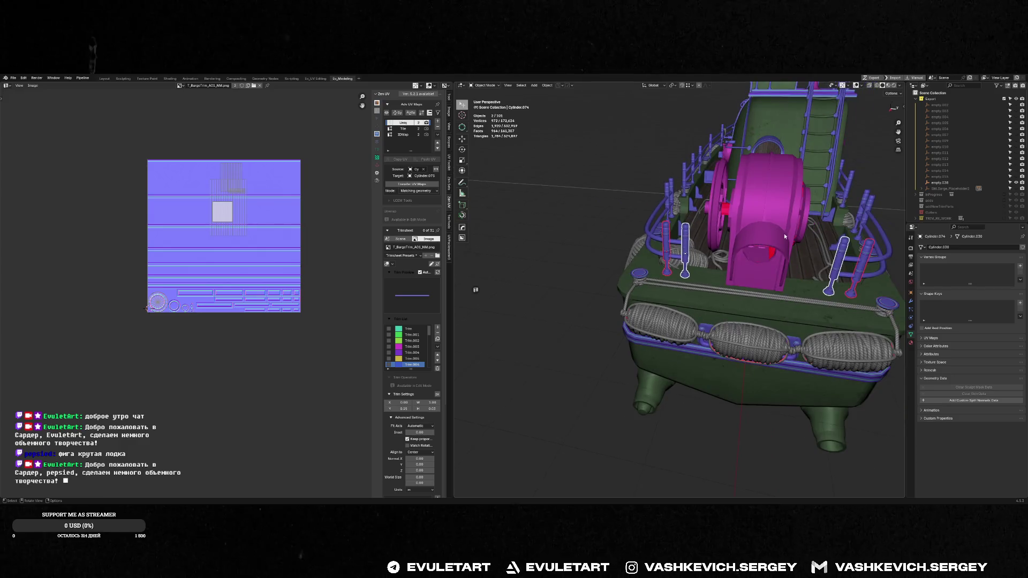
middle_click_drag(844, 194, 859, 191)
left_click(859, 191)
key("ctrl+s")
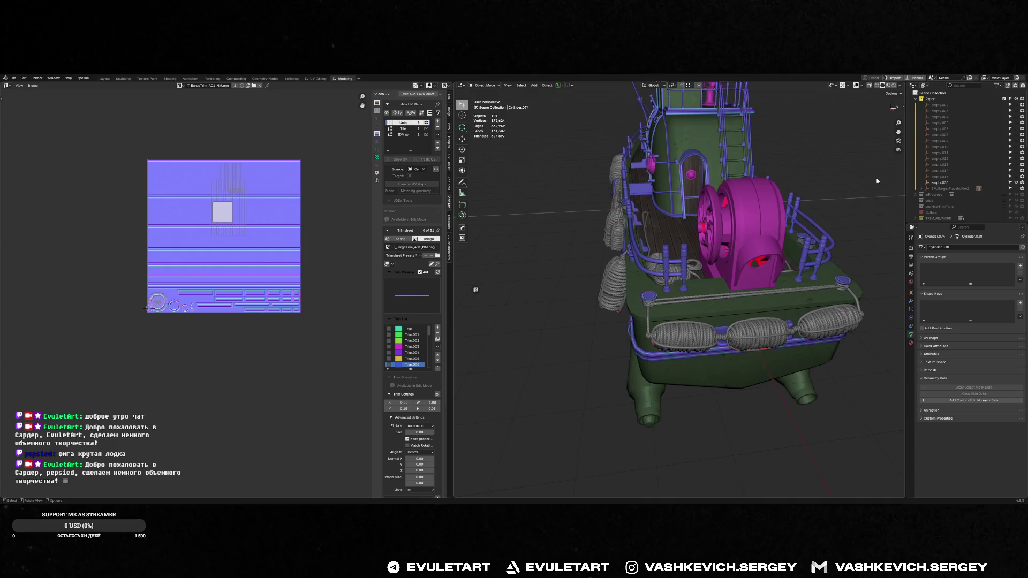
- Check the Smooth by Angle modifiers on posts Cylinder.075, Cylinder.074, Cylinder.023 and Cylinder.020
mouse_move(701, 141)
middle_mouse_down()
mouse_move(678, 219)
mouse_move(730, 231)
middle_mouse_up()
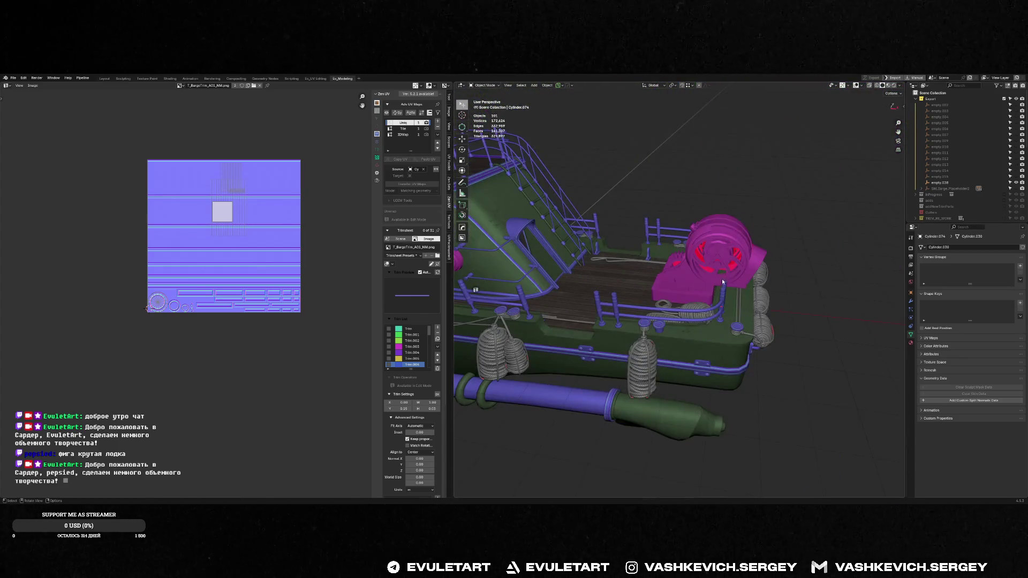
middle_click_drag(721, 281, 699, 278)
left_click(699, 277)
key("KP_Decimal")
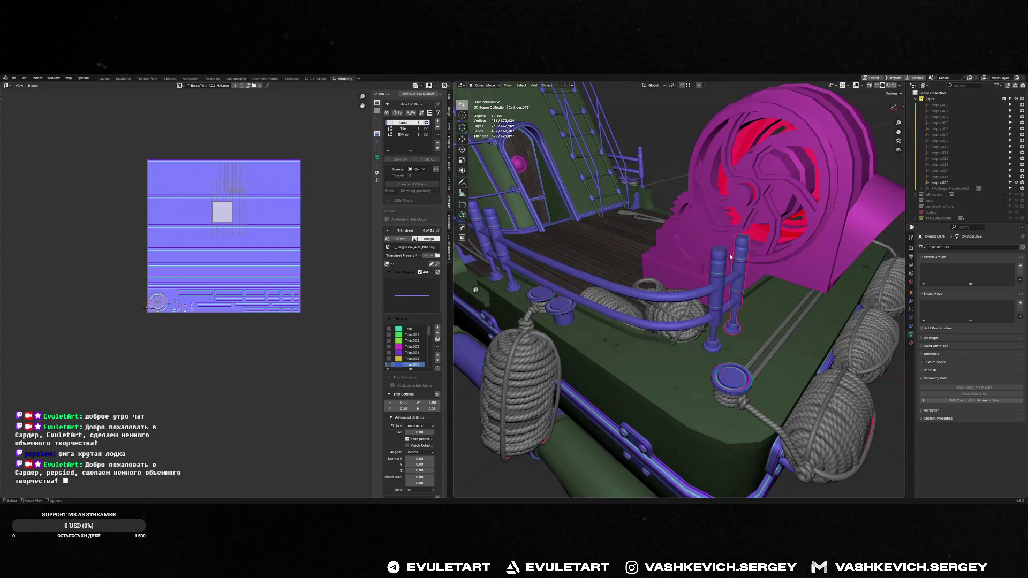
key("alt+shift+space")
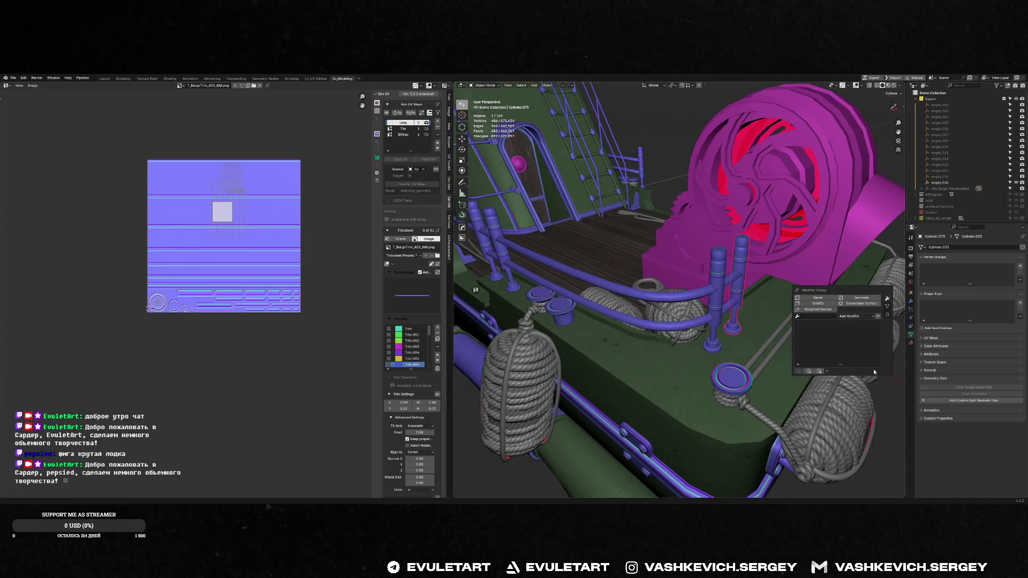
left_click(716, 262)
key("alt+shift+space")
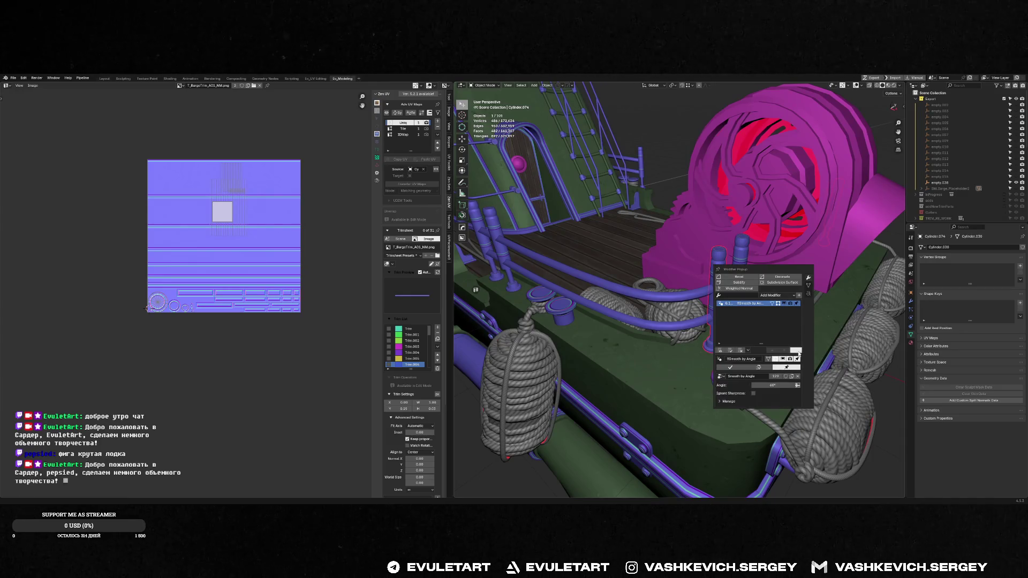
left_click(488, 211)
key("alt+shift+space")
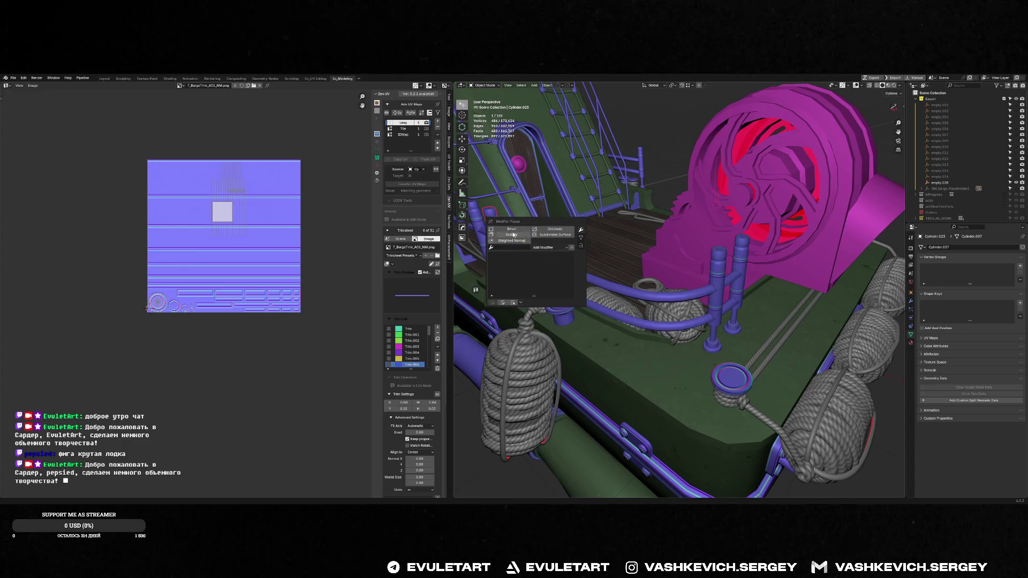
left_click(477, 219)
key("alt+shift+space")
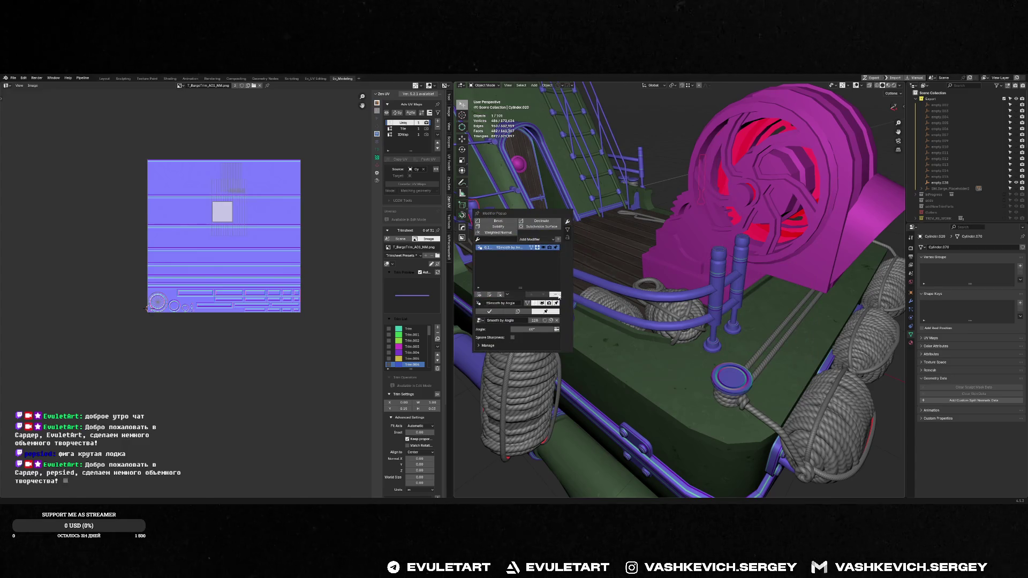
- Select post Cylinder.075 with TRIMS.011 active and merge the post into it
left_click(490, 235, "shift")
left_click(716, 278, "shift")
left_click(744, 251, "shift")
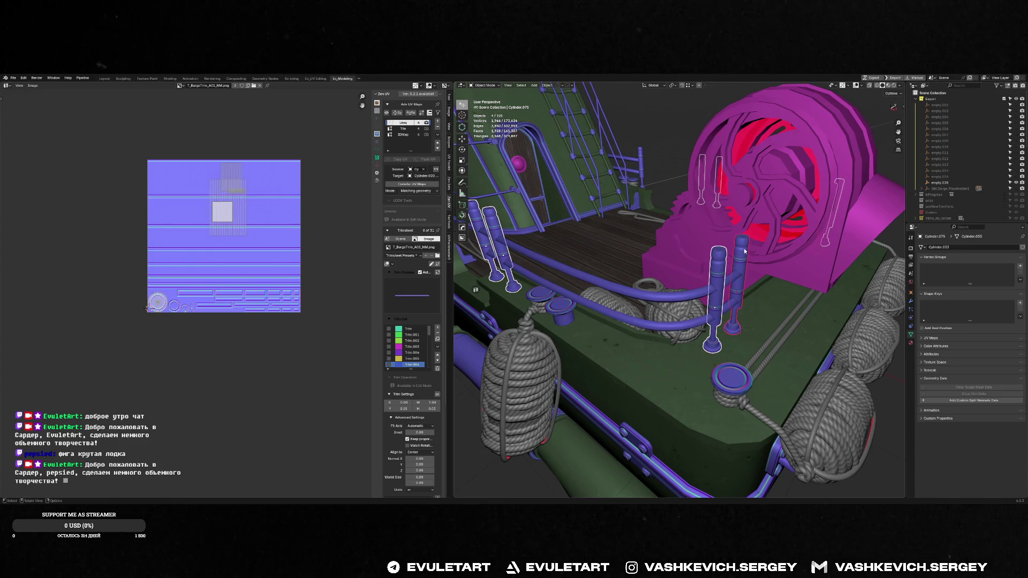
left_click(745, 253)
middle_click_drag(745, 253, 768, 291)
left_click(809, 286, "shift")
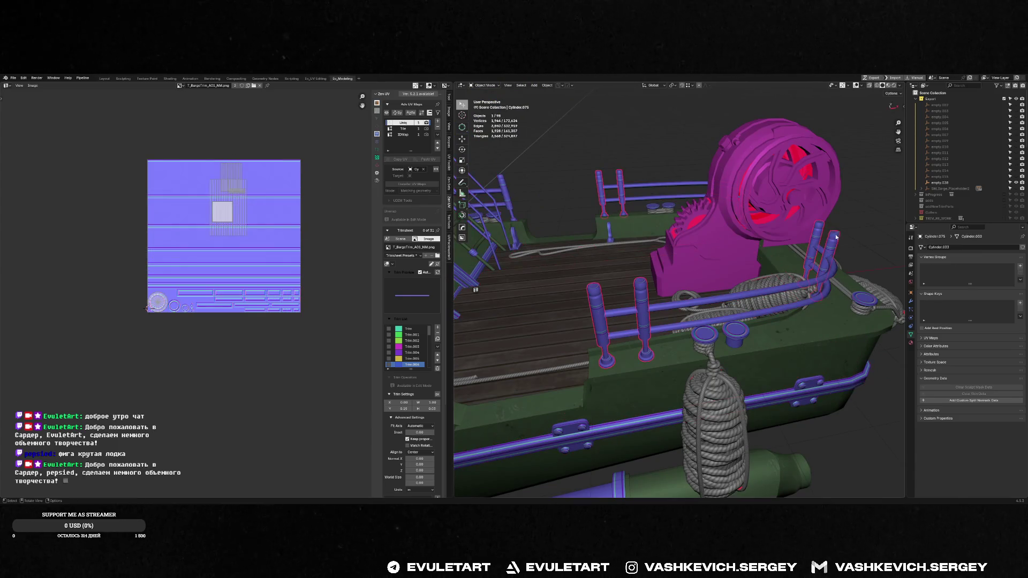
left_click(809, 285, "shift")
key("Delete")
- Pick hull plate Cube.007 from the overlapping objects and inspect its Hops_Mirror modifier
key("f")
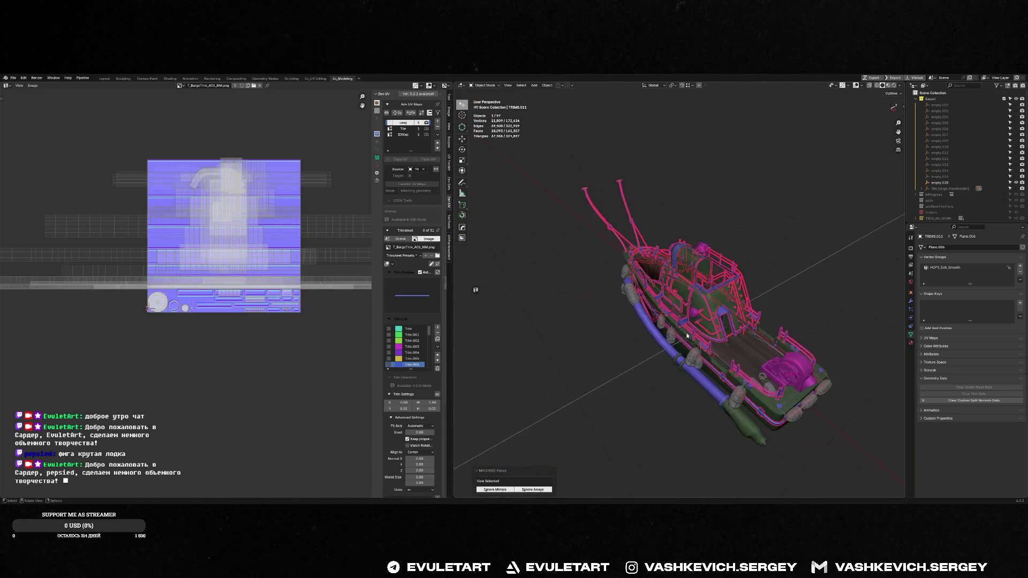
middle_click_drag(687, 335, 660, 216)
scroll(711, 217, "up", 5)
key("g")
key("Escape")
mouse_move(748, 218)
middle_mouse_down()
mouse_move(763, 153)
mouse_move(772, 187)
middle_mouse_up()
left_click(763, 154, "alt")
left_click(765, 156)
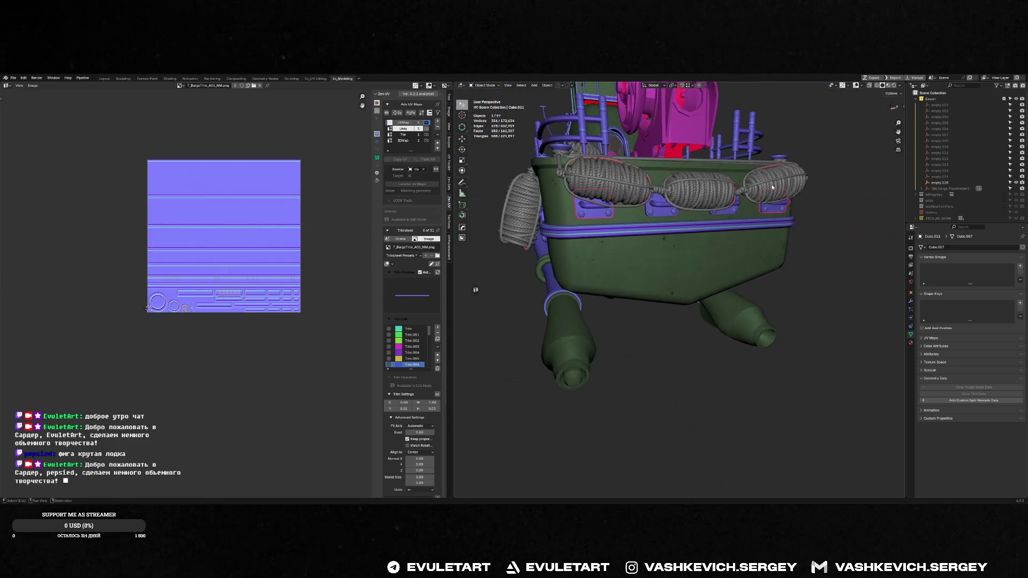
key("ctrl+e")
- Join the left hull plate into Cube.007 and check the result in Edit Mode
left_click(659, 209)
key("ctrl+e")
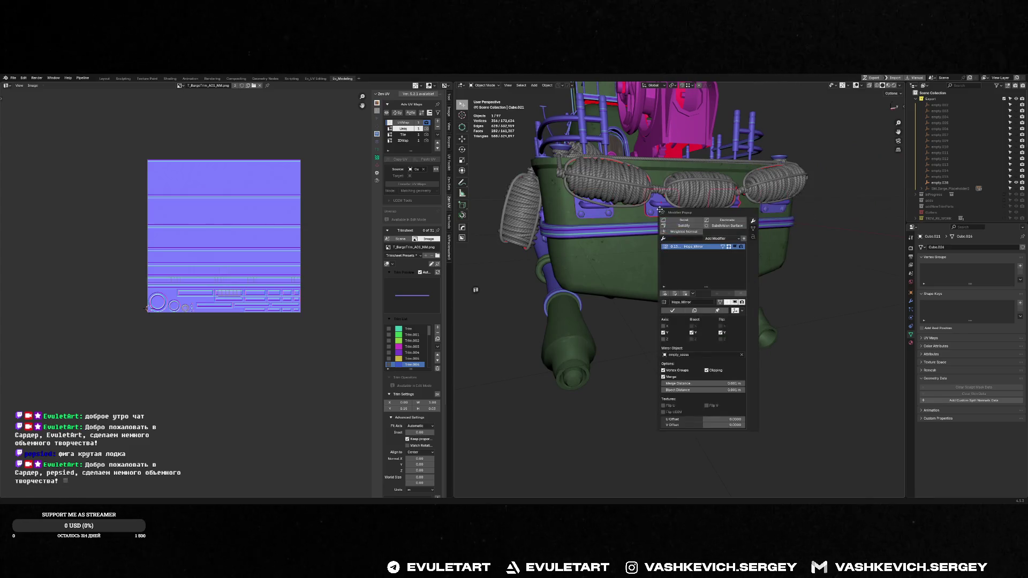
key("ctrl+e")
left_click(597, 211, "shift")
key("ctrl+j")
middle_click_drag(597, 211, 707, 203)
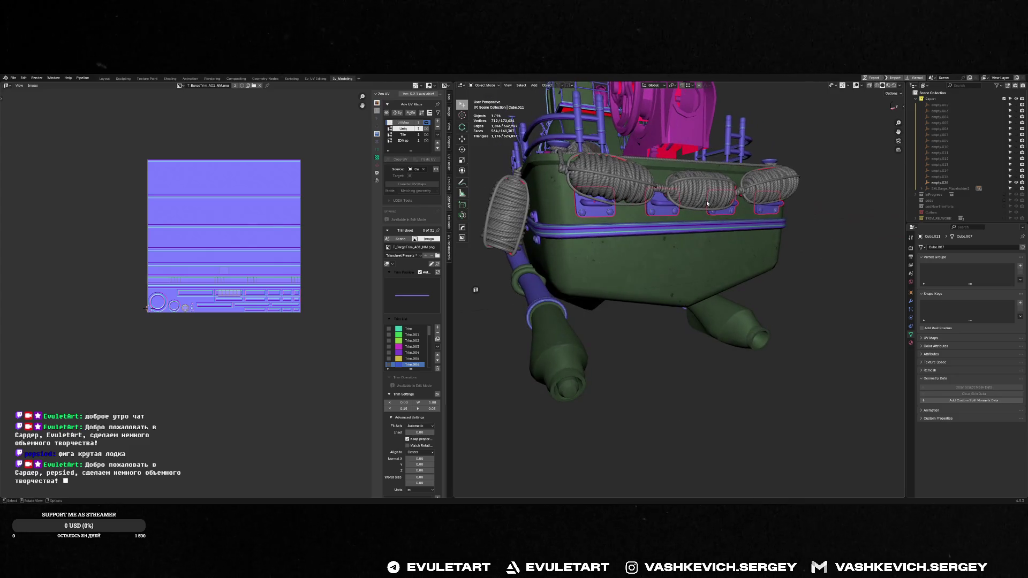
key("Tab")
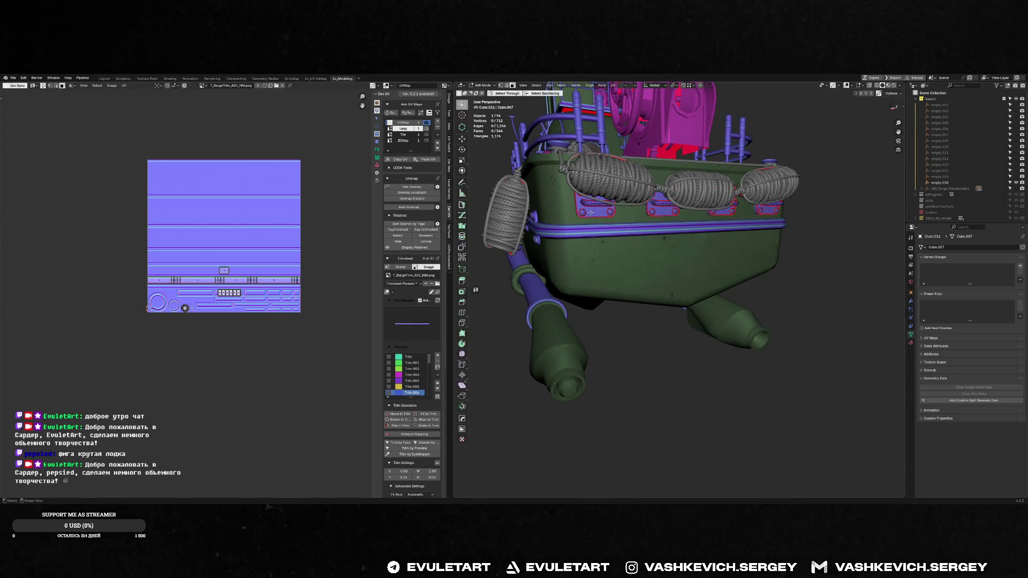
key("Tab")
- Isolate the handle plates and copy their UVMap UVs into the Uniq map
key("f")
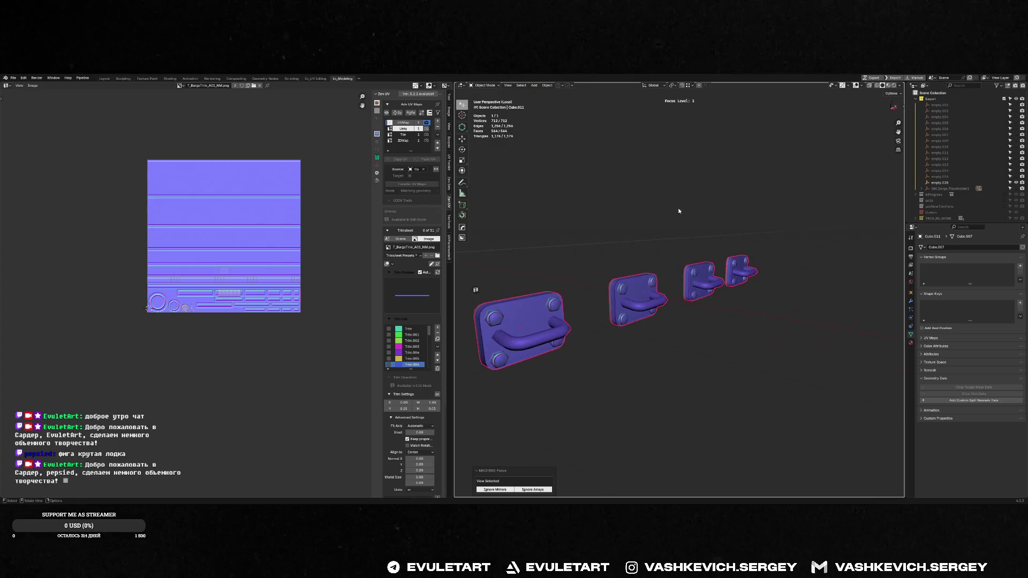
left_click(678, 211)
left_click(404, 129)
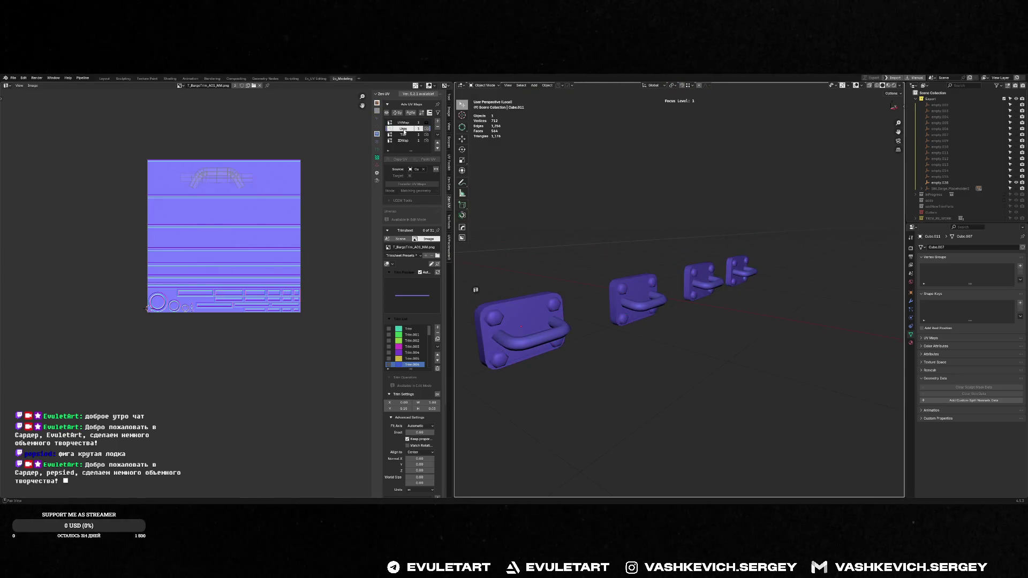
left_click(403, 123)
key("Tab")
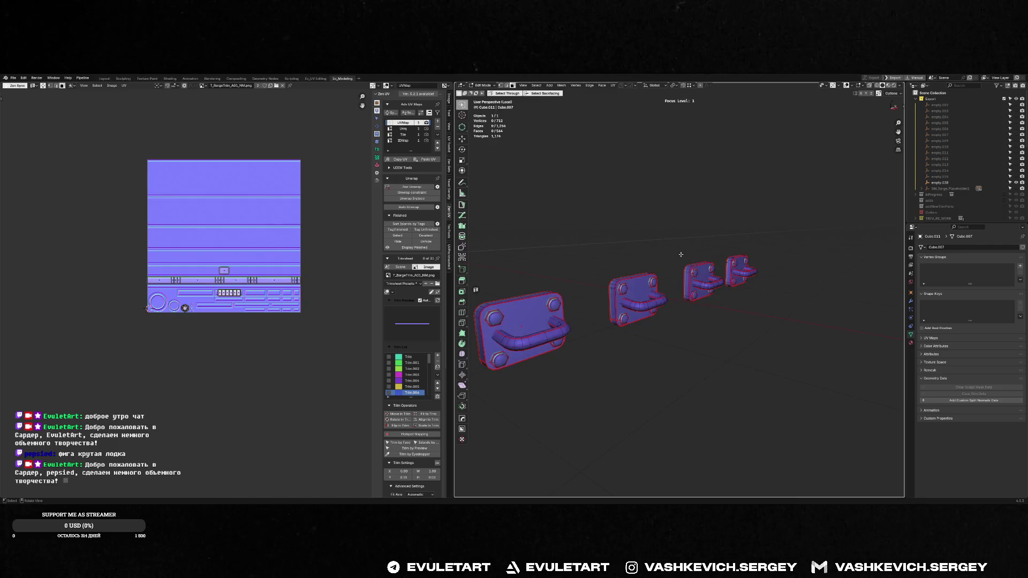
left_click(399, 159)
left_click(403, 129)
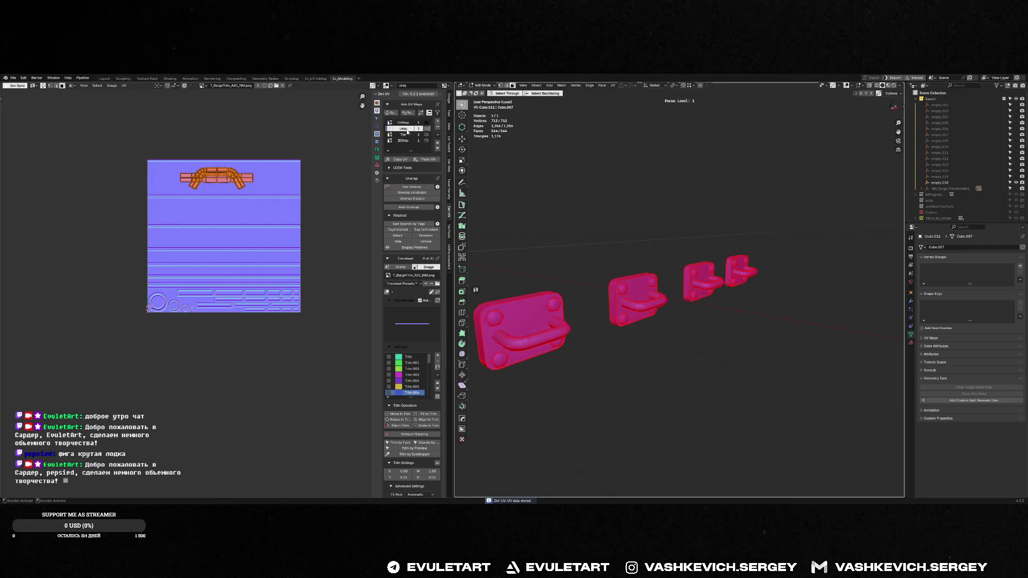
left_click(430, 160)
- Delete the old UVMap layer and leave Edit Mode
left_click(404, 123)
left_click(437, 127)
left_click(599, 172)
key("Tab")
- Exit Local View, deselect everything and save BARGE_UNIQ_PARTS_WIP_37_CLEANUP.blend
key("slash")
mouse_move(634, 208)
middle_mouse_down()
mouse_move(631, 311)
mouse_move(612, 296)
mouse_move(623, 310)
middle_mouse_up()
left_click(593, 336)
scroll(623, 310, "up", 3)
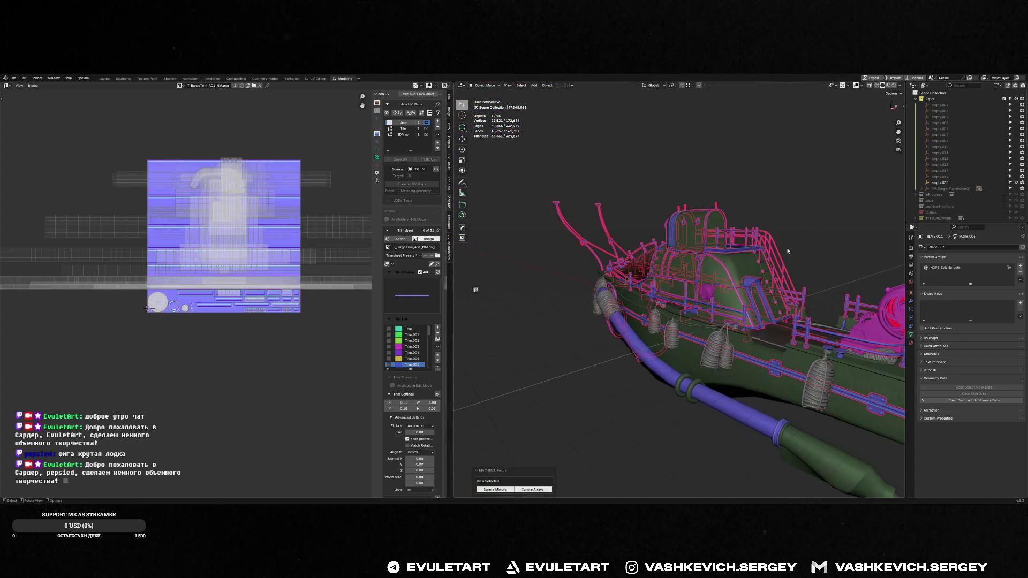
left_click(877, 217)
key("ctrl+s")
scroll(890, 219, "down", 3)
middle_click_drag(889, 219, 696, 273)
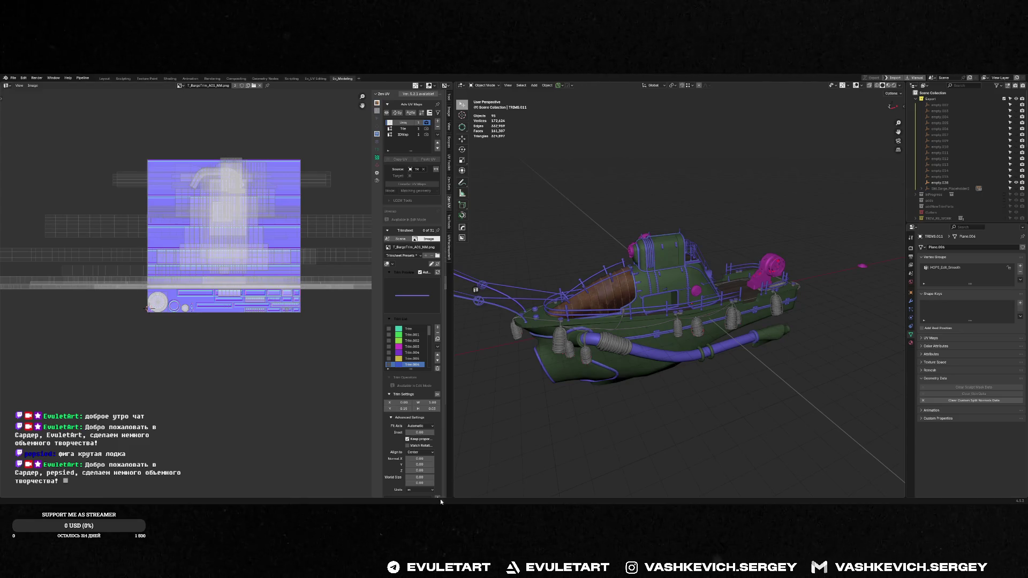
- Glance at the barge in Unreal Engine, then return to Blender
key("alt+Tab")
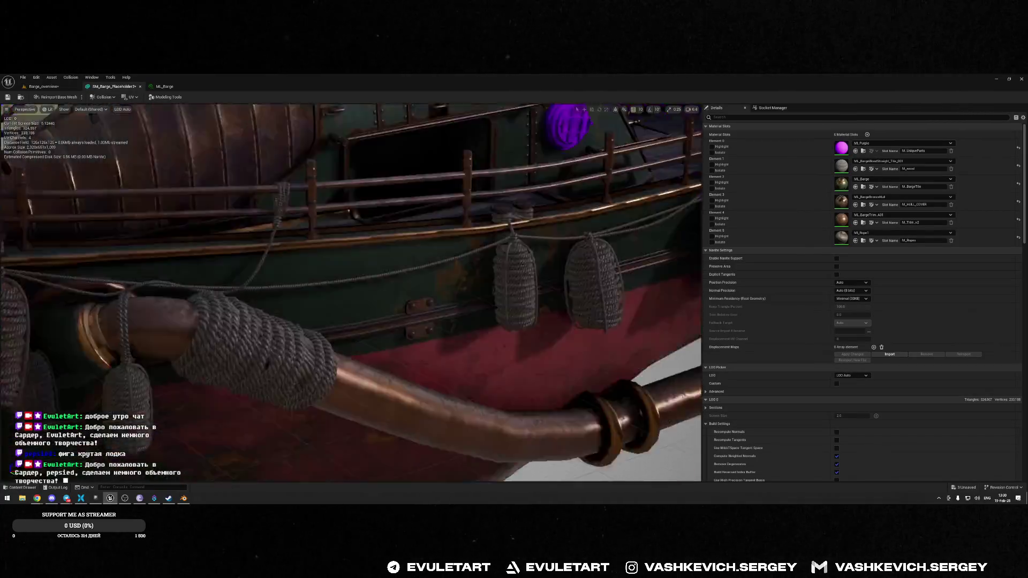
left_click_drag(506, 354, 506, 353)
key("alt+Tab")
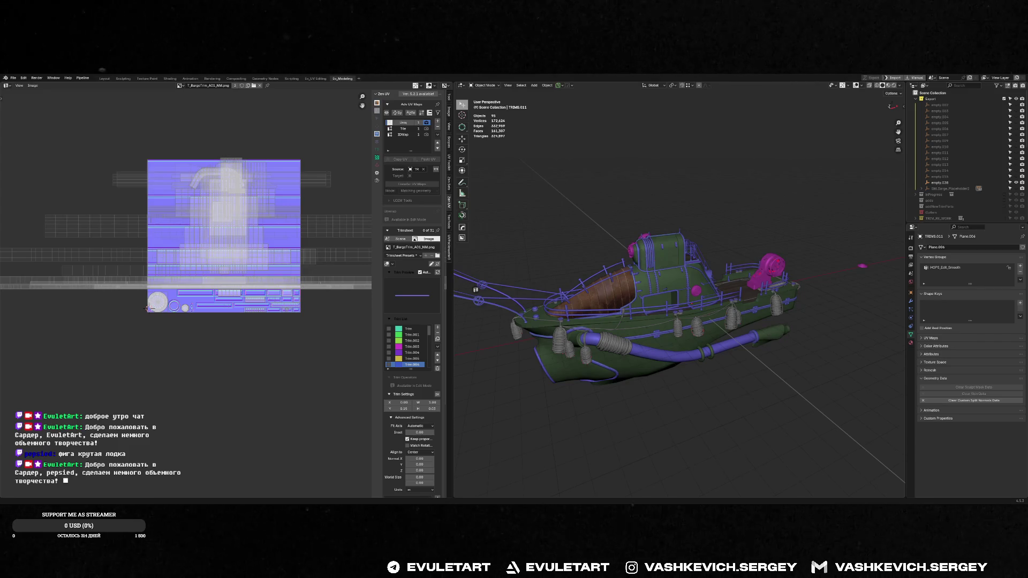
key("alt+Tab")
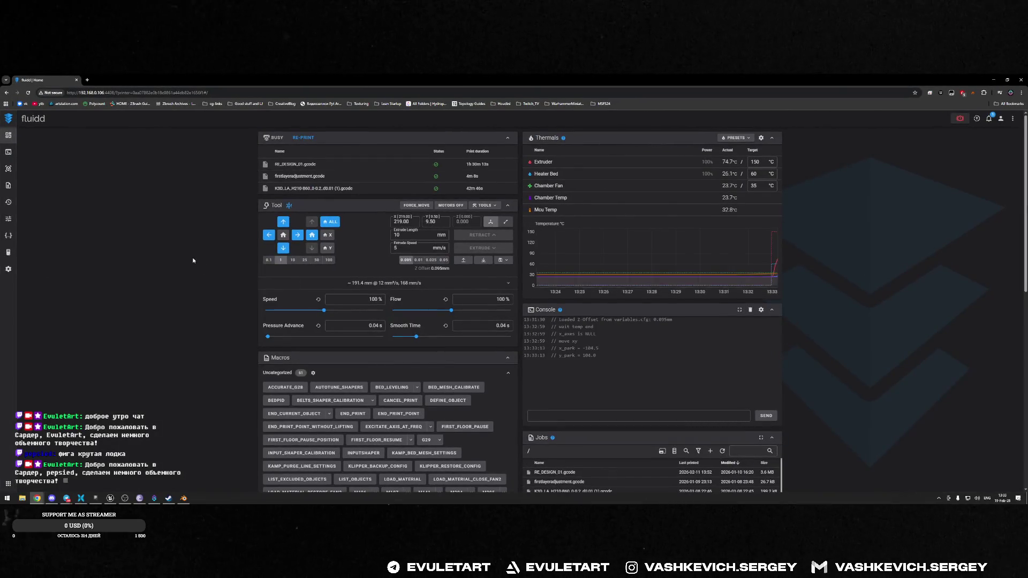
- Scroll through the Fluidd dashboard's controls and job list, then minimize the browser
scroll(695, 337, "down", 5)
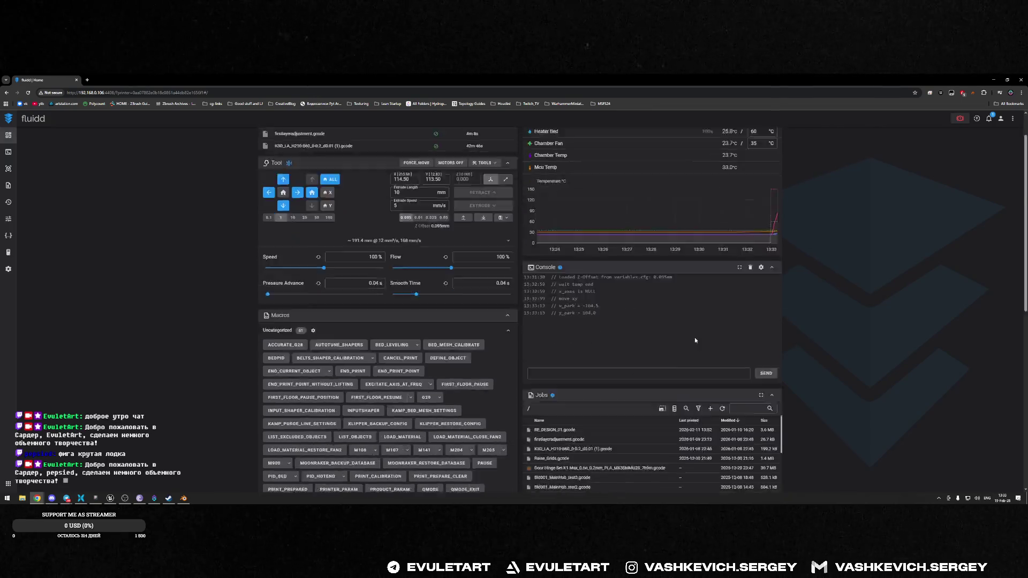
scroll(555, 368, "down", 3)
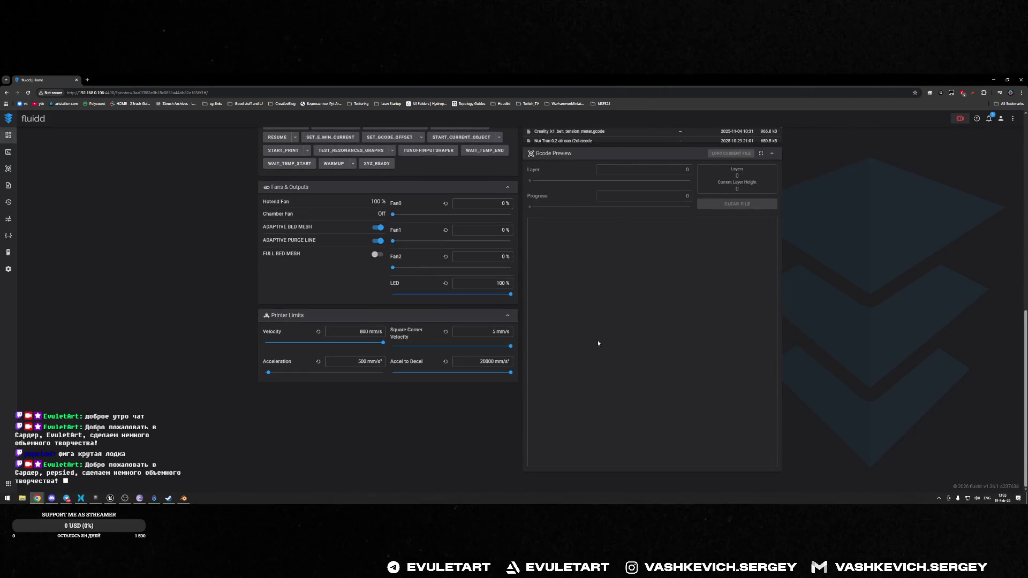
scroll(694, 326, "up", 1)
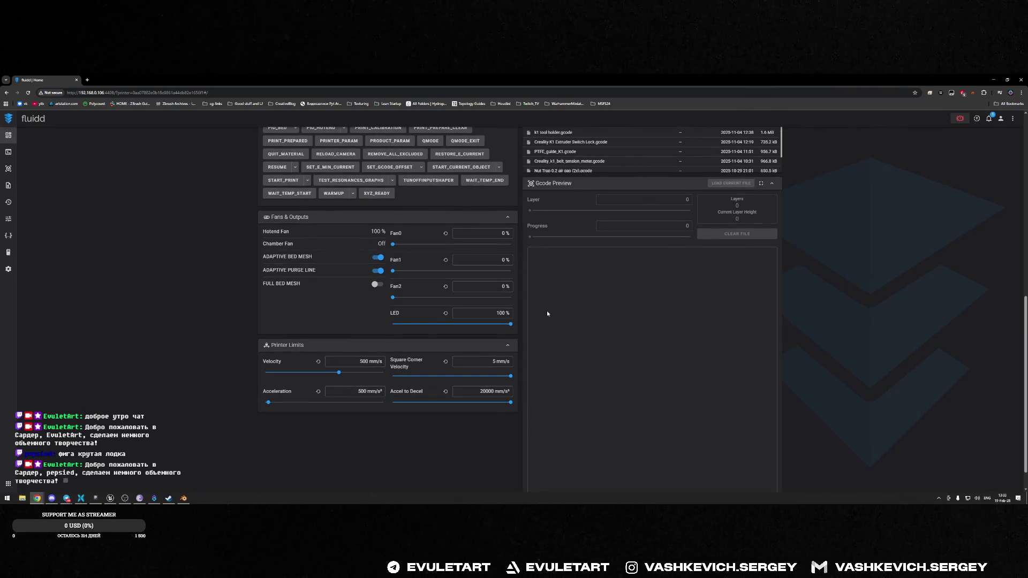
left_click(993, 79)
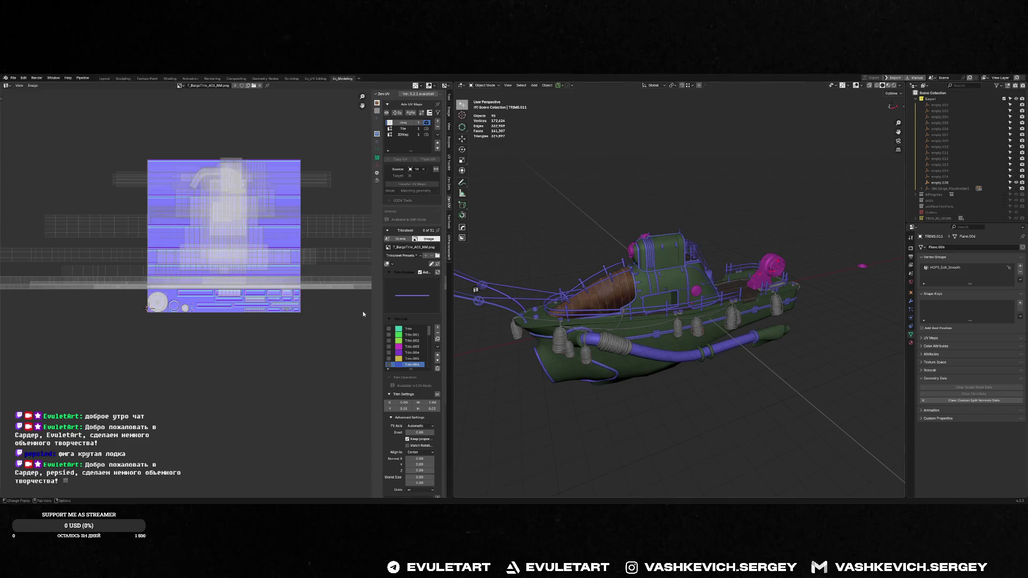
- Select the hull pipe HULL.004 and frame it, orbiting around the boat
scroll(663, 275, "up", 3)
scroll(663, 275, "down", 2)
middle_click_drag(657, 265, 738, 305)
left_click(739, 305)
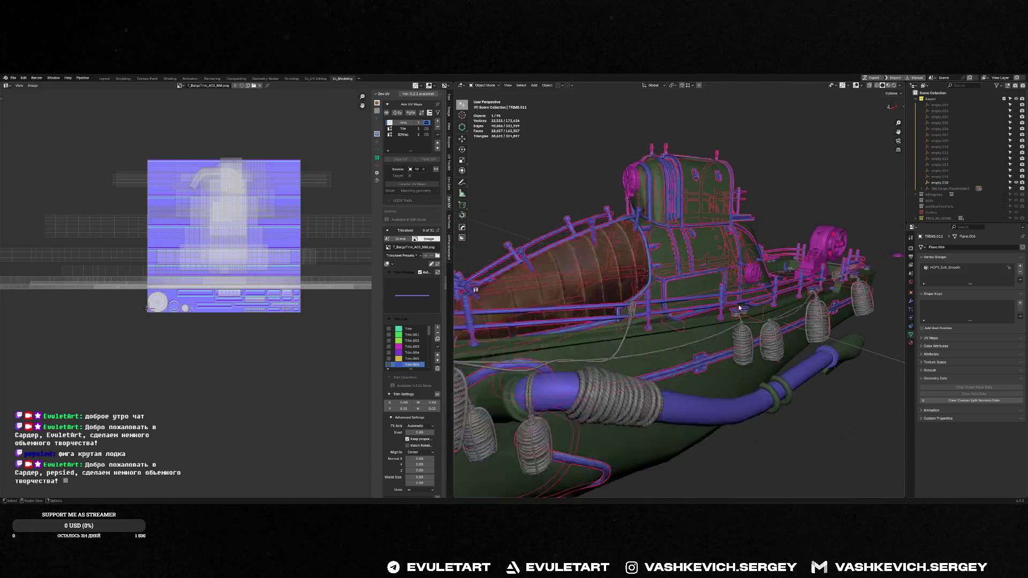
key("g")
key("Escape")
left_click(667, 341)
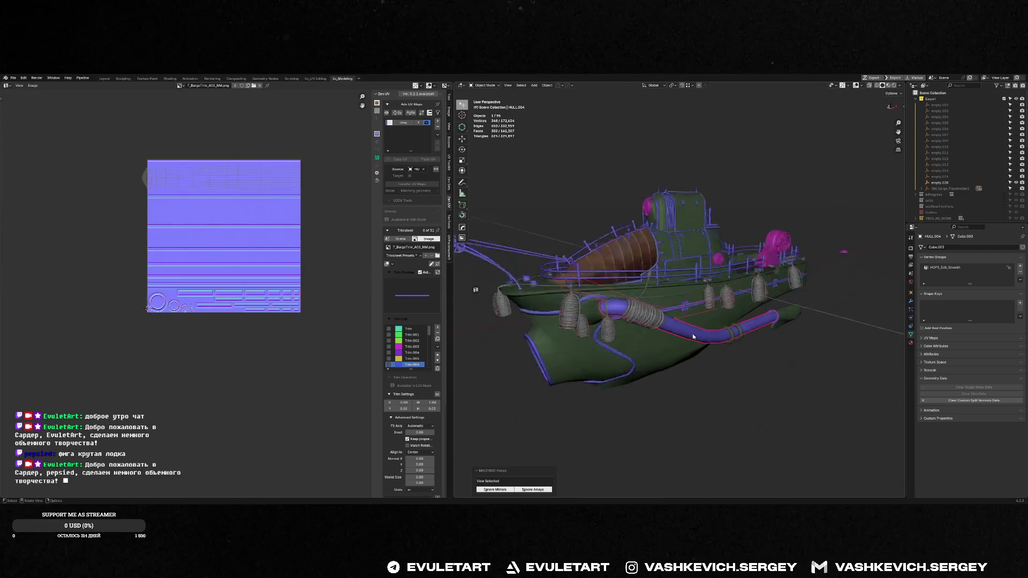
key("f")
middle_click_drag(666, 341, 625, 340)
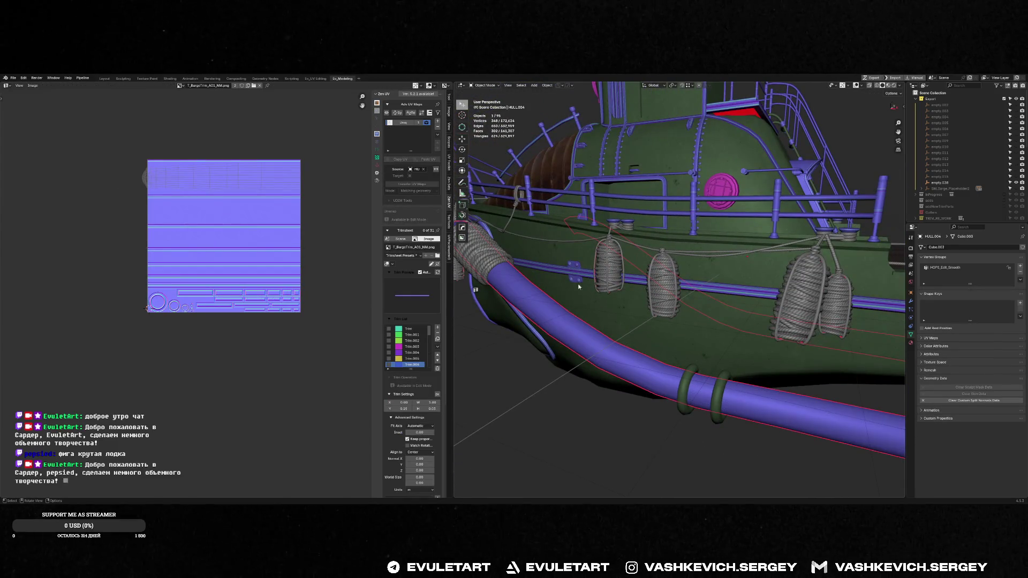
scroll(578, 287, "down", 3)
middle_click_drag(578, 287, 586, 346)
- Switch to Unreal Editor and orbit the barge mesh for comparison
key("alt+Tab")
key("Tab")
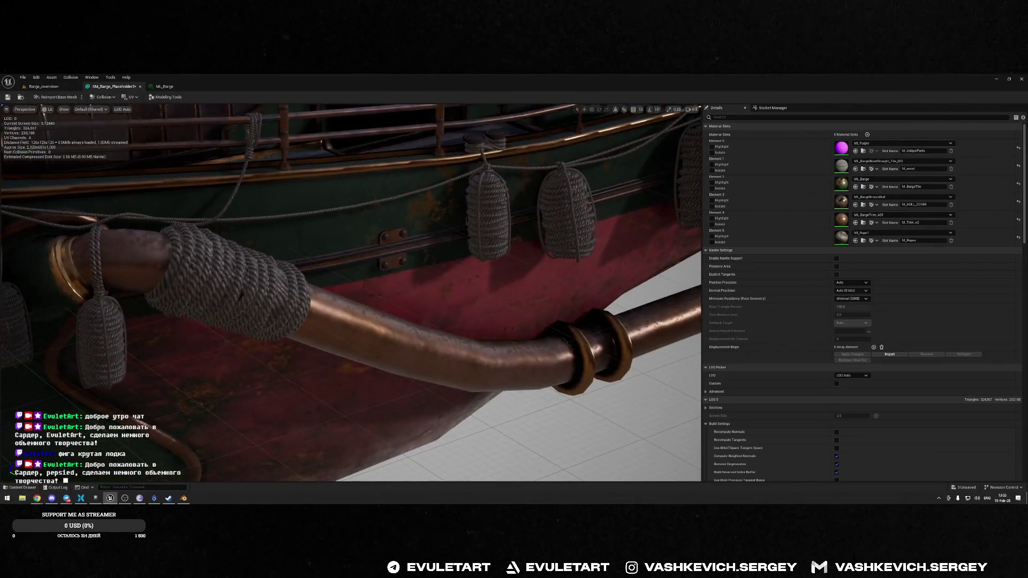
left_click_drag(401, 317, 381, 282)
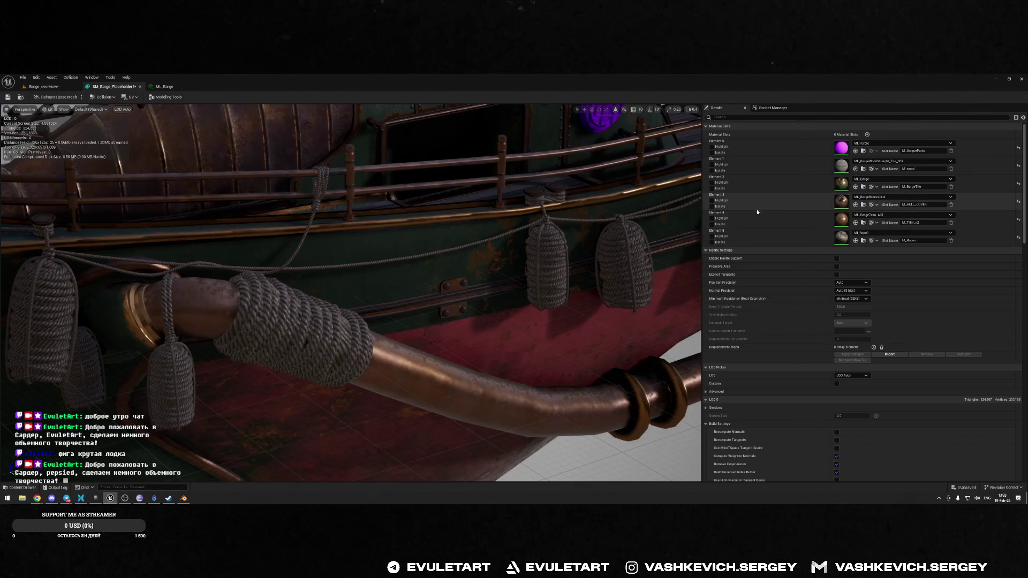
- Isolate Element 3 (hull cover) and Element 4 (trim) in turn, then return to Blender
left_click(712, 206)
left_click(713, 206)
left_click(713, 225)
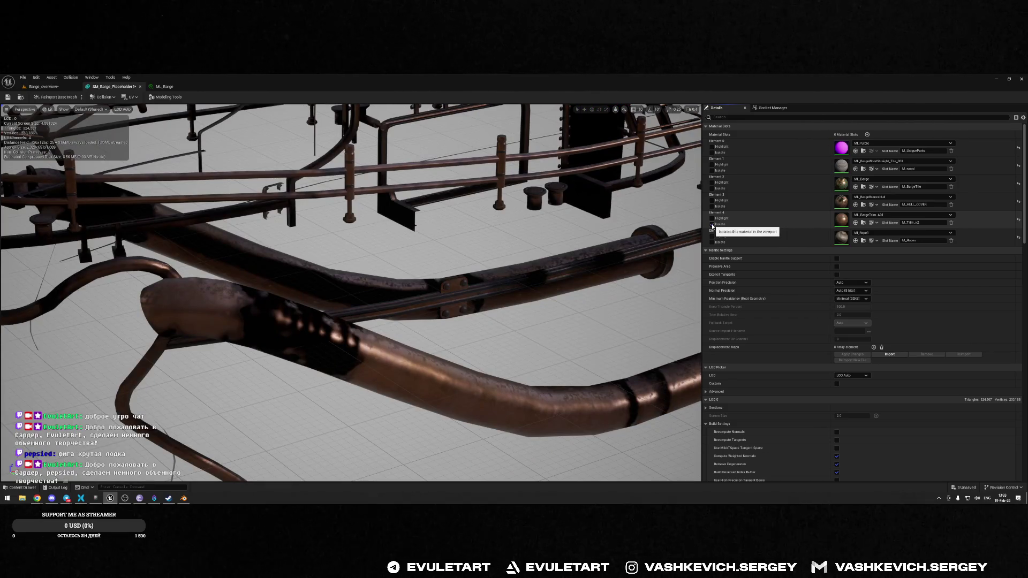
left_click(712, 225)
key("alt+Tab")
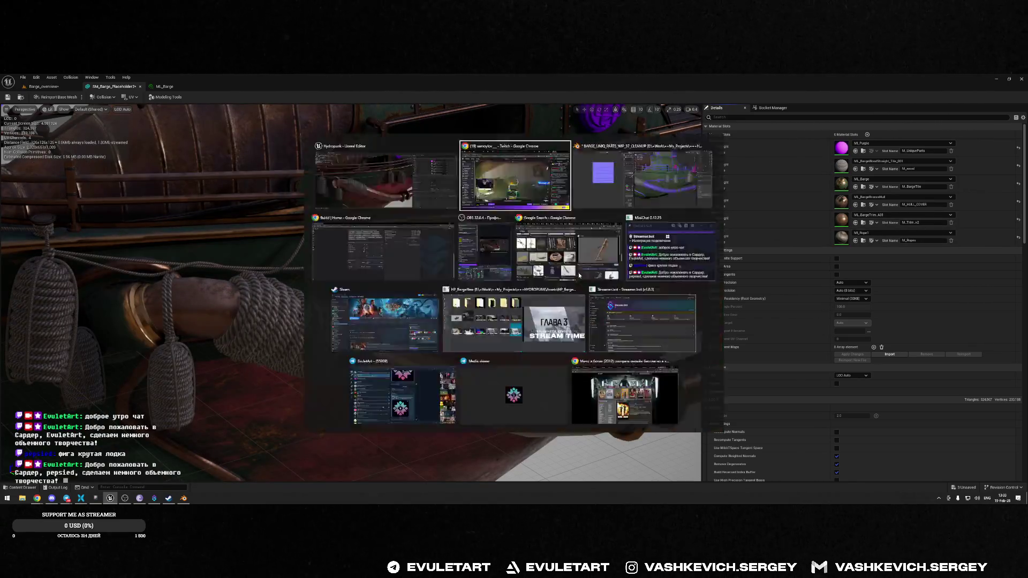
key("alt+Tab")
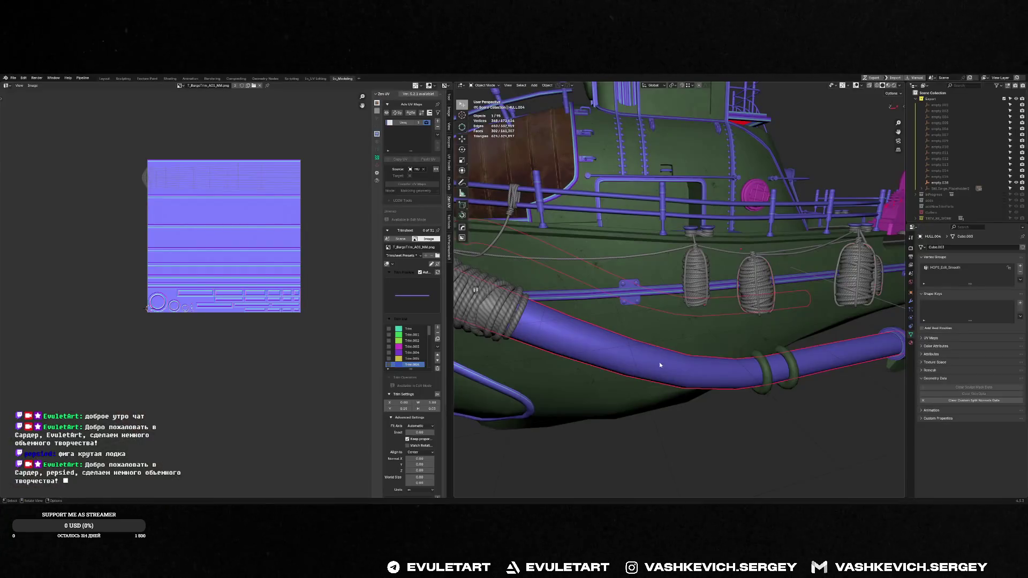
- Join the hull pipe and TRIMS.011 into one object with Ctrl+J
left_click(660, 363)
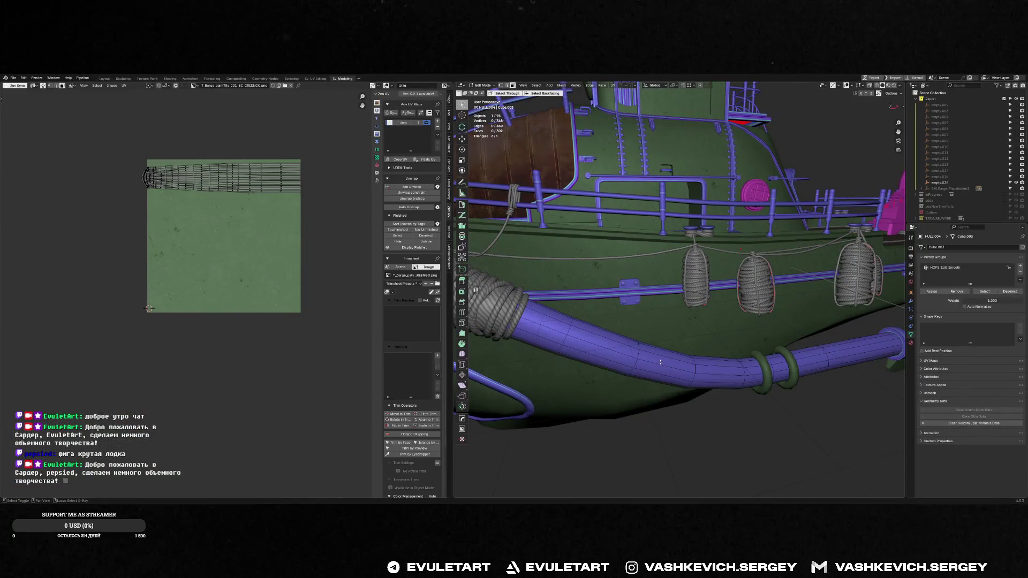
key("a")
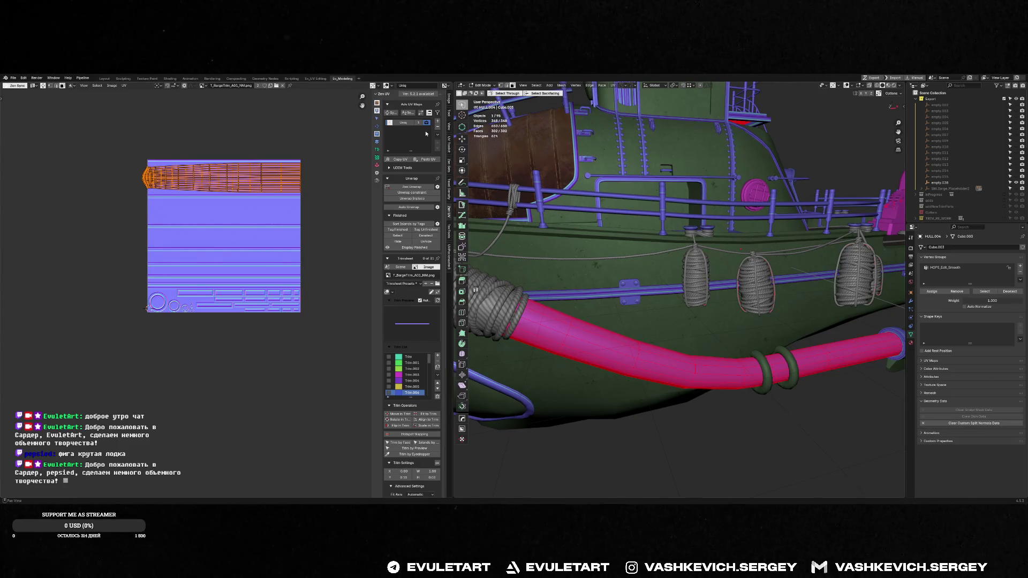
key("Tab")
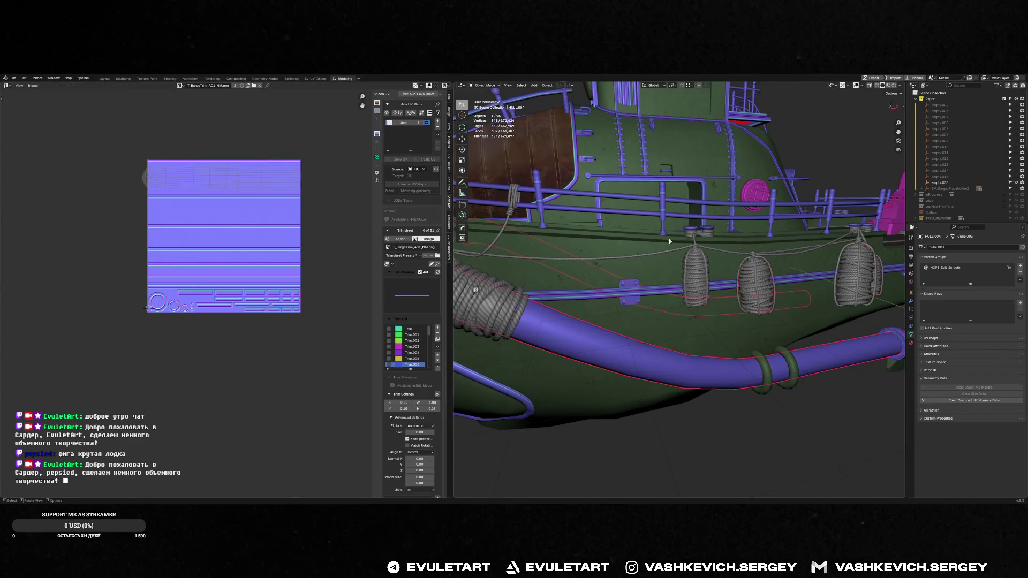
left_click(656, 292, "shift")
key("ctrl+j")
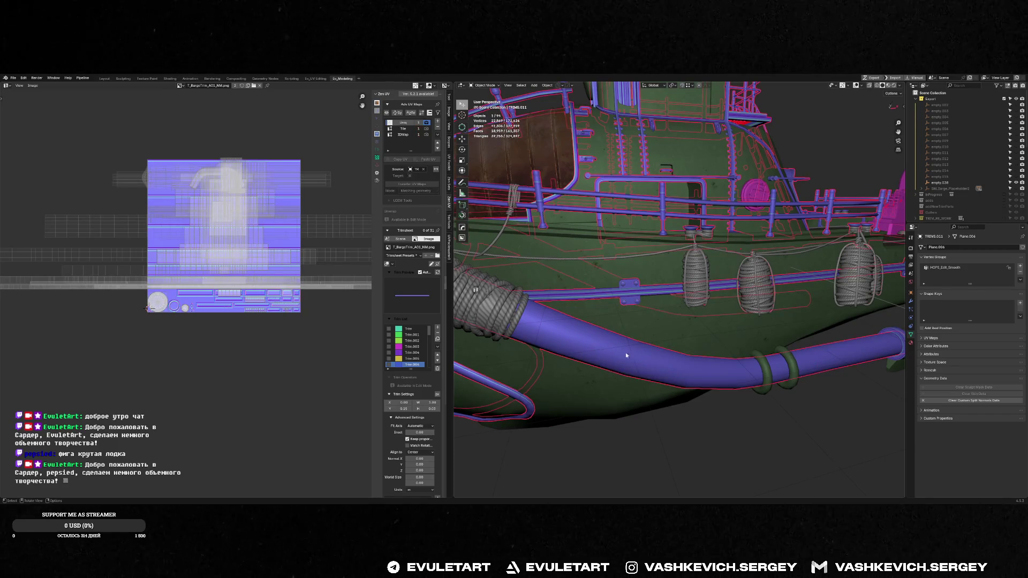
- In Edit Mode, grow a face selection along the joined pipe to inspect its UVs
key("Tab")
key("alt+a")
left_click(594, 351)
key("ctrl+KP_Add")
key("ctrl+KP_Add")
key("ctrl+KP_Add")
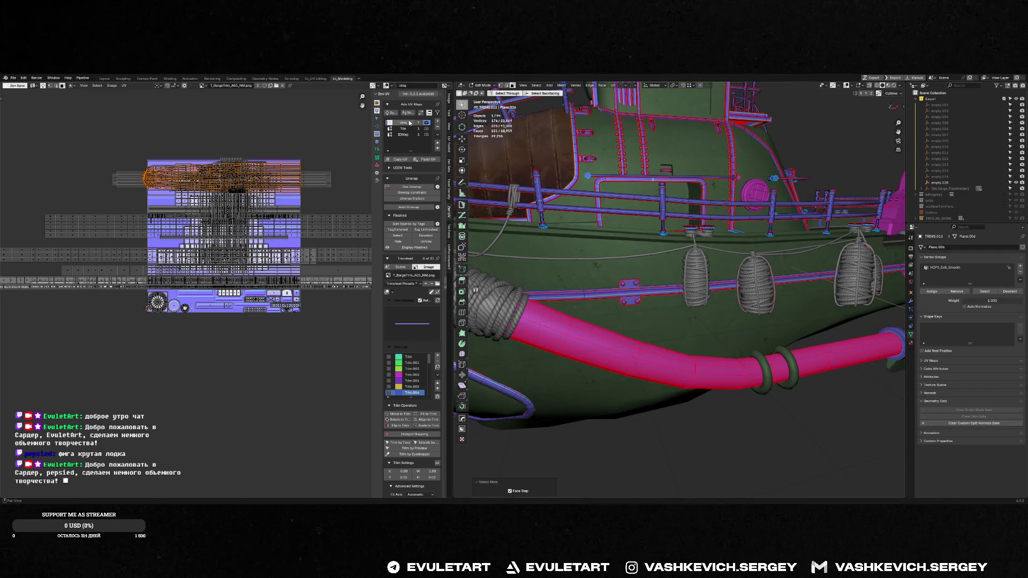
key("Tab")
- Orbit closer to the pipe end and select its ring
scroll(737, 262, "down", 5)
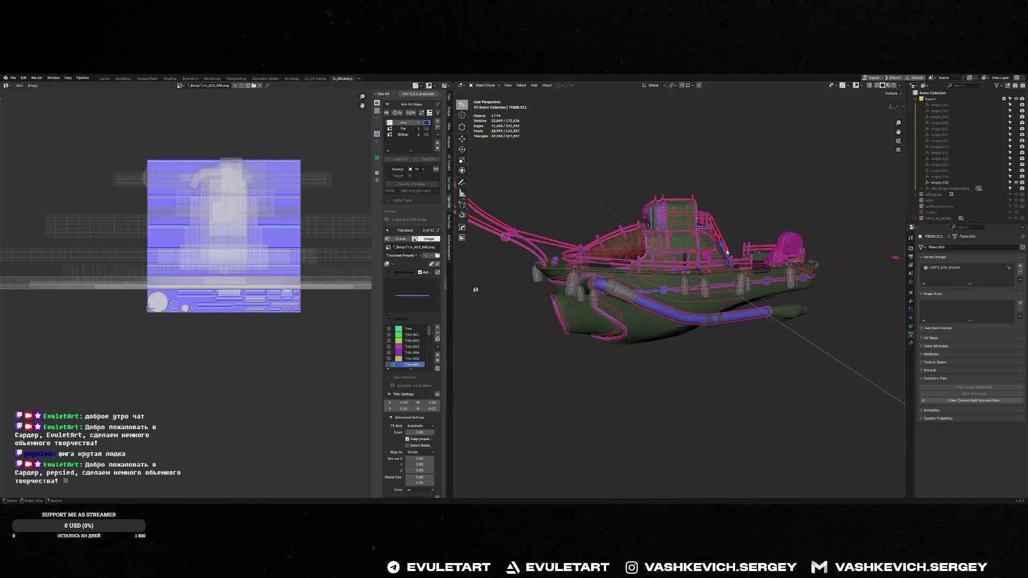
scroll(736, 261, "up", 5)
middle_click_drag(736, 262, 778, 301)
left_click(773, 299)
- Frame the pipe end and select the rings at the pipe ends
key("f")
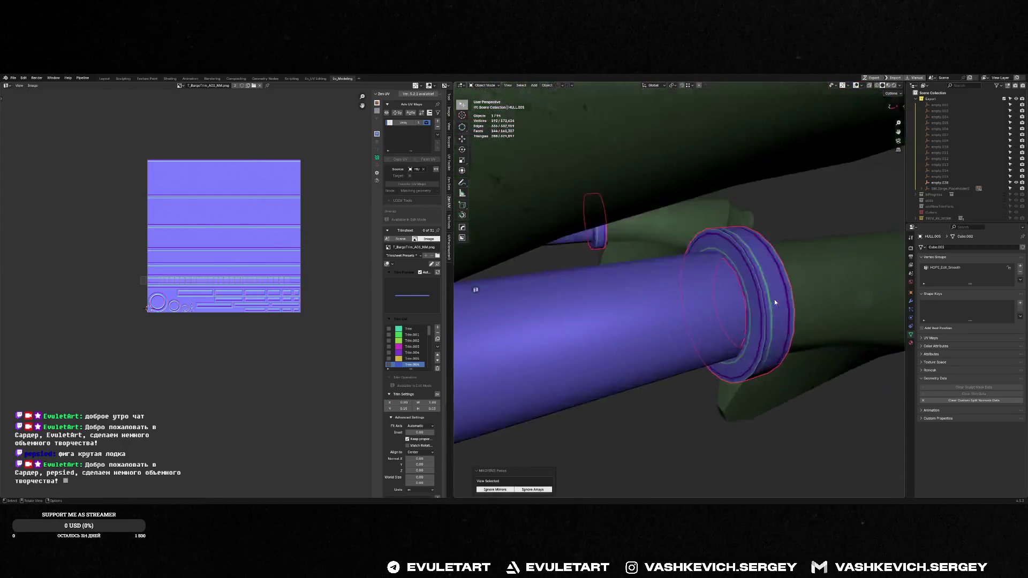
left_click(615, 298, "shift")
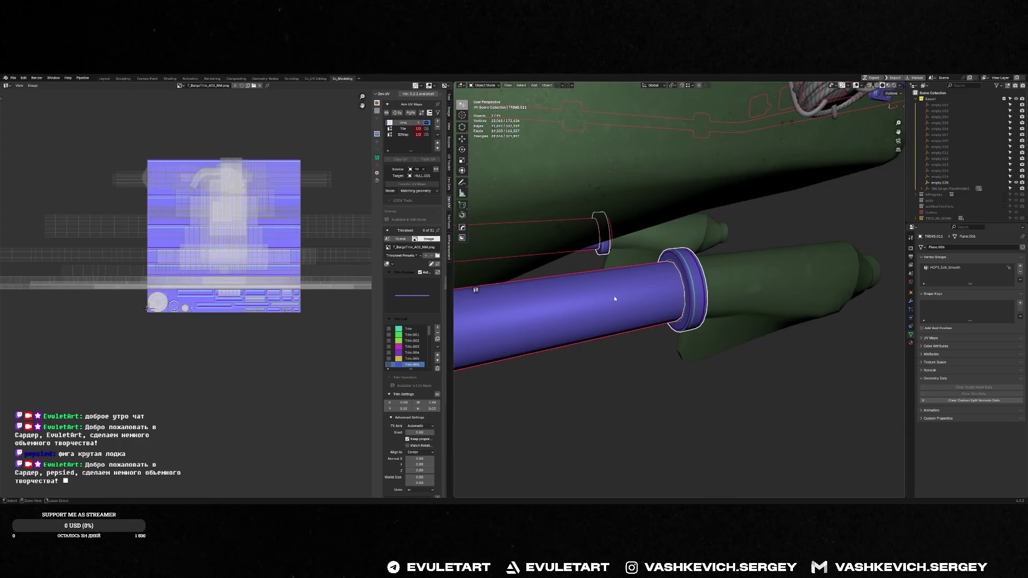
left_click(692, 274)
scroll(692, 275, "down", 5)
mouse_move(627, 262)
middle_mouse_down()
mouse_move(878, 262)
mouse_move(750, 252)
middle_mouse_up()
scroll(878, 262, "up", 6)
left_click(716, 249)
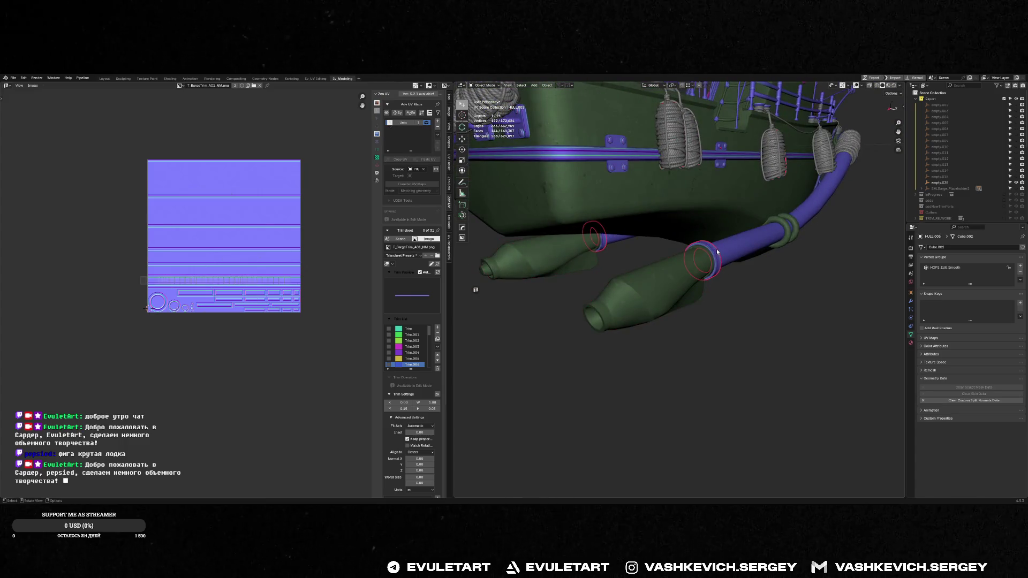
- Delete the rings' Hops_Mirror modifier and clear their custom split normals
key("alt+space")
left_click(729, 350)
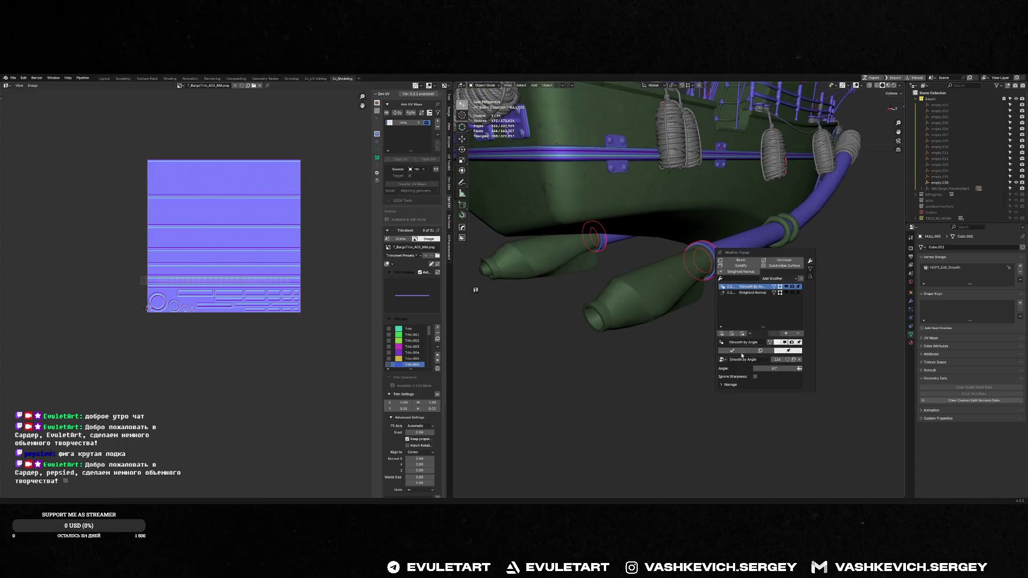
mouse_move(799, 332)
middle_mouse_down()
mouse_move(746, 226)
mouse_move(638, 296)
mouse_move(837, 257)
middle_mouse_up()
left_click(974, 399)
- Apply HOps Sharpen to the rings (20° sharpness, 60° auto smooth) and frame the boat
key("q")
left_click(755, 271)
middle_click_drag(756, 271, 702, 245)
left_click(765, 219)
key("f")
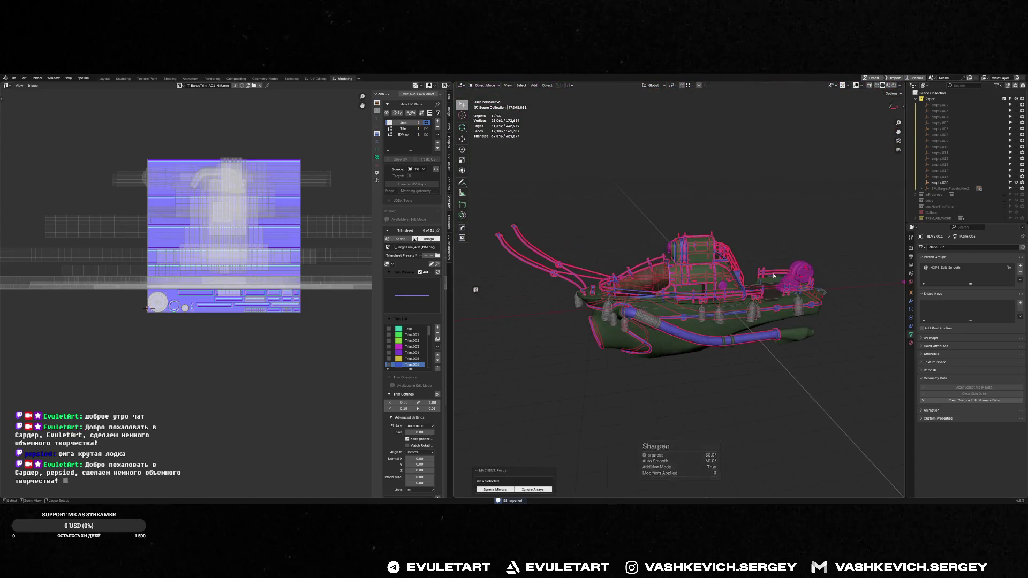
- Save the blend file and export the barge to Unreal
key("ctrl+s")
key("q")
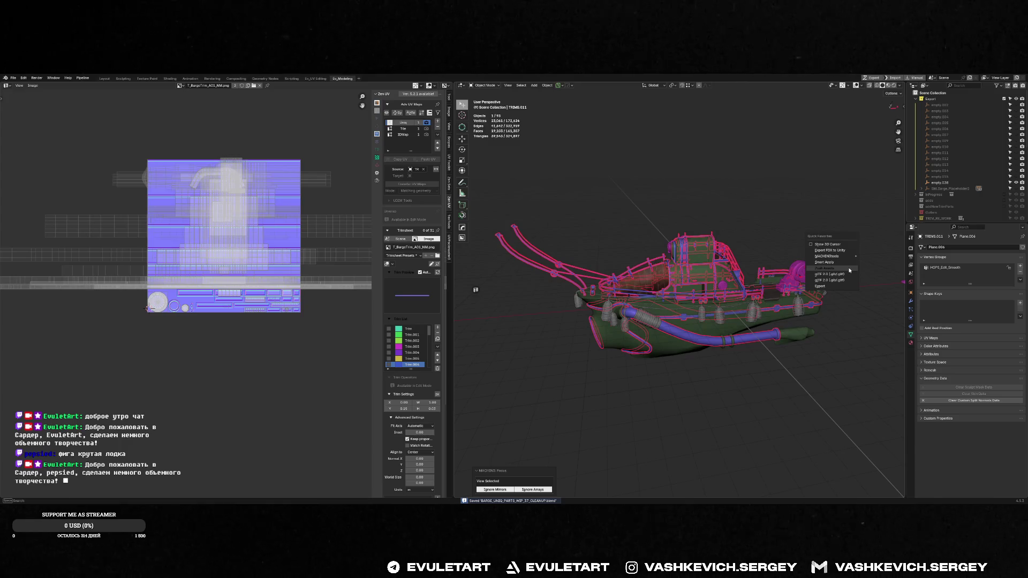
left_click(849, 269)
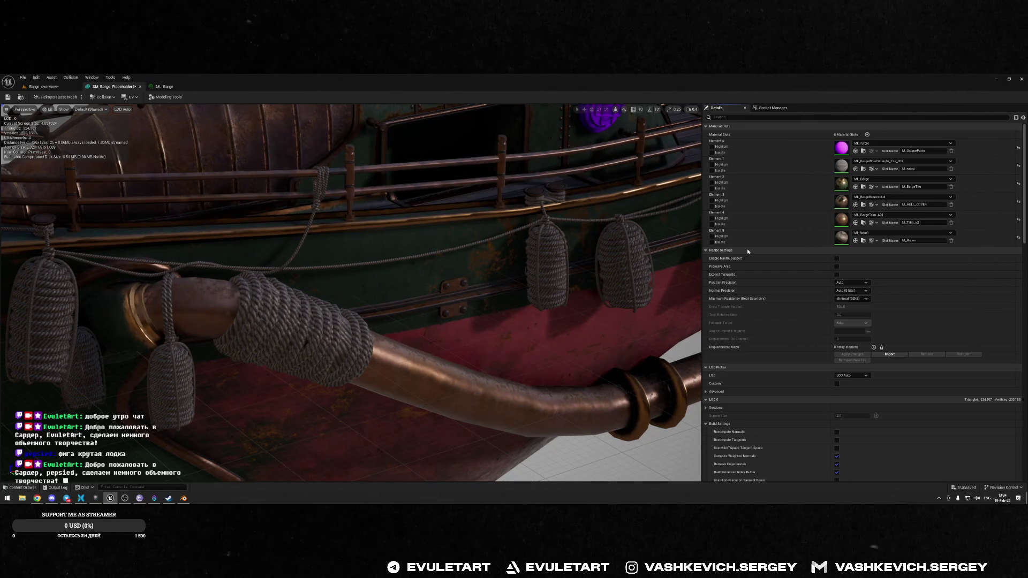
- Review the reimported SM_Barge_Placeholder2 mesh, then switch to the Fluidd dashboard
key("alt+Tab")
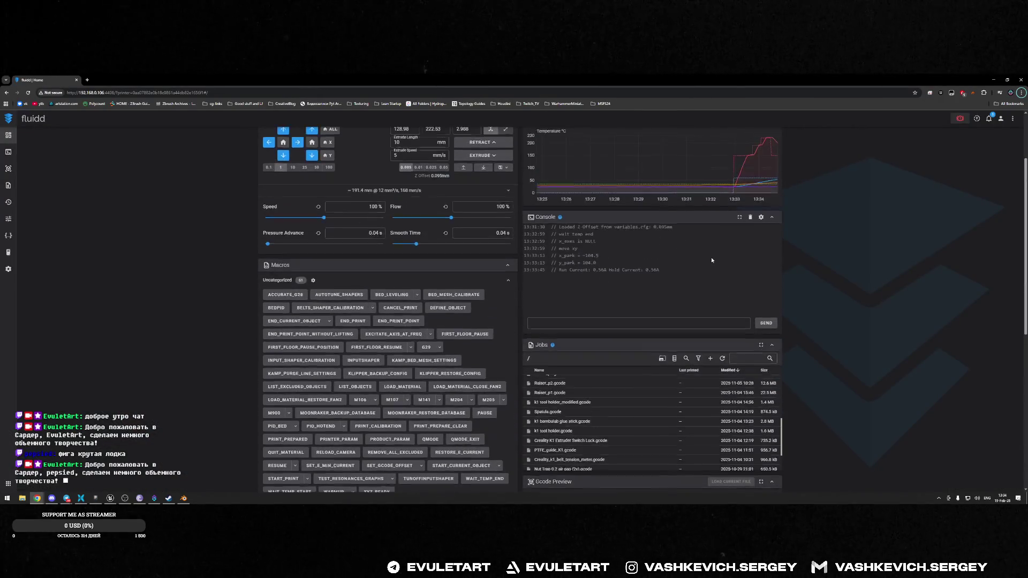
- Review Fluidd's printer status with the extruder reaching 150 °C, and check the notifications
scroll(750, 260, "up", 2)
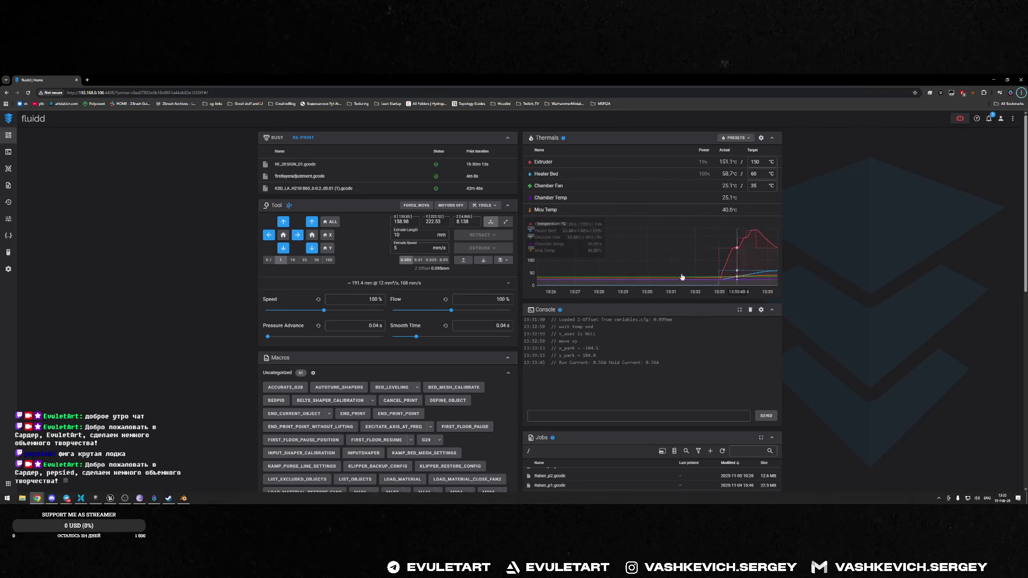
scroll(717, 326, "down", 1)
scroll(717, 326, "down", 6)
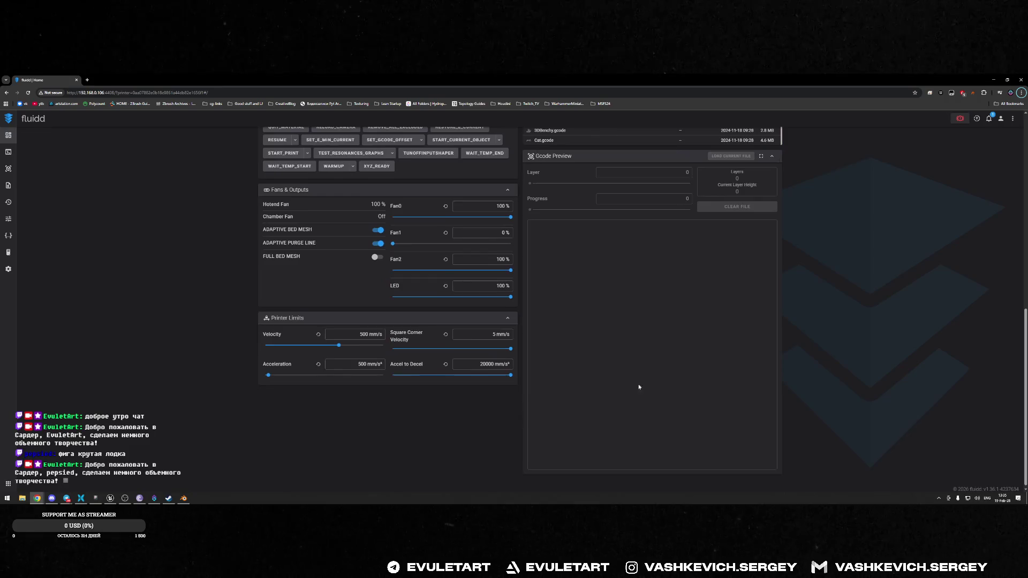
scroll(852, 292, "up", 3)
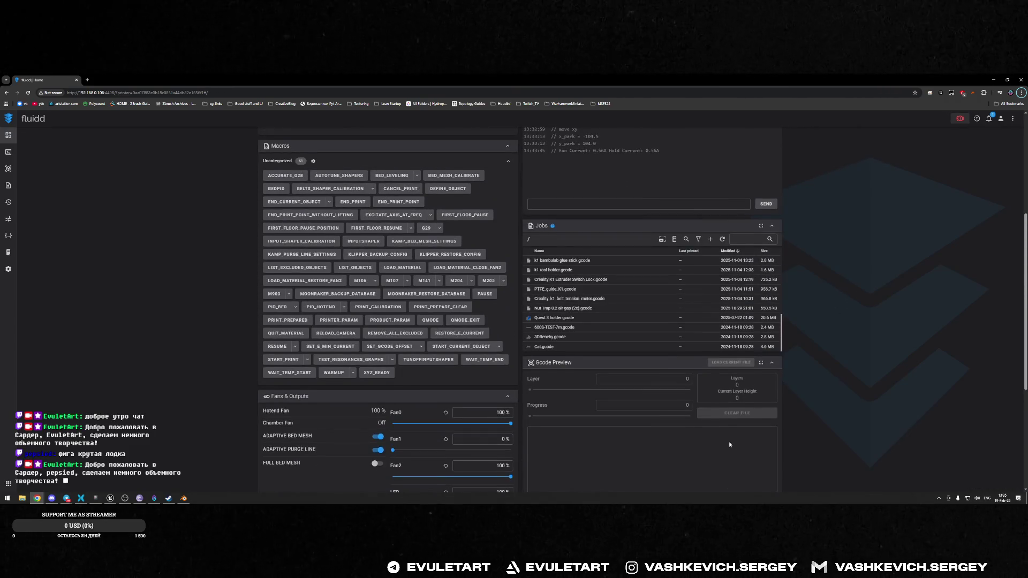
scroll(729, 444, "down", 3)
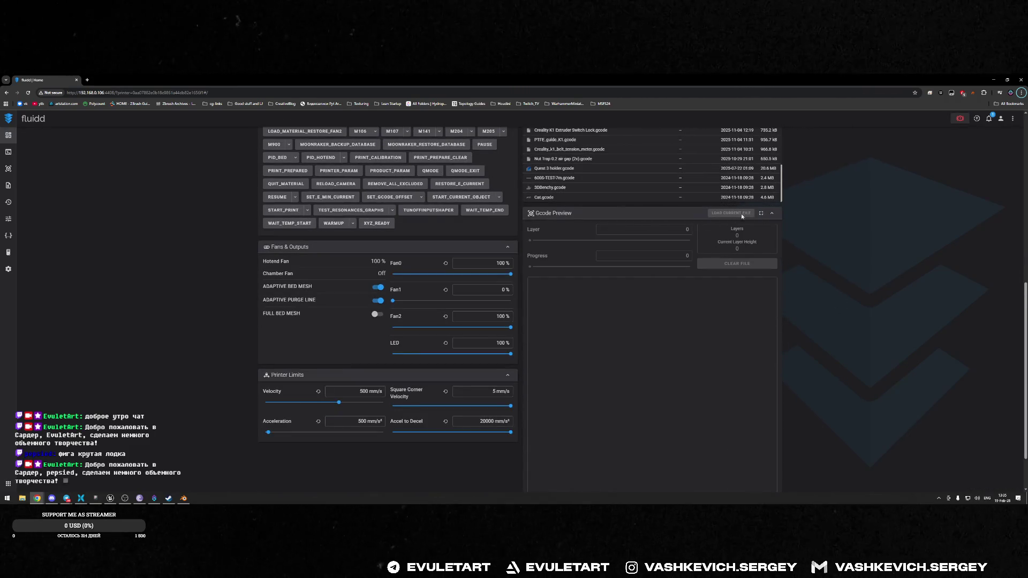
scroll(772, 278, "down", 1)
scroll(810, 283, "up", 5)
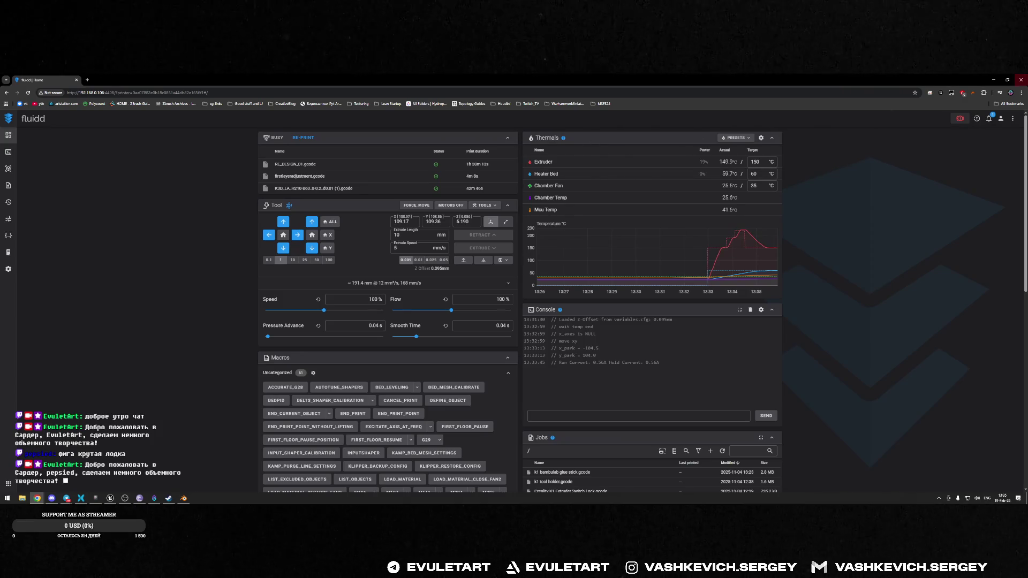
left_click(993, 79)
key("alt+Tab")
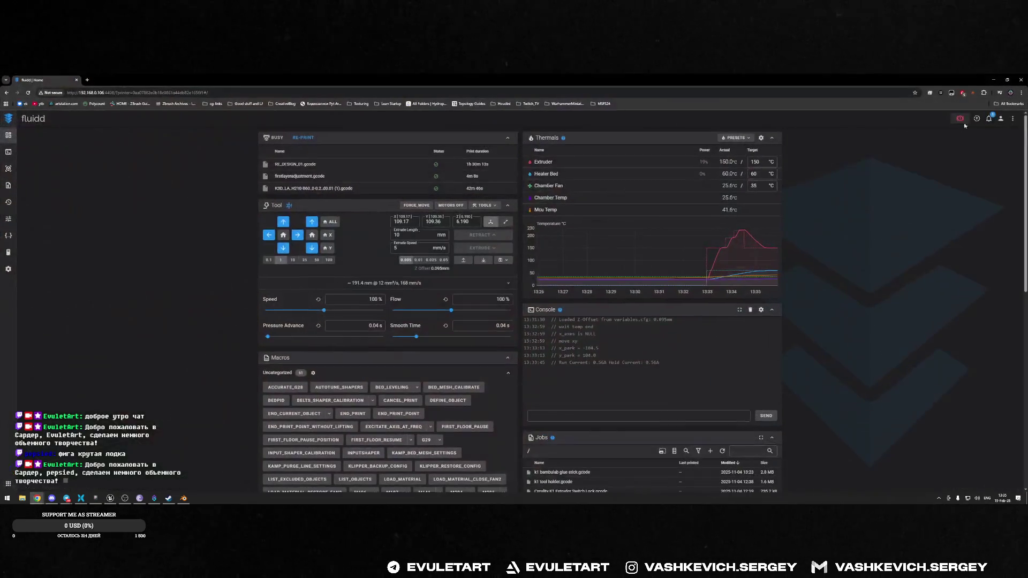
left_click(989, 118)
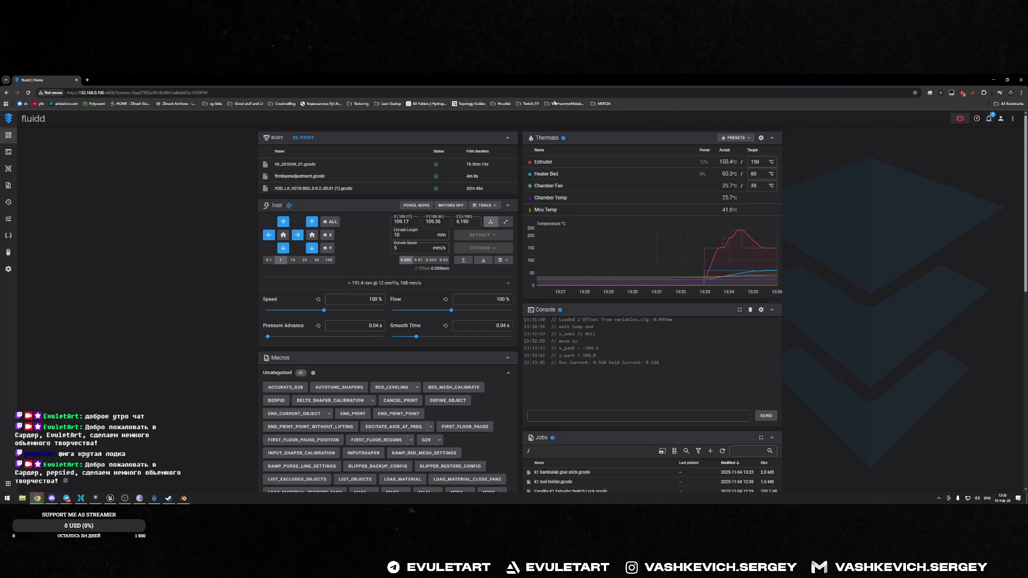
- Orbit the barge in Unreal, save the assets, and return to Blender
key("alt+Tab")
left_click_drag(547, 112, 631, 155)
mouse_move(530, 204)
left_mouse_down()
mouse_move(562, 209)
mouse_move(530, 203)
mouse_move(567, 198)
left_mouse_up()
key("ctrl+s")
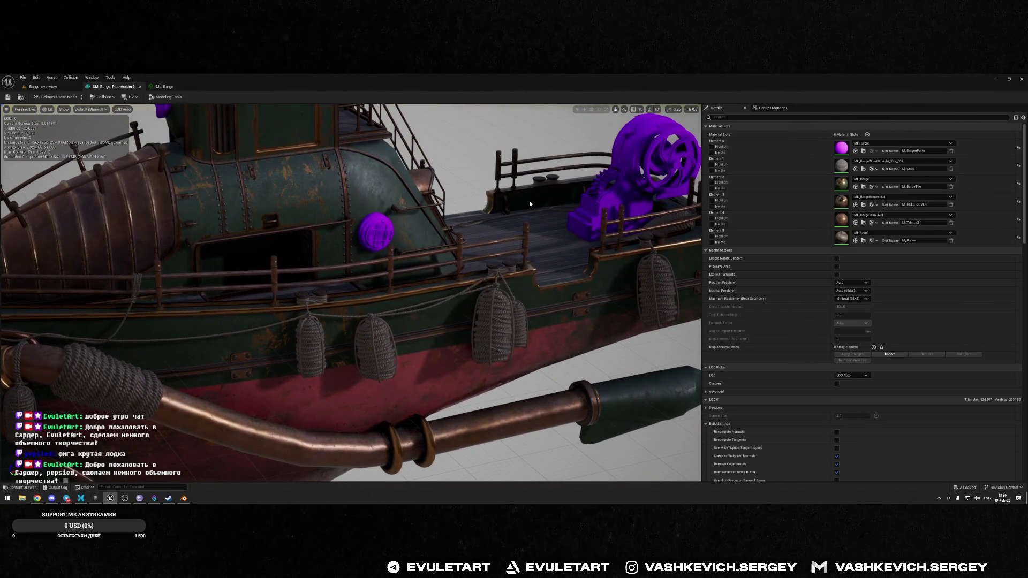
key("alt+Tab")
key("alt+Tab")
key("alt+Tab")
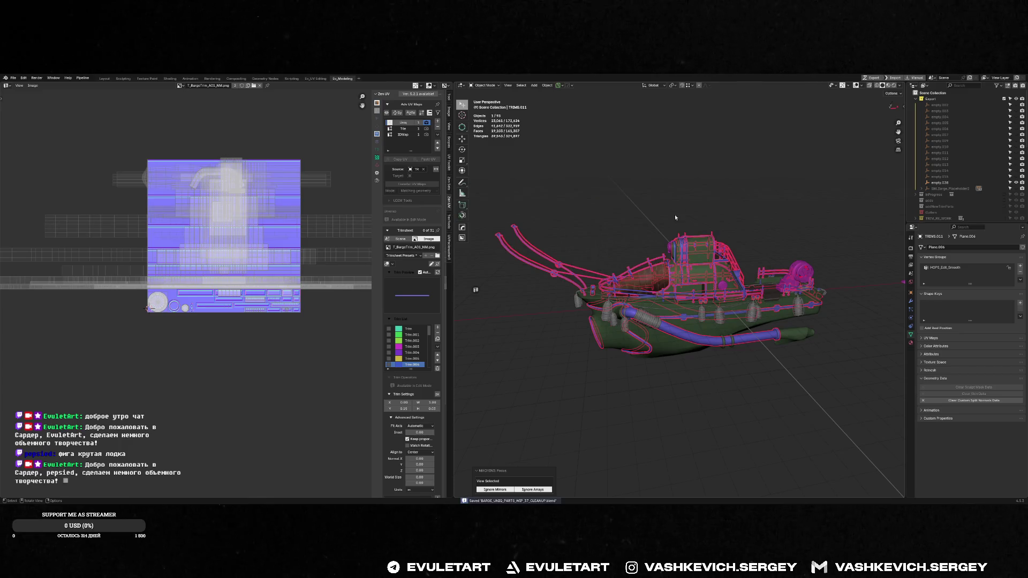
middle_click_drag(749, 200, 764, 192)
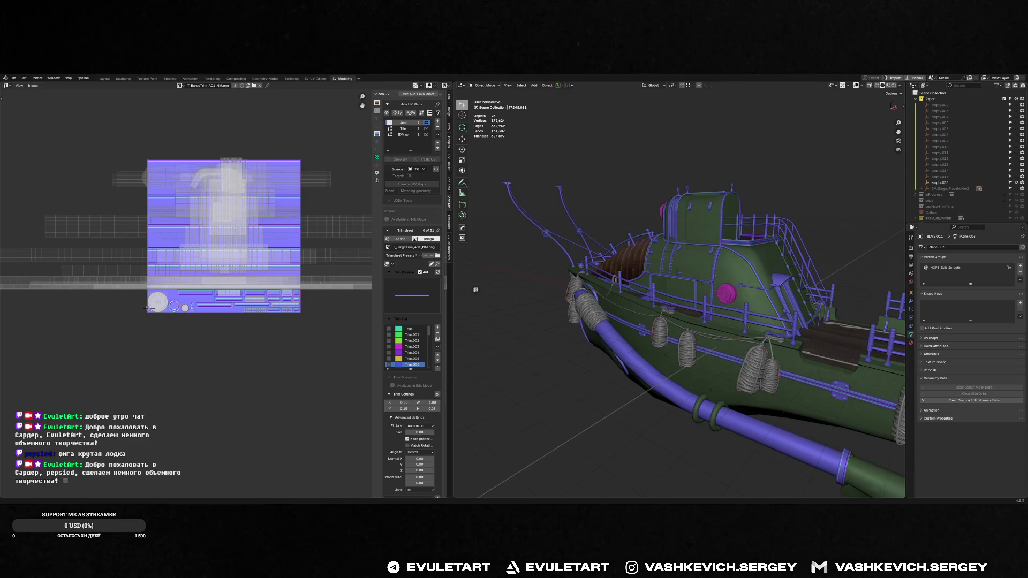
- Check the 6005 TEST 7m.gcode print in Fluidd (10%, extruder 240 °C), then switch back
key("alt+Tab")
key("alt+Tab")
key("alt+Tab")
key("alt+Tab")
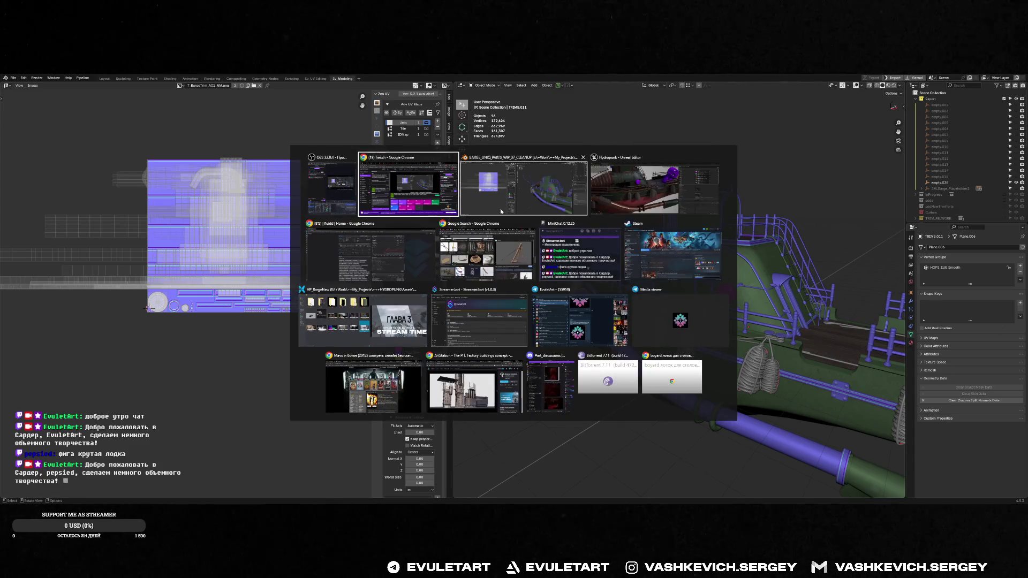
scroll(748, 373, "down", 8)
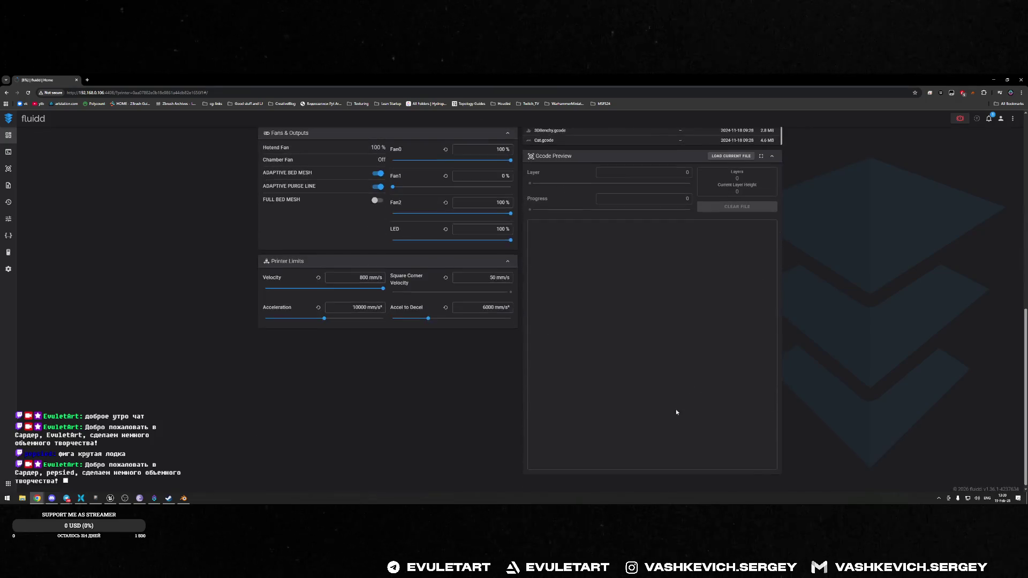
scroll(675, 409, "up", 7)
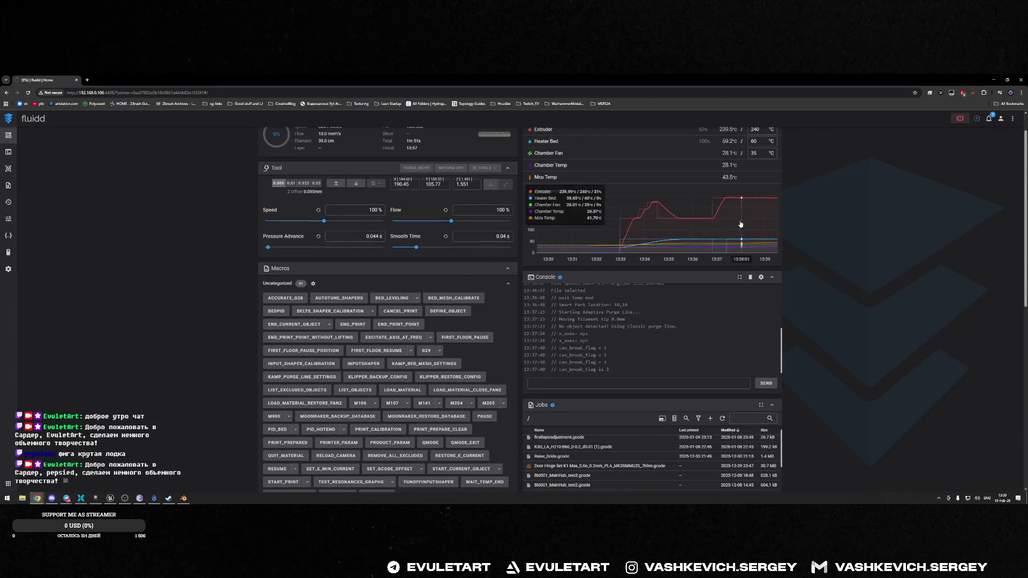
scroll(587, 336, "up", 1)
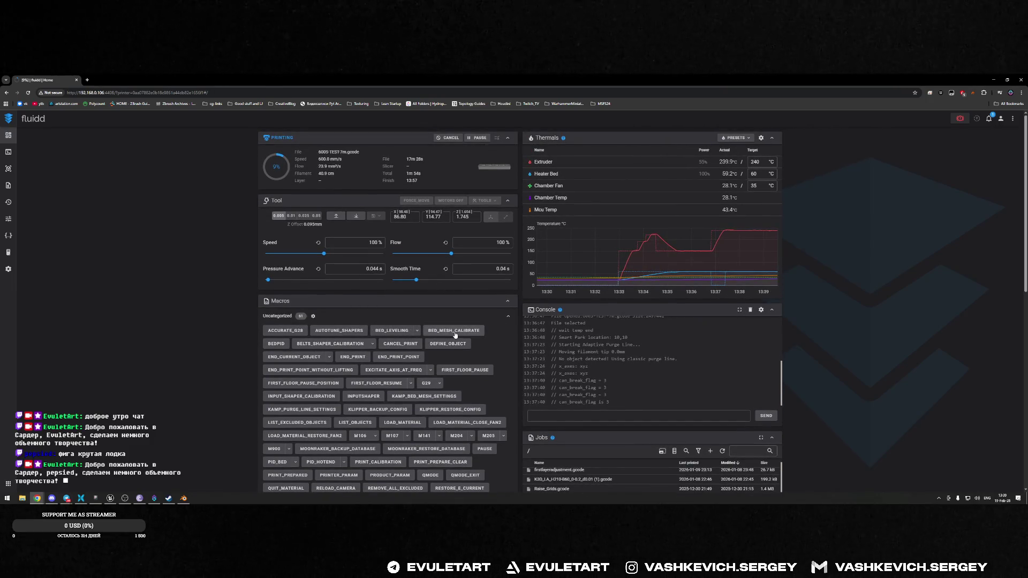
key("alt+Tab")
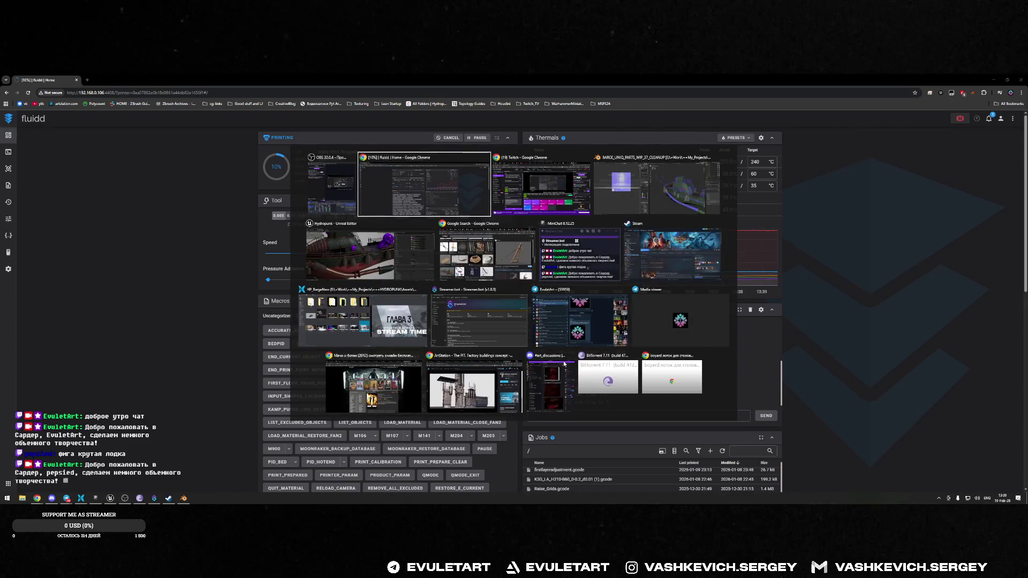
key("alt+Tab")
key("Tab")
key("Tab")
key("alt+Tab")
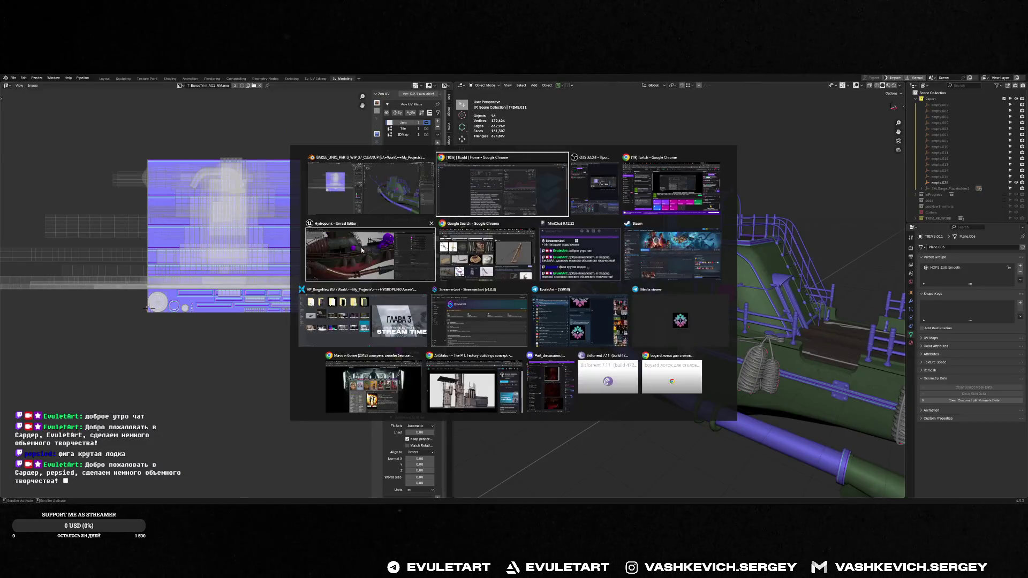
key("alt+Tab")
middle_click_drag(749, 299, 781, 316)
scroll(794, 320, "up", 5)
scroll(795, 321, "down", 6)
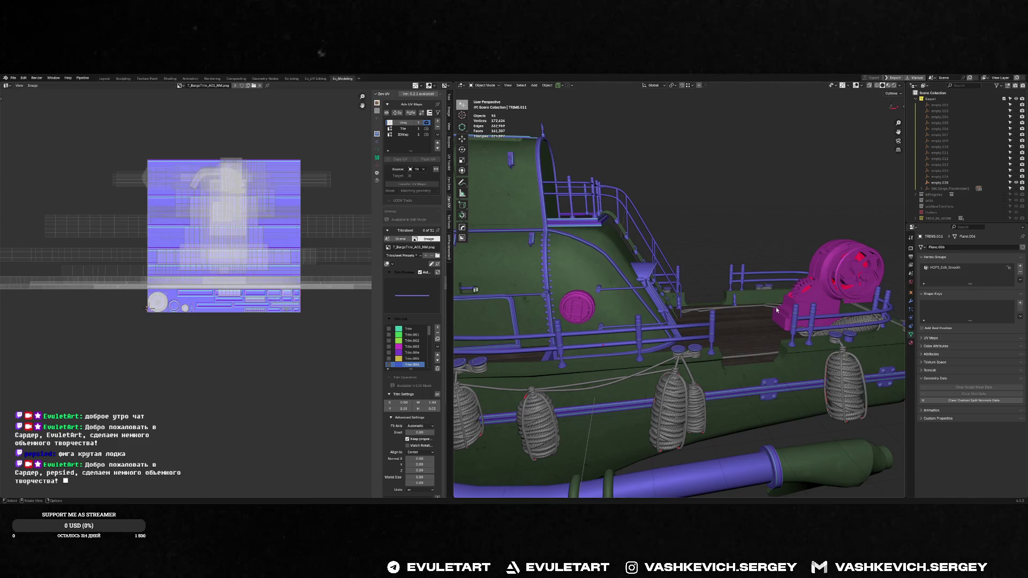
- Open and close the enlarged 600S-TEST-7m.gcode preview, with the print at 61%
key("alt+Tab")
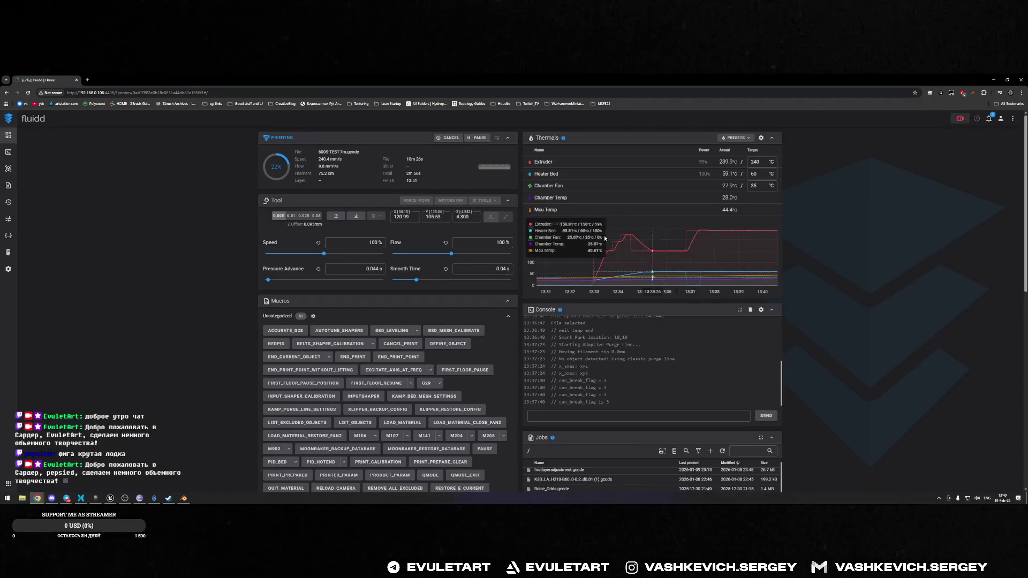
scroll(659, 373, "down", 10)
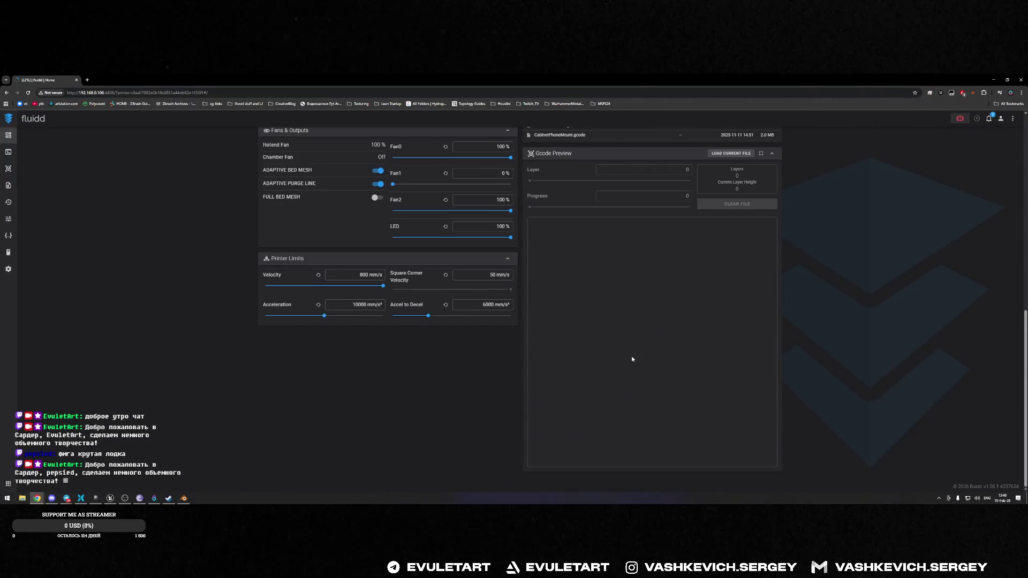
scroll(632, 359, "up", 10)
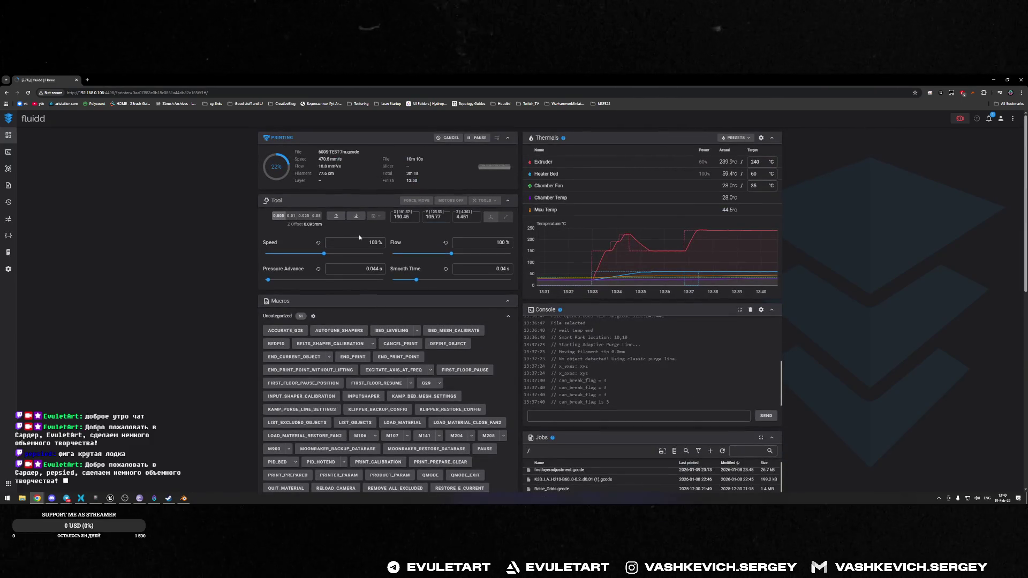
left_click(484, 169)
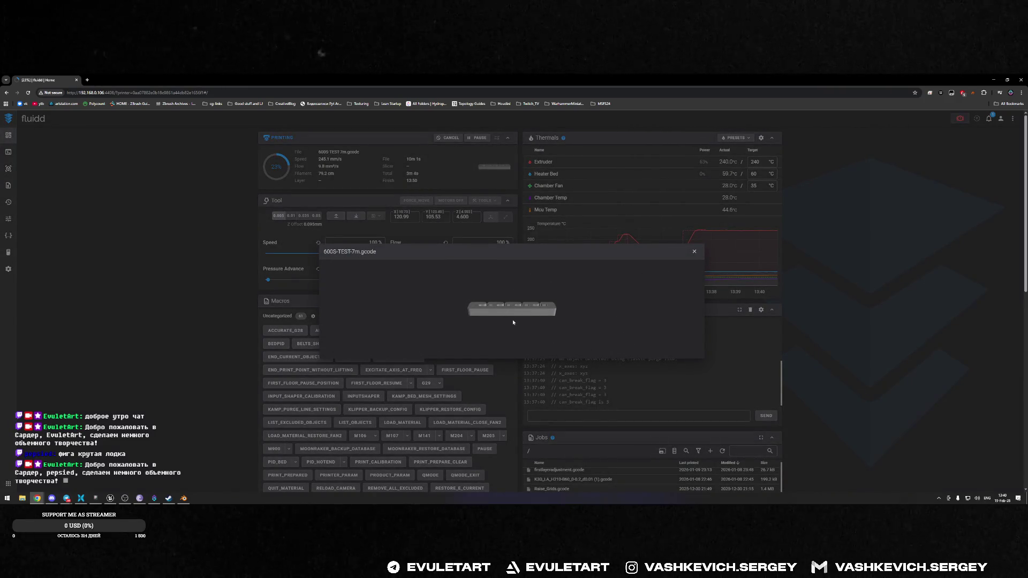
left_click(517, 230)
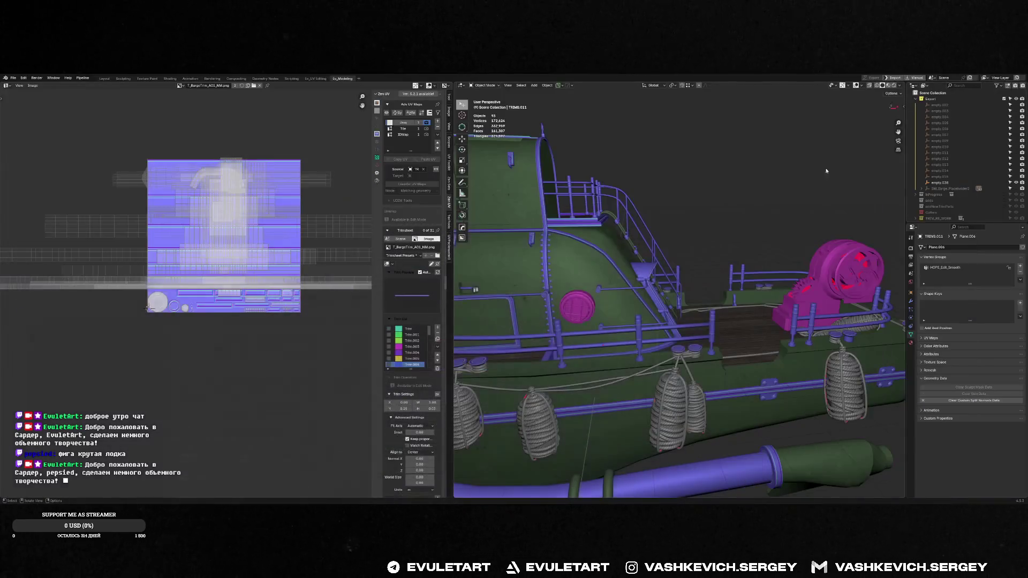
mouse_move(621, 300)
middle_mouse_down()
mouse_move(599, 309)
mouse_move(712, 308)
middle_mouse_up()
- Lift the cabin to look beneath it, then frame the part near the winch
left_click(712, 308)
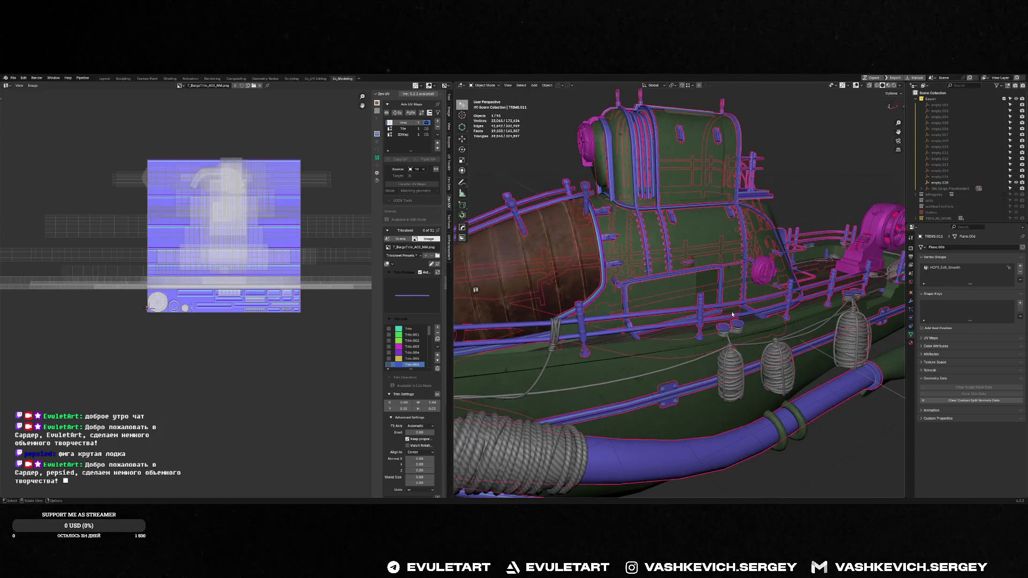
scroll(711, 308, "down", 5)
key("g")
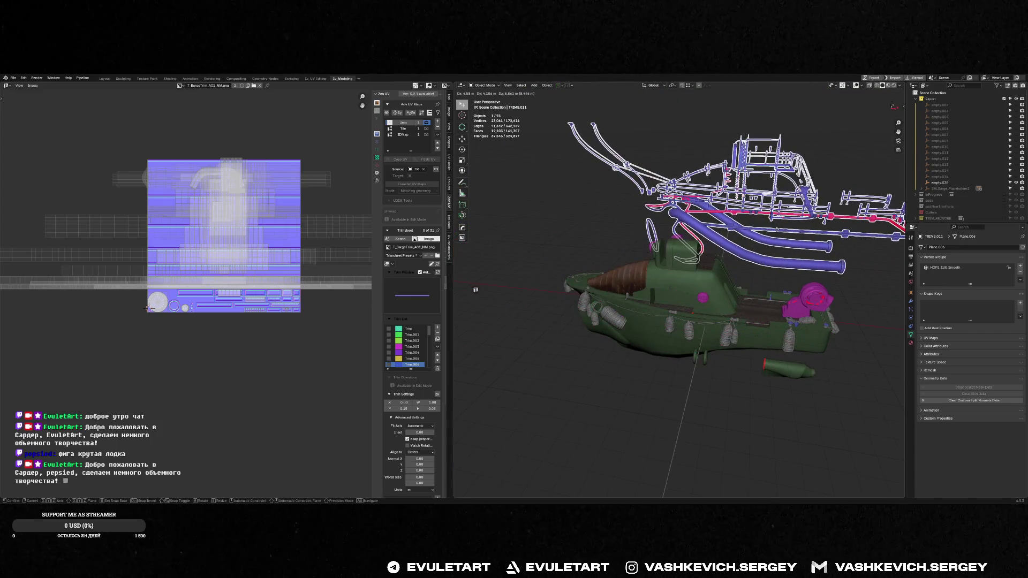
key("Escape")
left_click(779, 305)
key("f")
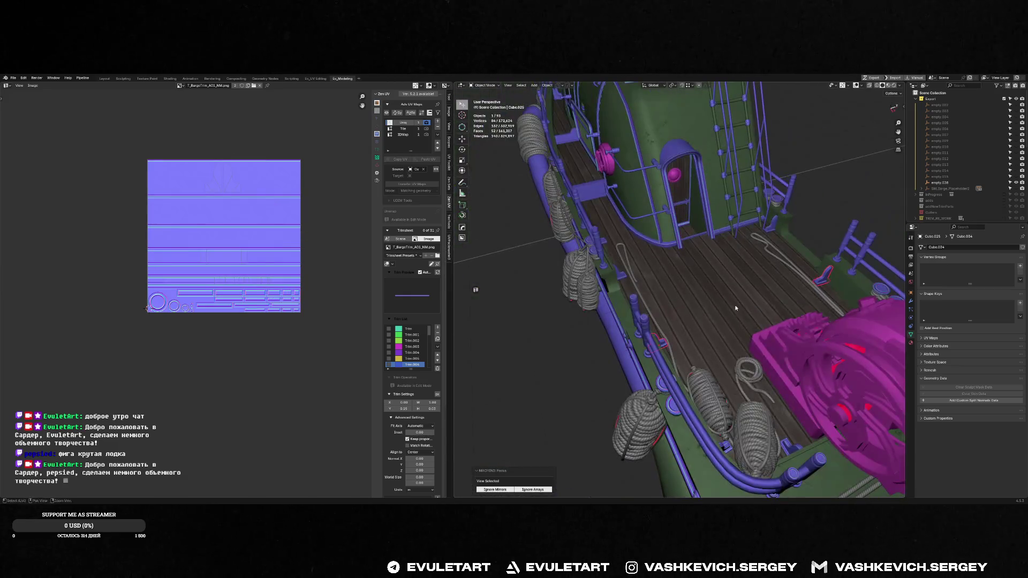
mouse_move(665, 275)
middle_mouse_down()
mouse_move(617, 263)
mouse_move(707, 258)
middle_mouse_up()
- Join the small clip and the rope piece into the railing trim object
left_click(707, 258)
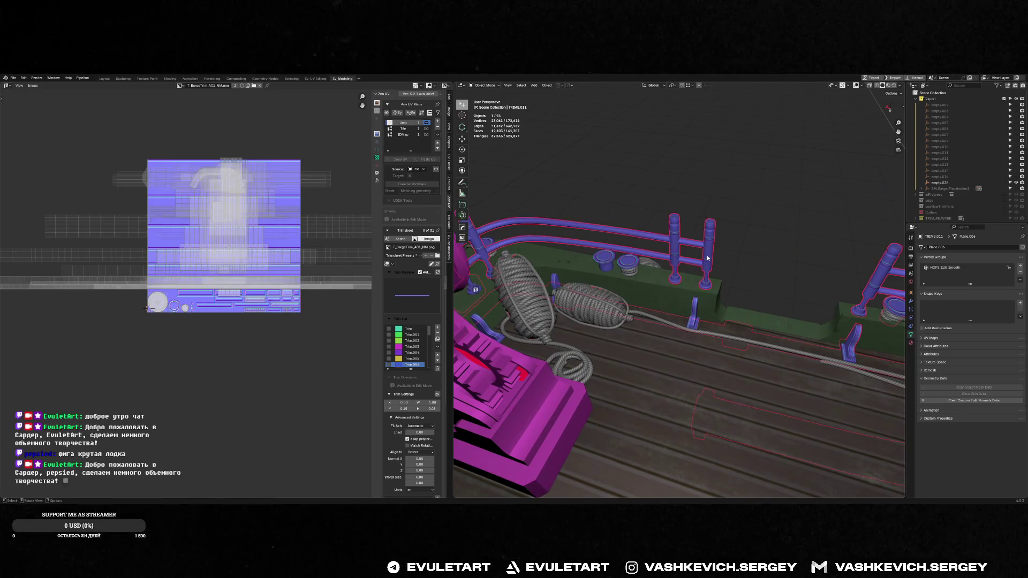
left_click(695, 314, "shift")
key("ctrl+j")
mouse_move(696, 314)
middle_mouse_down()
mouse_move(668, 268)
mouse_move(760, 158)
mouse_move(615, 283)
middle_mouse_up()
left_click(760, 158)
key("f")
left_click(614, 282, "shift")
key("ctrl+j")
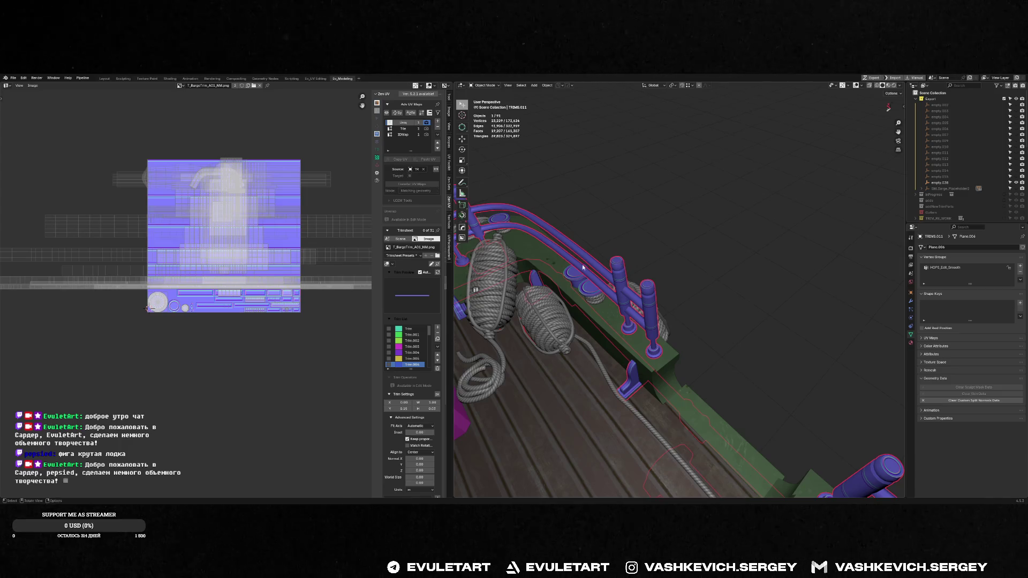
- Join the small blue bracket into the railing and briefly lift it to check its contents
middle_click_drag(538, 286, 569, 259)
left_click(659, 299, "shift")
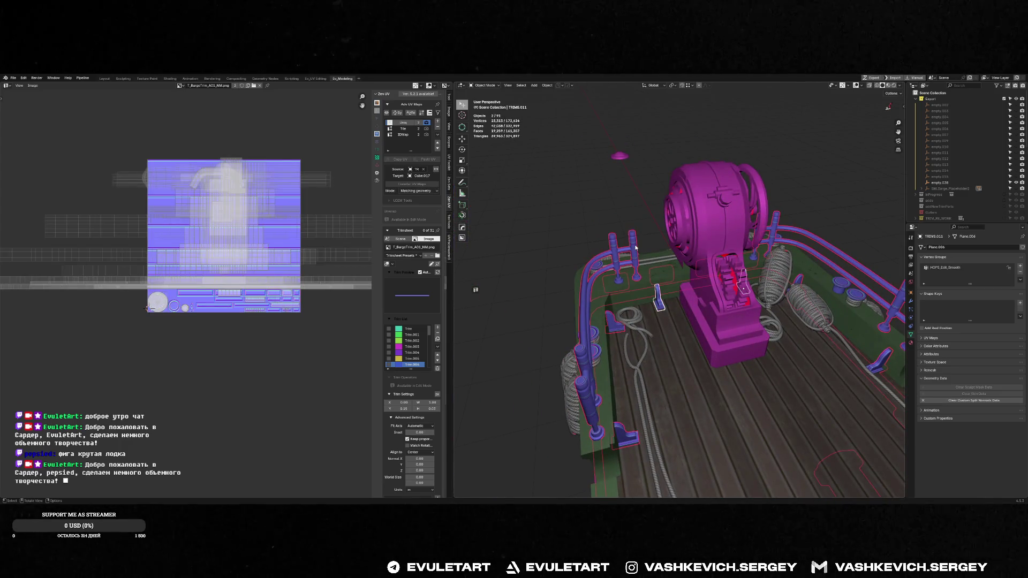
key("ctrl+j")
mouse_move(635, 248)
middle_mouse_down()
mouse_move(674, 284)
mouse_move(662, 342)
middle_mouse_up()
key("f")
key("g")
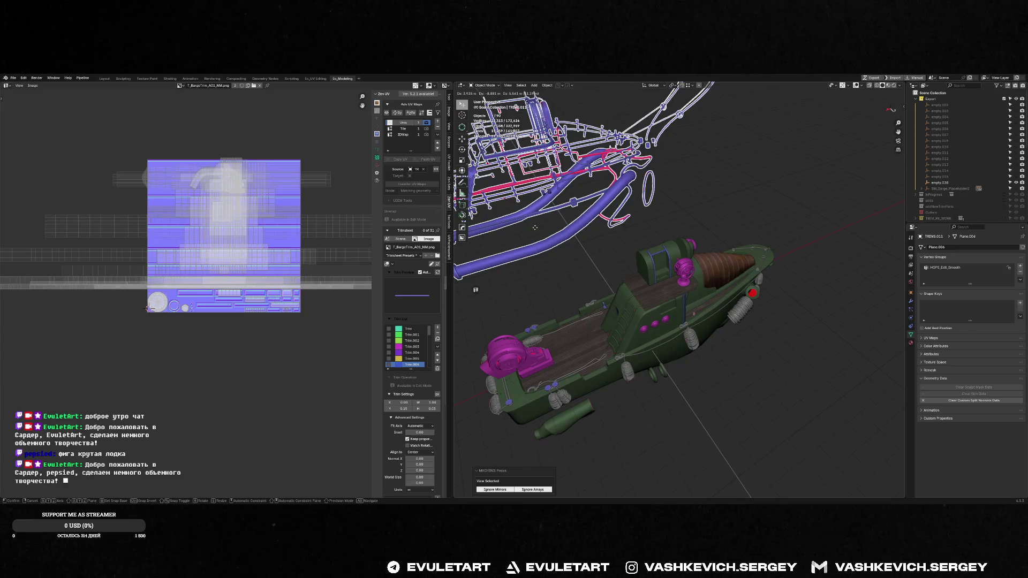
left_click(546, 227)
mouse_move(546, 228)
middle_mouse_down()
mouse_move(721, 279)
mouse_move(699, 241)
mouse_move(706, 248)
middle_mouse_up()
- Select the winch cylinder and show its Smooth by Angle and Weighted Normal modifiers
left_click(706, 249)
key("f")
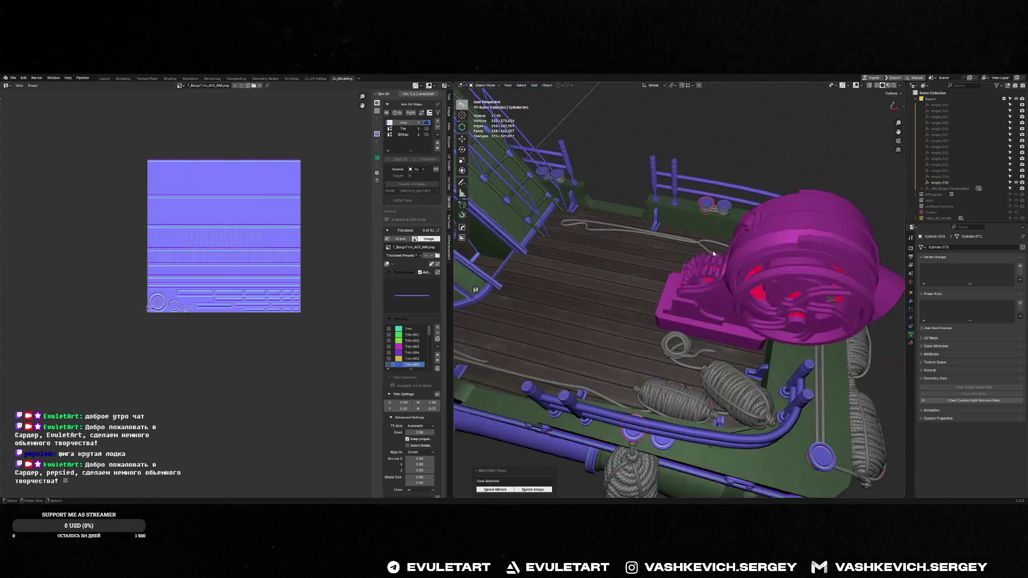
scroll(713, 254, "down", 5)
key("ctrl+q")
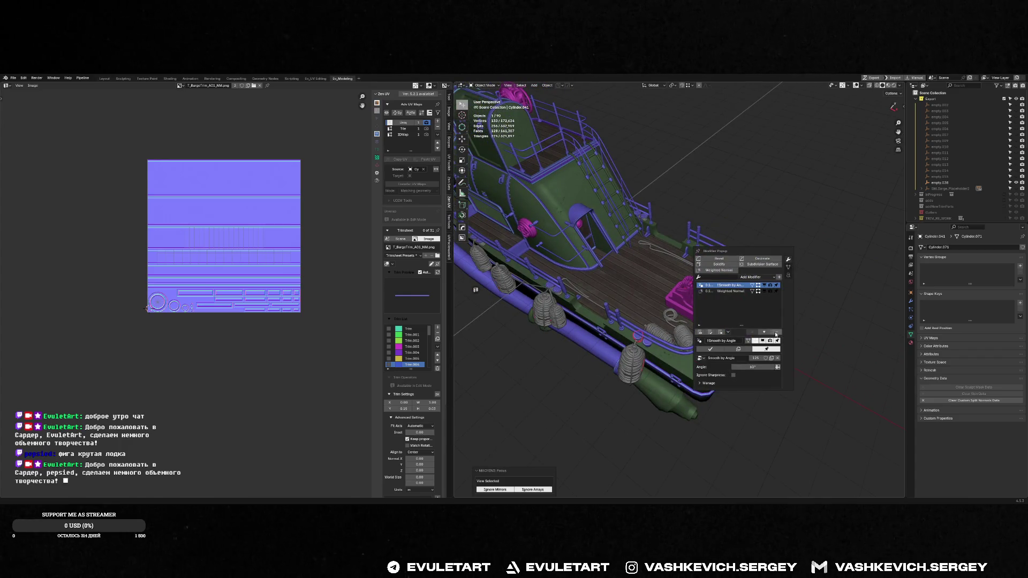
- Clear the winch cylinder's custom split normals and sharpen its edges
left_click(776, 335)
left_click(962, 401)
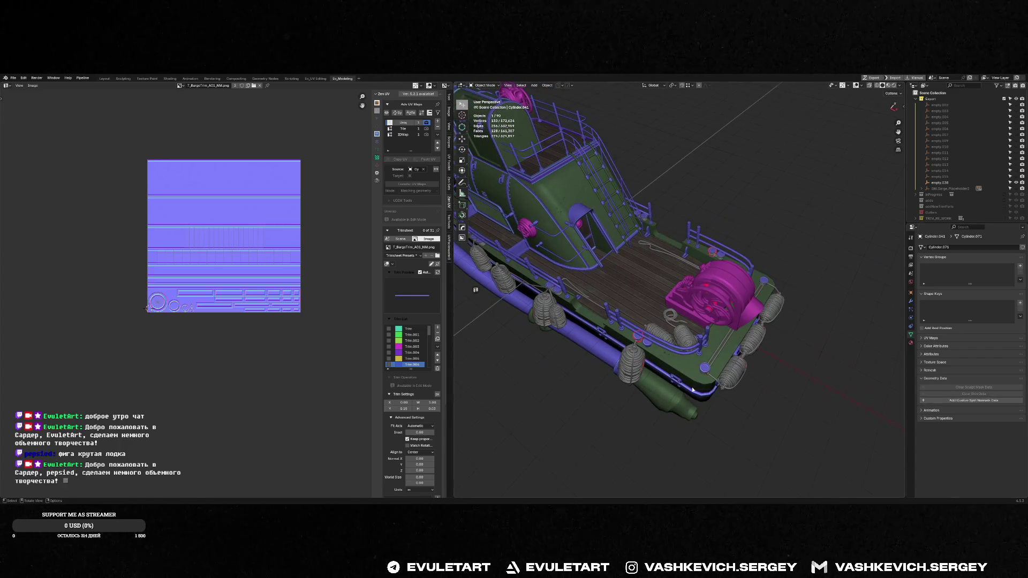
scroll(692, 367, "up", 5)
key("ctrl+2")
key("z")
key("Escape")
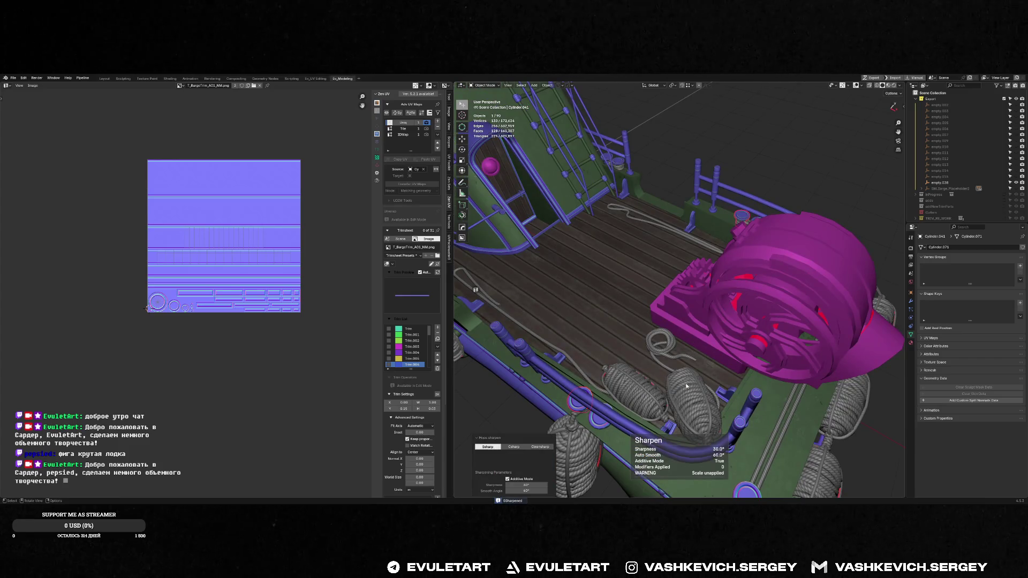
- Clear the adjacent winch cap's custom split normals and join it into the cylinder
middle_click_drag(693, 367, 614, 405)
left_click(615, 386)
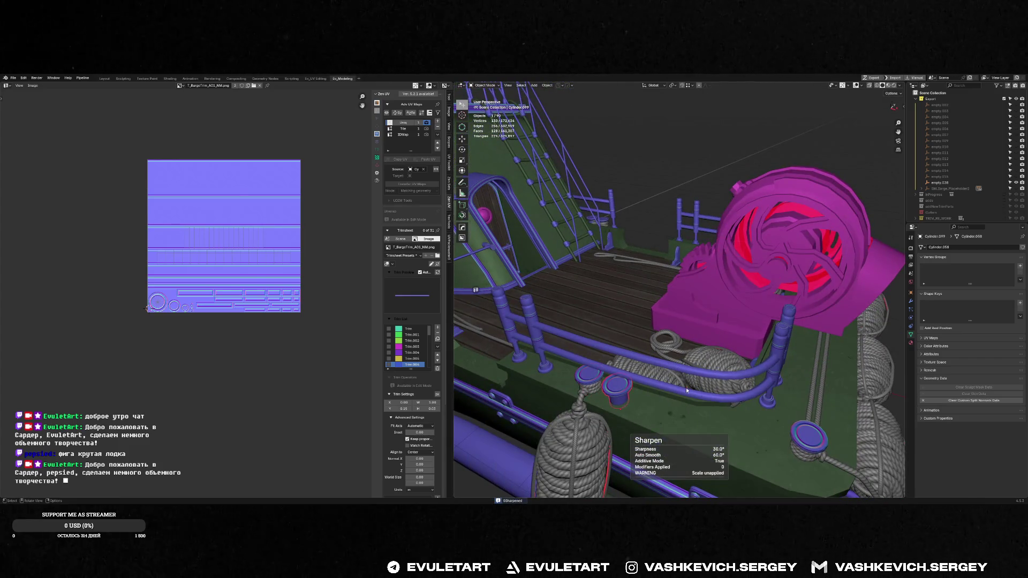
left_click(942, 401)
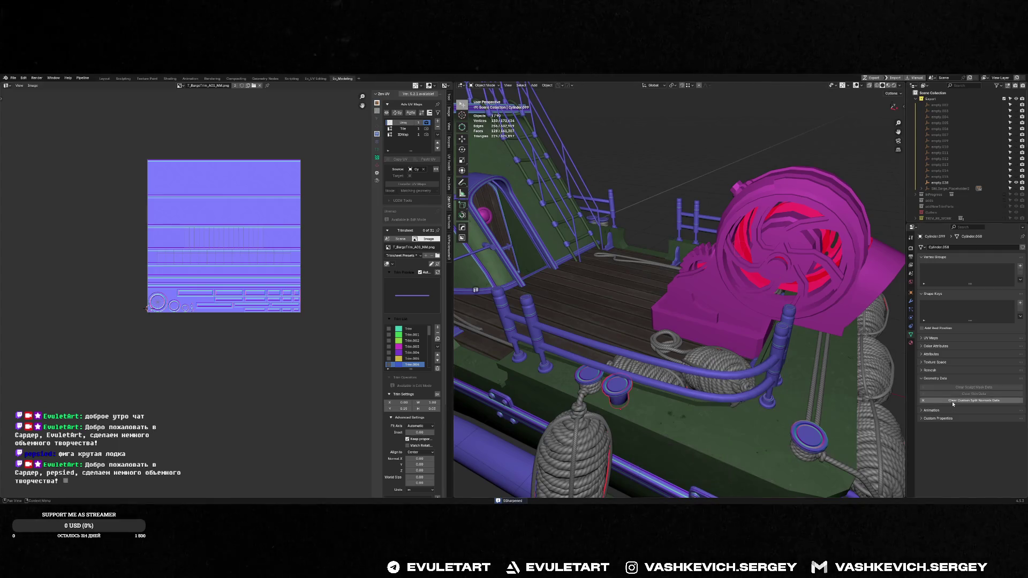
left_click(599, 376, "shift")
key("ctrl+j")
- Join the lower-right winch cap into the winch cylinder
middle_click_drag(600, 376, 792, 406)
left_click(806, 411)
right_click(806, 411)
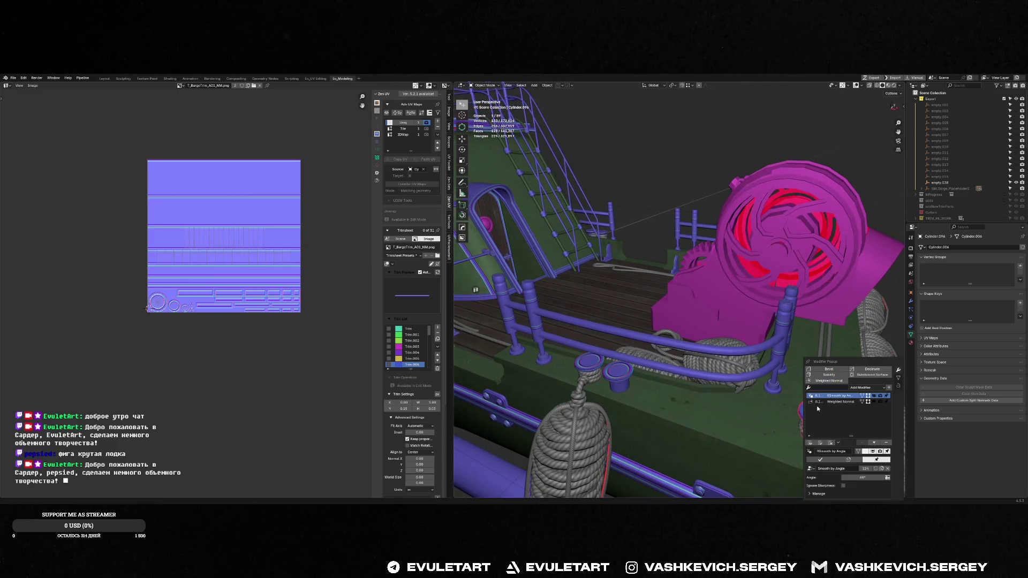
left_click(626, 370, "shift")
key("ctrl+j")
- Join the winch pieces into the railing trim object TRIMS.011, leaving 87 objects
mouse_move(628, 371)
middle_mouse_down()
mouse_move(688, 353)
mouse_move(555, 358)
middle_mouse_up()
middle_click_drag(531, 361, 529, 338)
left_click(541, 319, "shift")
key("f")
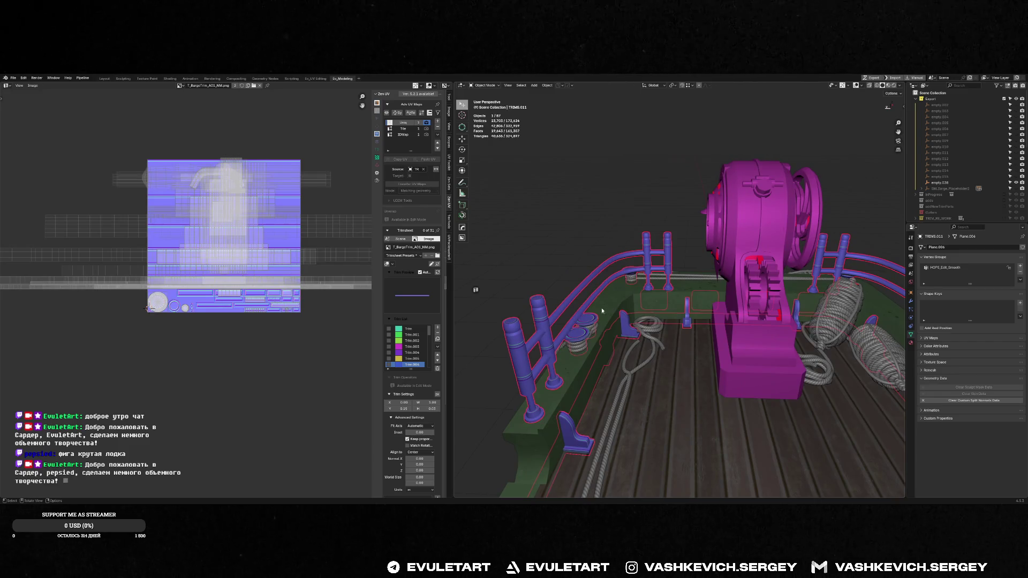
key("g")
key("y")
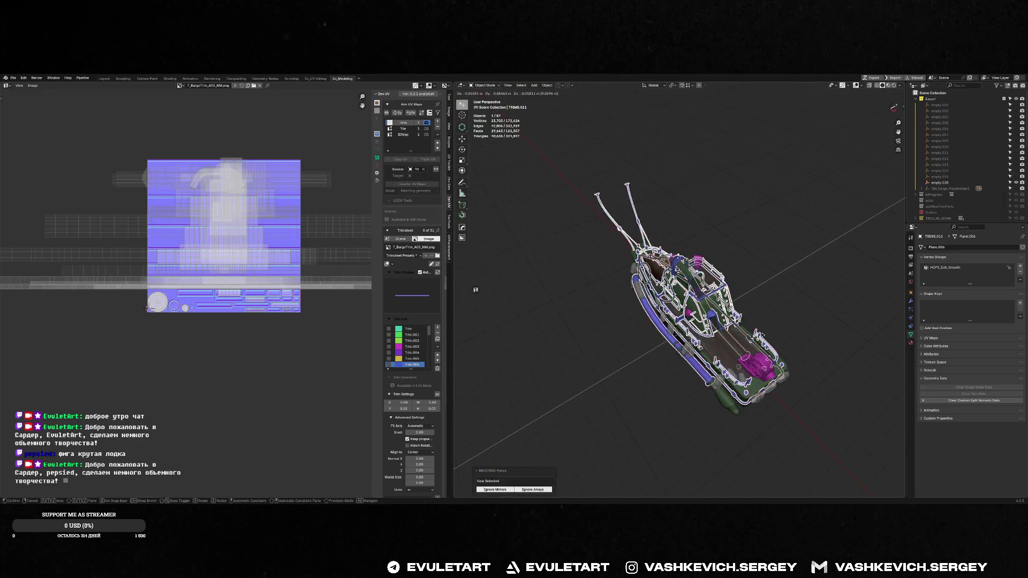
key("Escape")
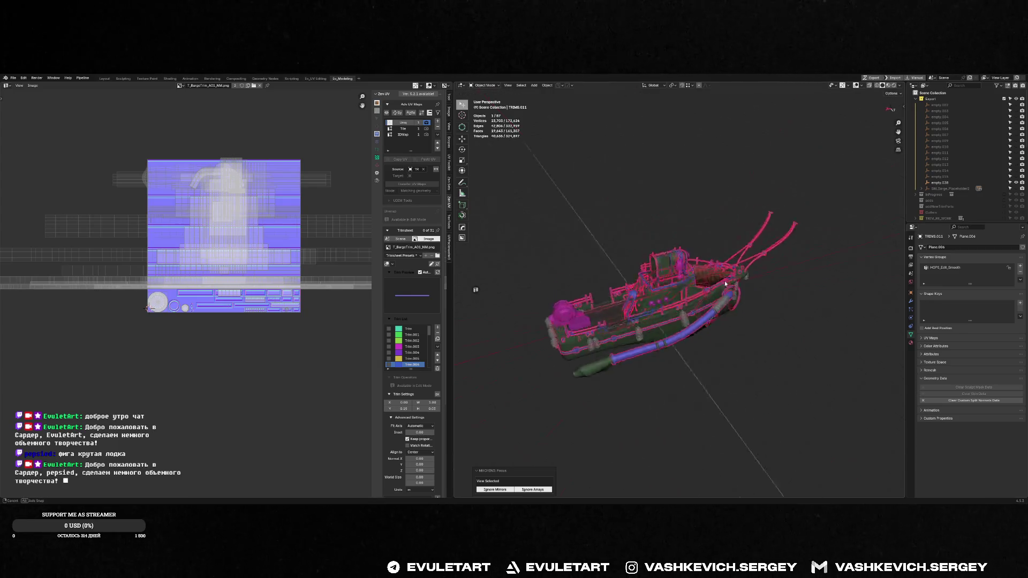
- Select the trim strips on the hull side and enter Edit Mode on them
scroll(669, 267, "up", 5)
mouse_move(696, 214)
middle_mouse_down()
mouse_move(706, 176)
mouse_move(712, 186)
middle_mouse_up()
scroll(713, 186, "up", 5)
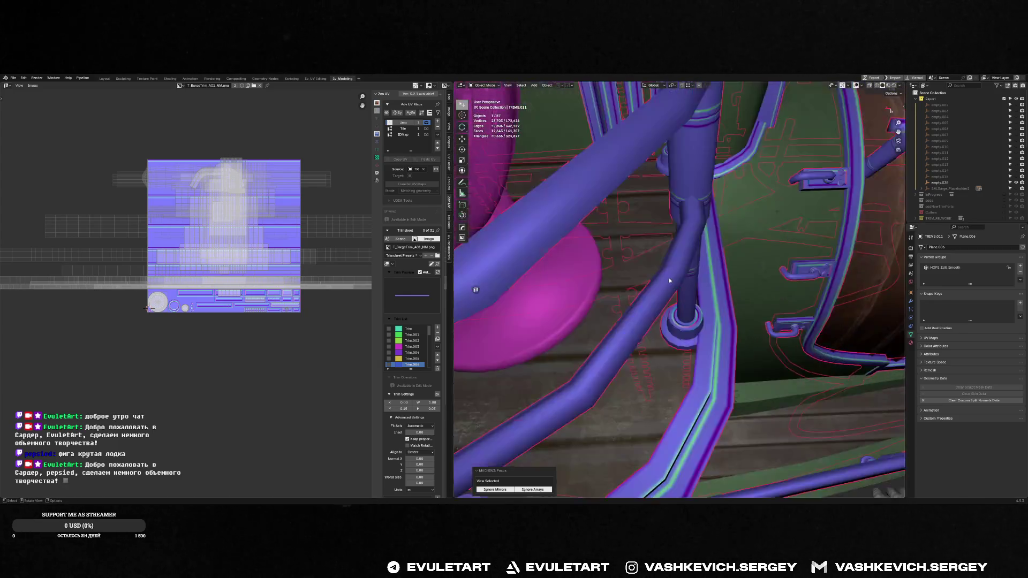
scroll(696, 214, "down", 2)
middle_click_drag(690, 251, 671, 203, "shift")
scroll(670, 203, "up", 4)
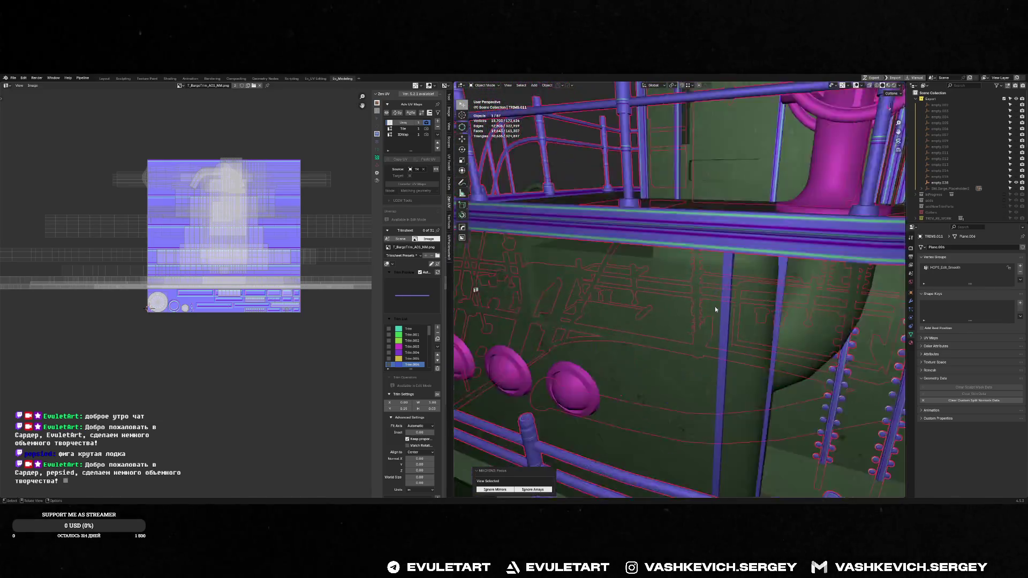
left_click(752, 265)
middle_click_drag(753, 266, 710, 260)
key("Tab")
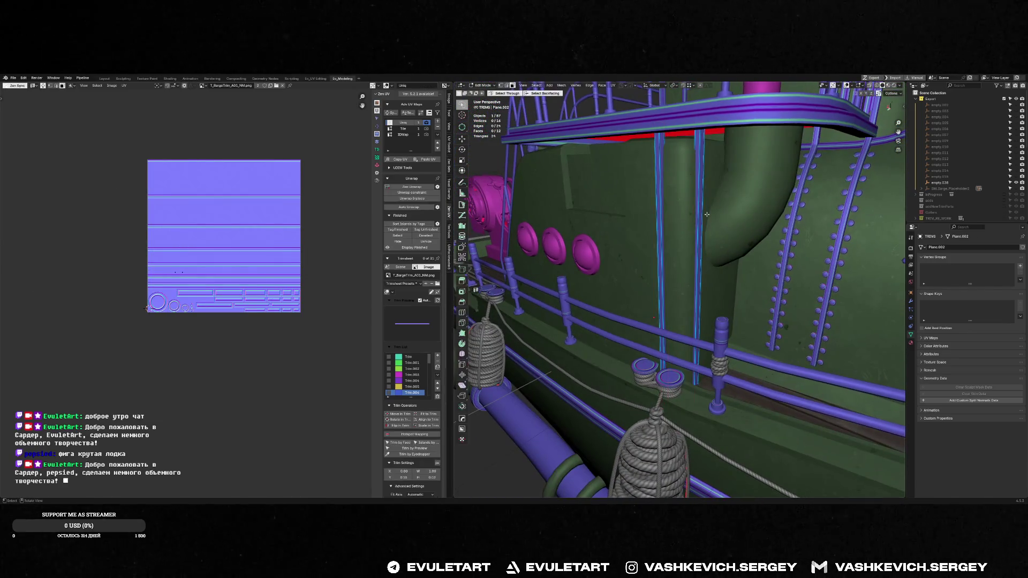
- Select the two vertical trim strips and sharpen their edges
key("d")
key("Escape")
key("Tab")
left_click(705, 213)
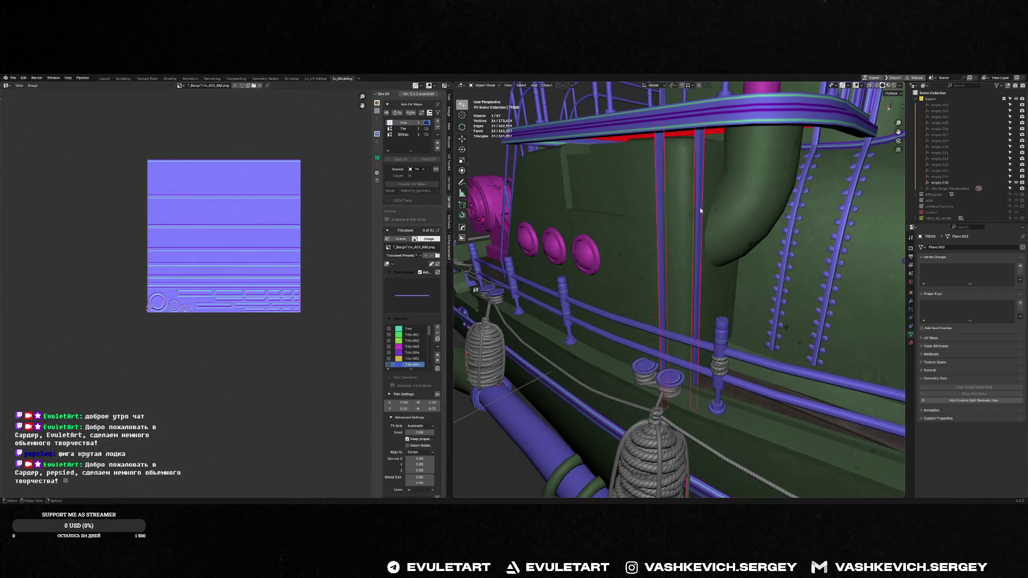
left_click(699, 207)
key("ctrl+2")
key("Tab")
key("d")
key("Escape")
key("ctrl+2")
key("Tab")
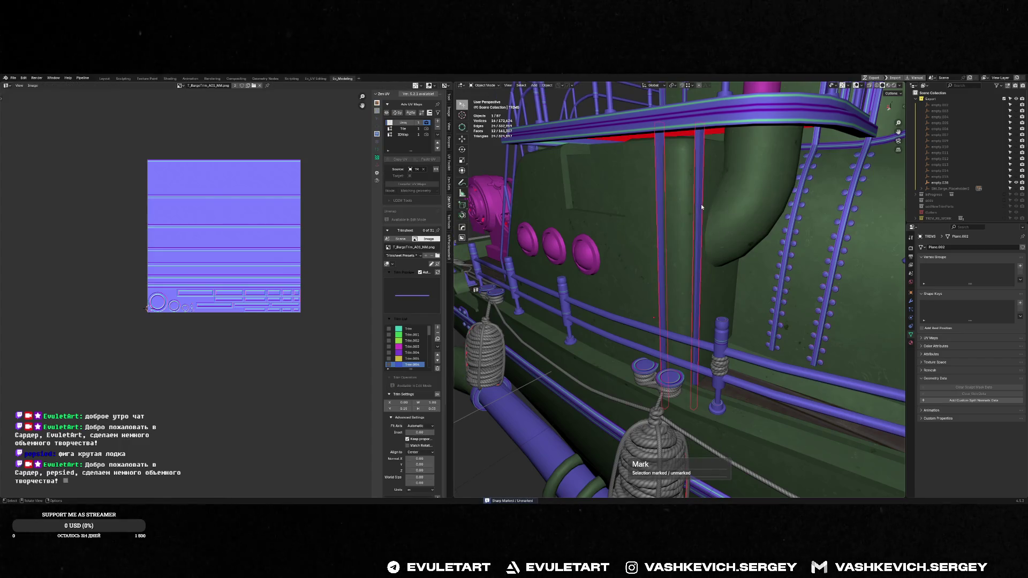
- Isolate the trim strips in local view and delete their end faces
key("slash")
key("Tab")
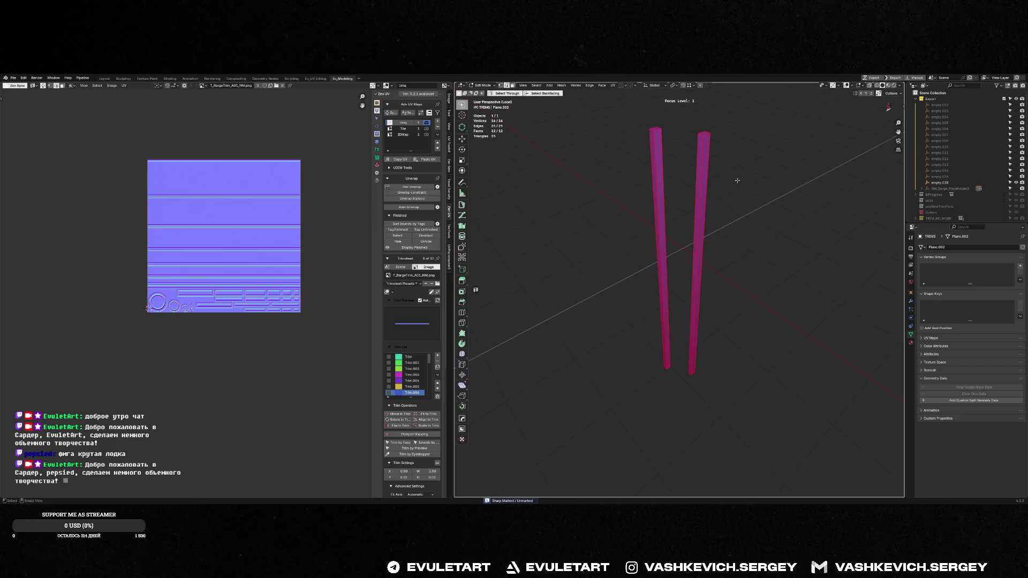
left_click(661, 129)
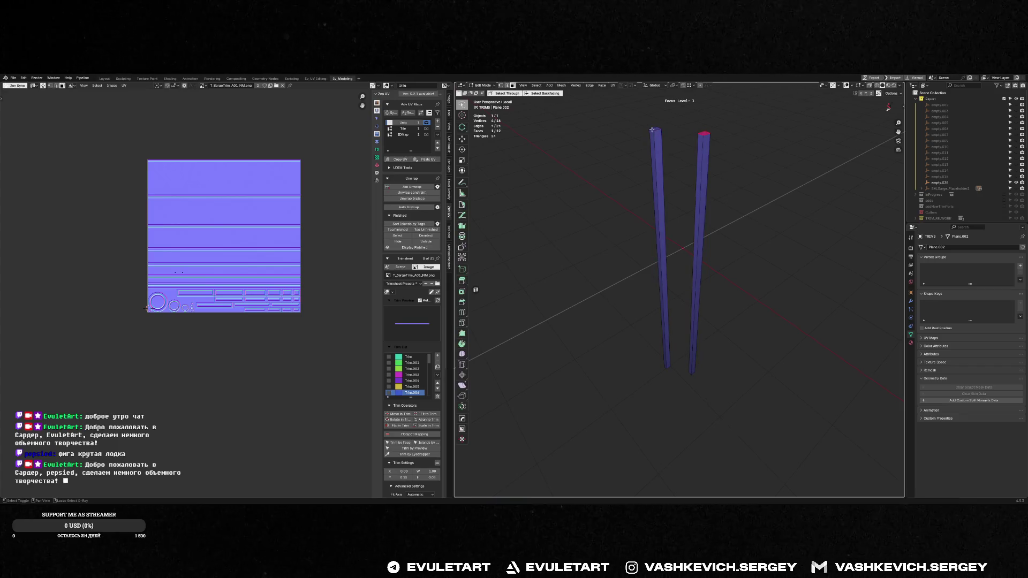
middle_click_drag(696, 263, 716, 240)
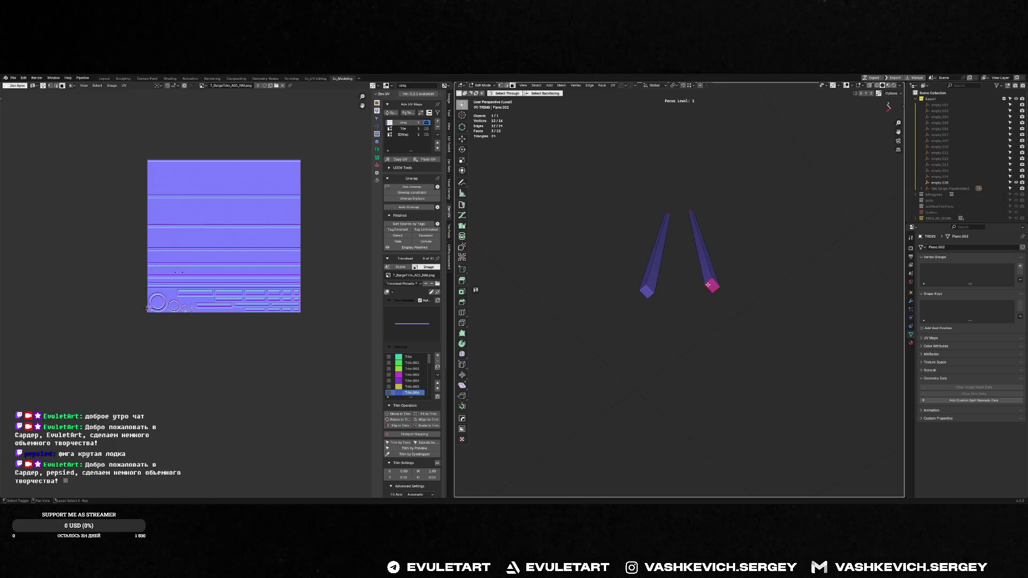
key("x")
left_click(640, 294)
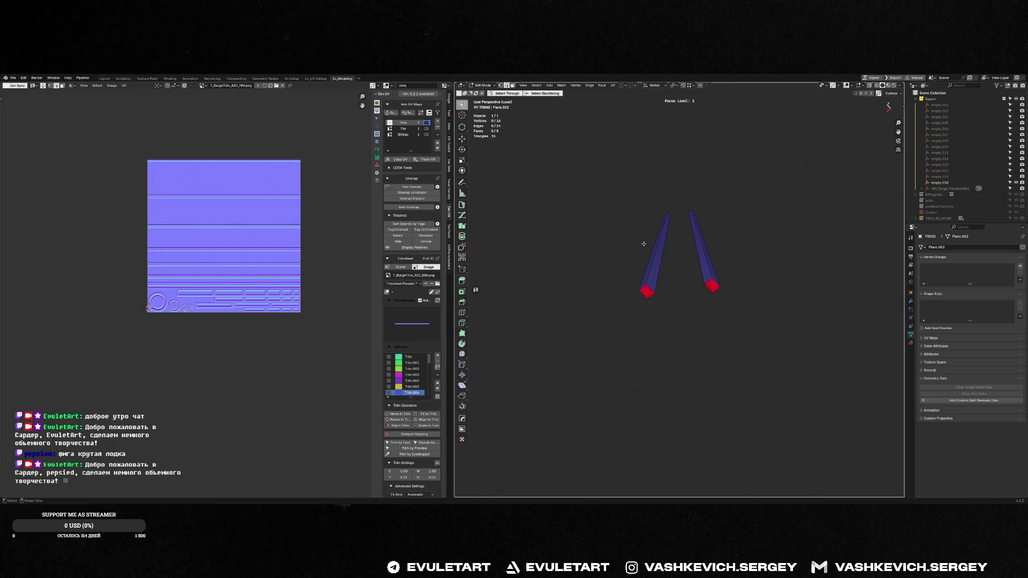
- Unwrap the strips and straighten their UV islands into quads
key("a")
key("alt+q")
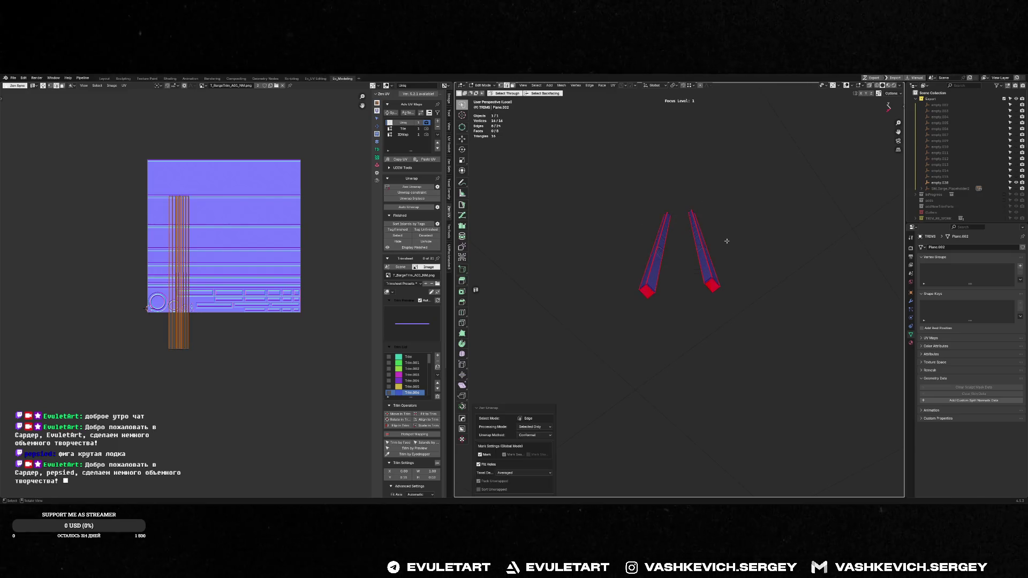
middle_click_drag(726, 241, 721, 249)
key("alt+q")
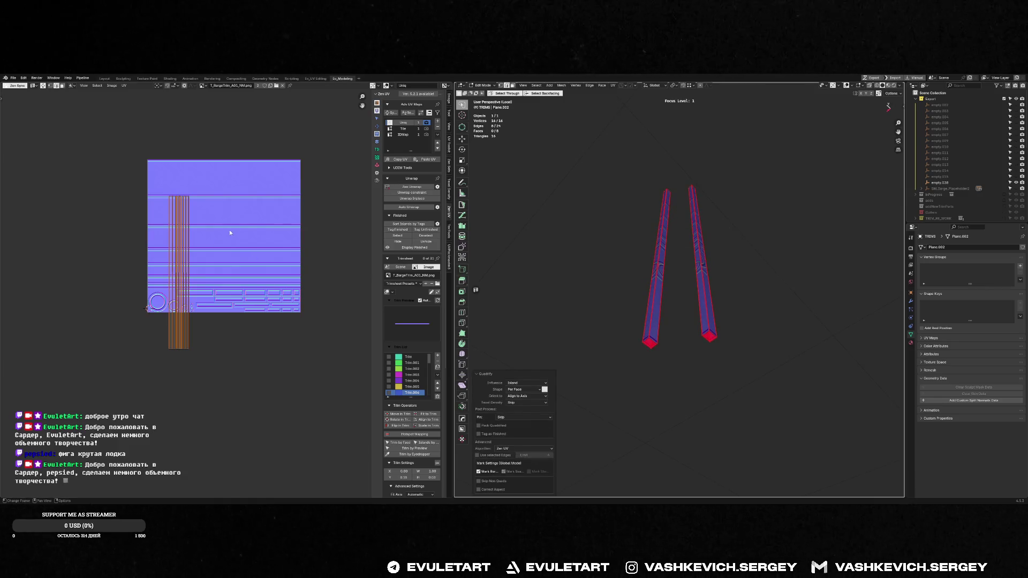
key("a")
key("alt+q")
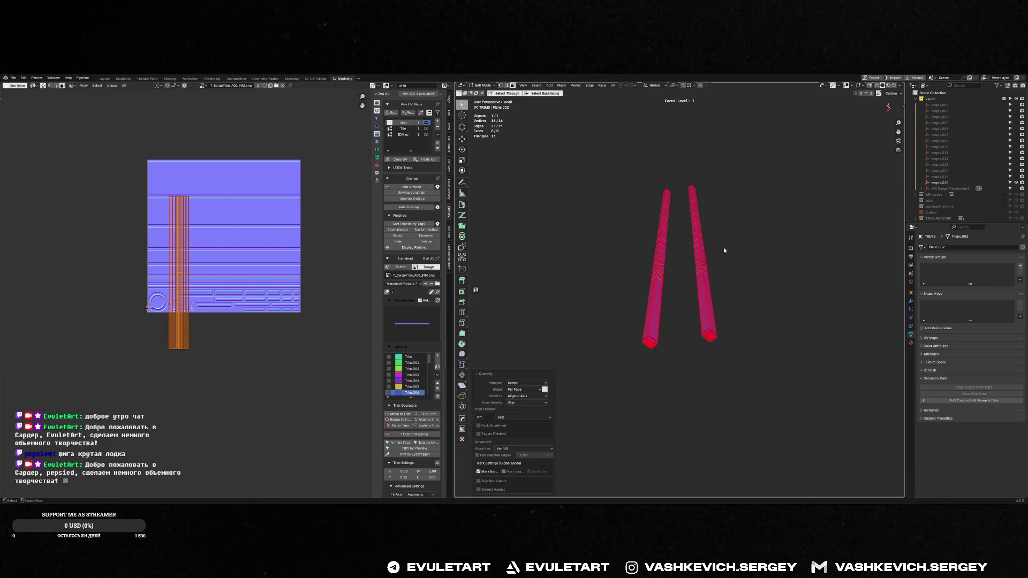
- Hotspot-map the strips' UVs onto matching trim-sheet bands and restore the full barge view
left_click(412, 434)
key("KP_Decimal")
key("Tab")
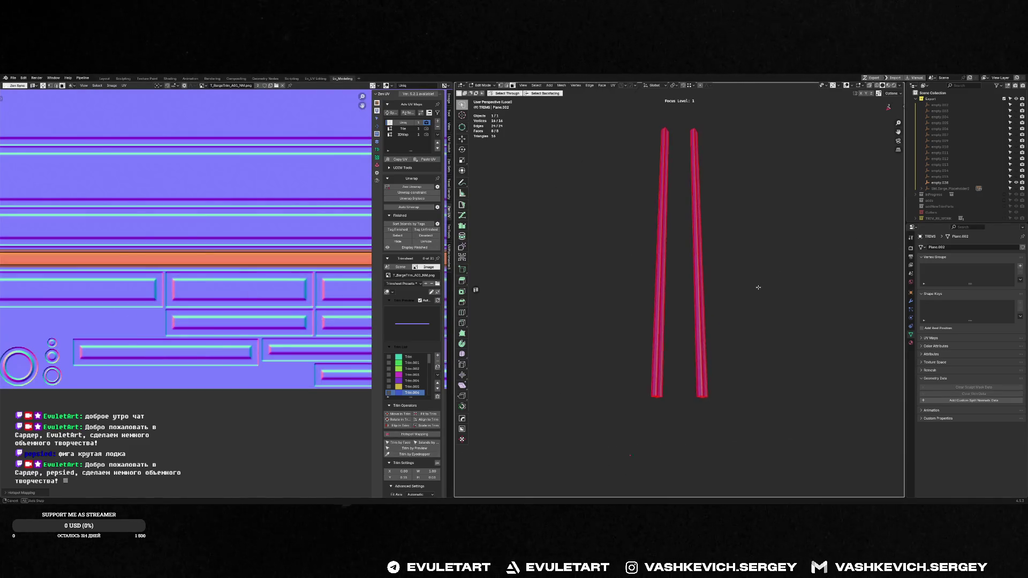
key("KP_Divide")
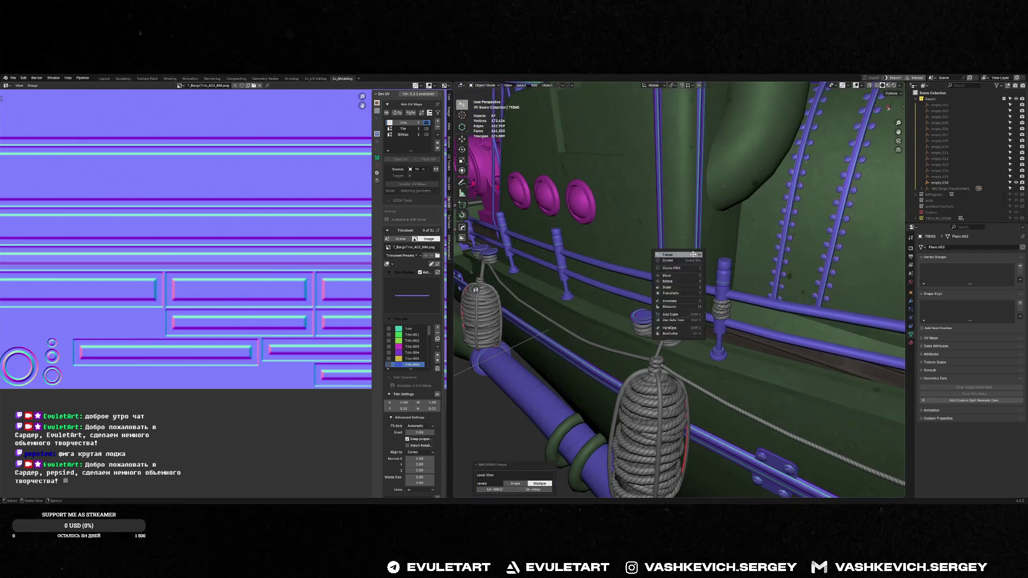
- Sharpen the trim strips' edges at 30° with auto smooth
left_click(725, 278, "shift")
key("Tab")
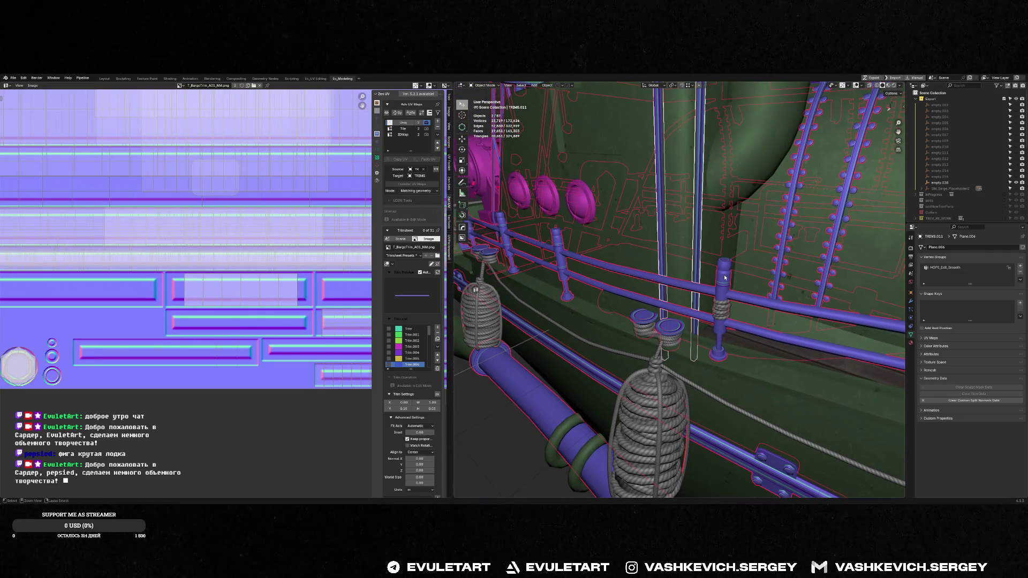
left_click(698, 268)
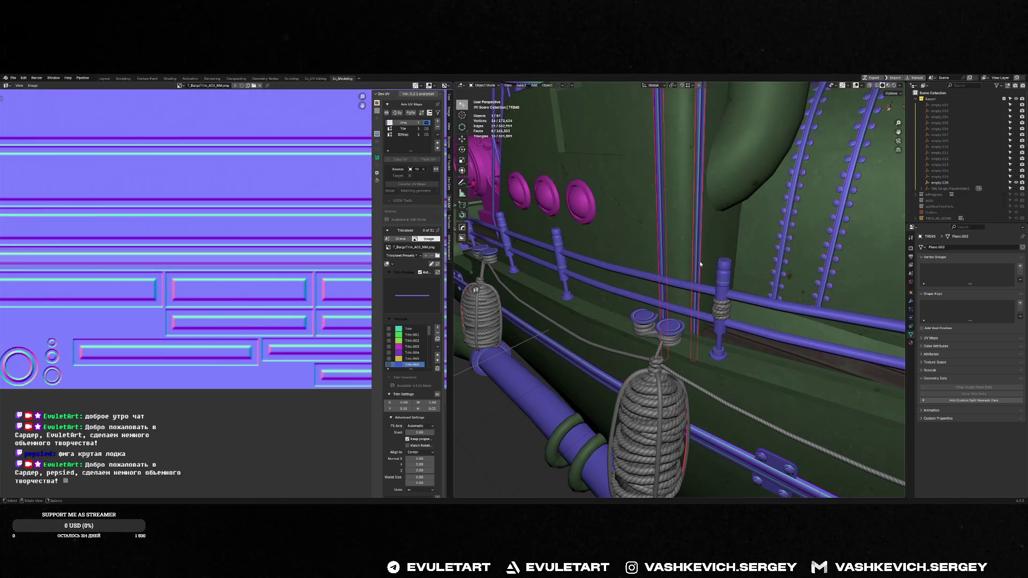
key("alt+space")
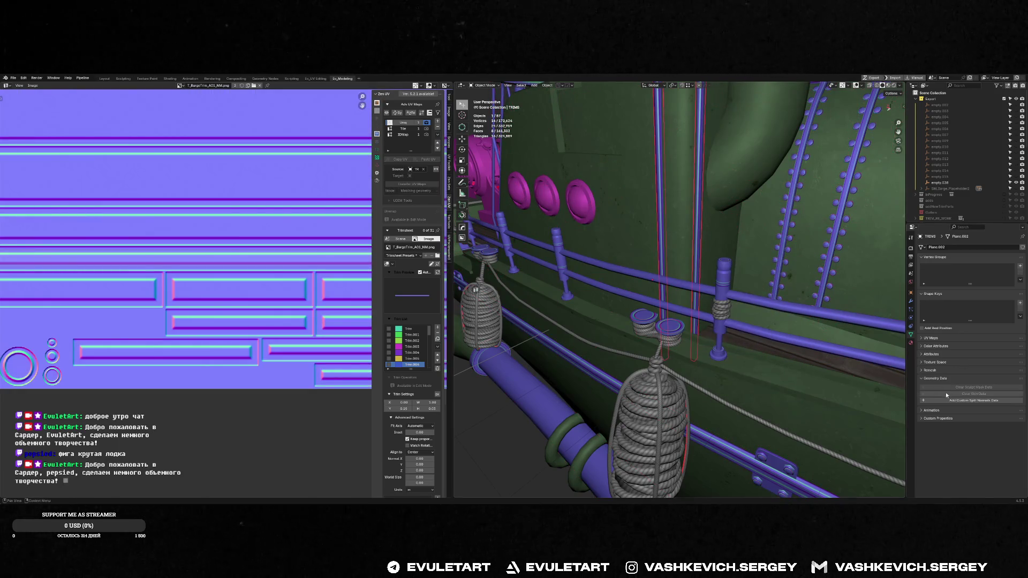
mouse_move(875, 377)
middle_mouse_down()
mouse_move(663, 265)
mouse_move(724, 211)
mouse_move(682, 252)
middle_mouse_up()
key("q")
left_click(664, 266)
- Select the pipe rail, save the blend file, and switch to Unreal Editor
left_click(652, 269)
scroll(669, 268, "up", 5)
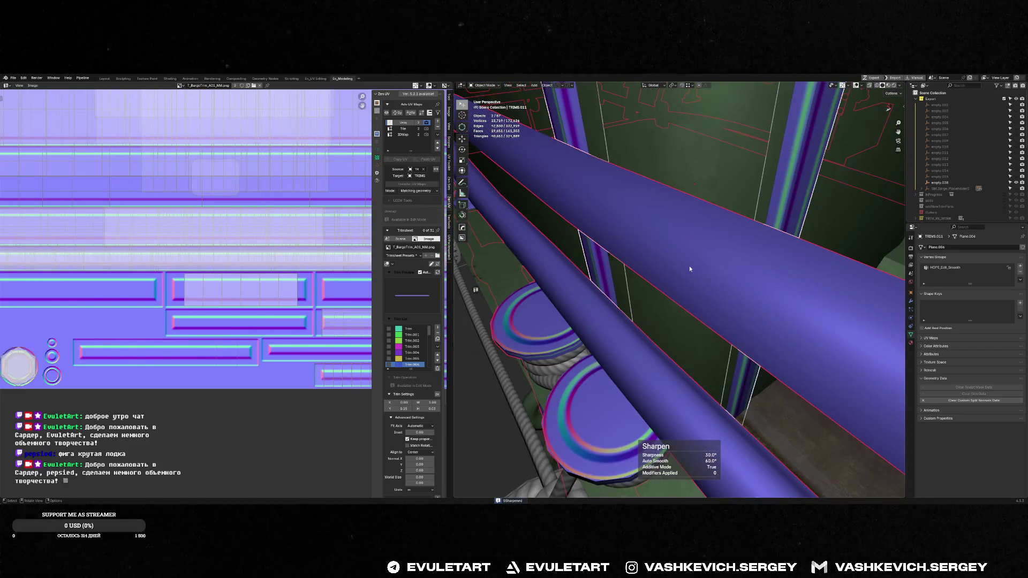
scroll(689, 266, "down", 10)
key("q")
key("ctrl+s")
left_click(808, 194)
key("alt+Tab")
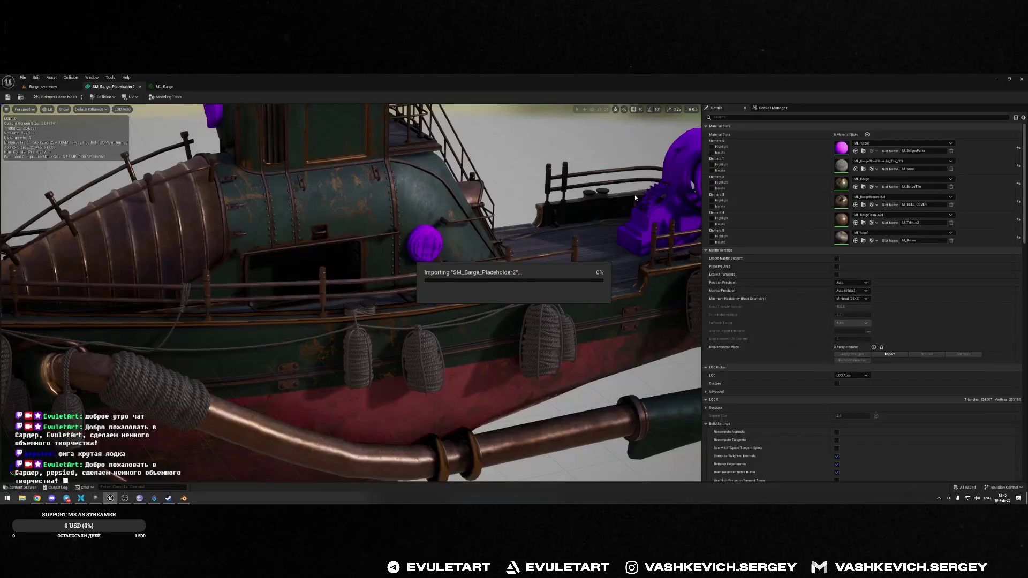
- Let SM_Barge_Placeholder2 finish reimporting, orbit the barge, and isolate the trim material's parts
key("alt+Tab")
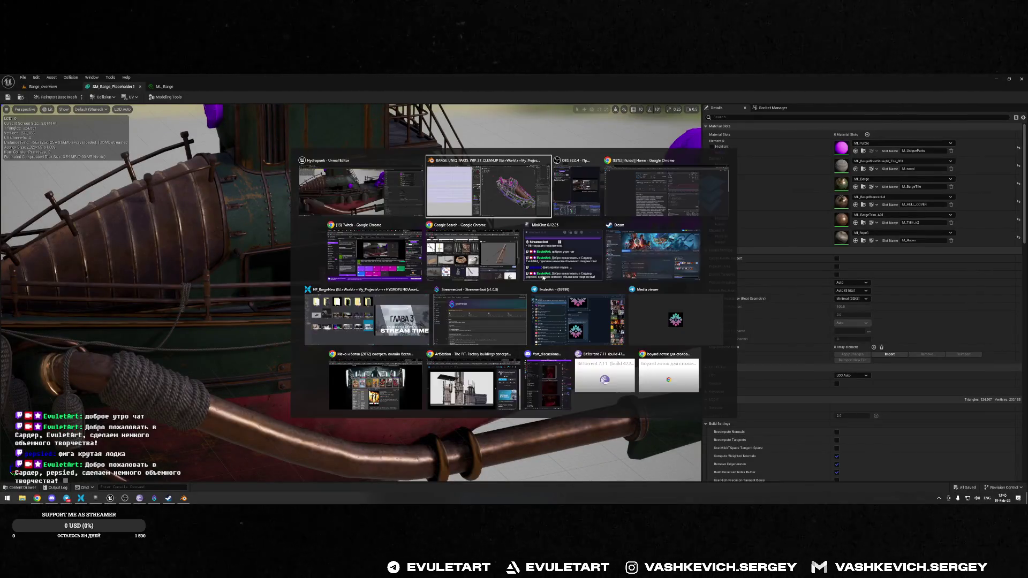
key("alt+Tab")
key("alt+Tab")
key("alt+Tab")
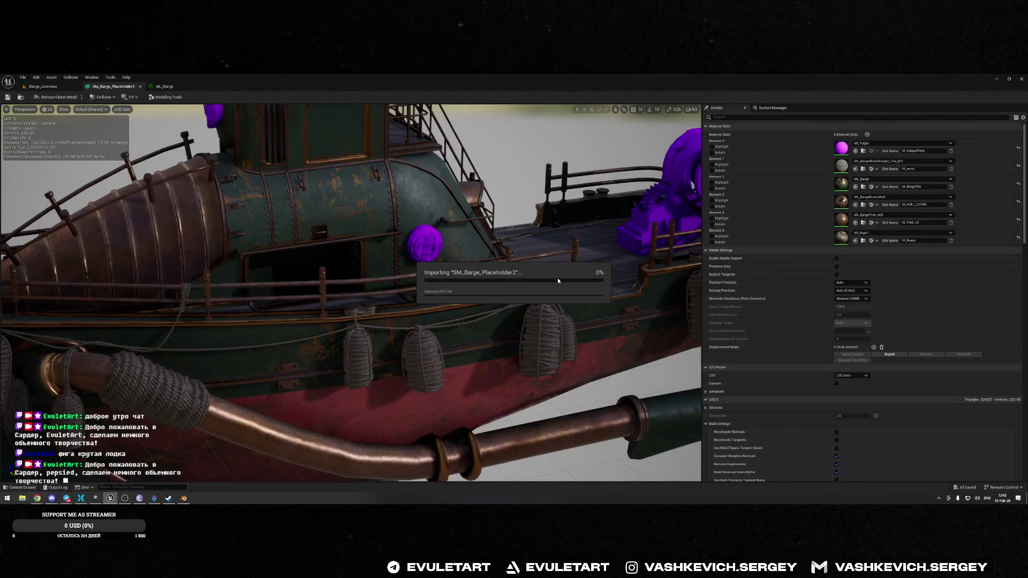
mouse_move(549, 280)
left_mouse_down()
mouse_move(351, 264)
mouse_move(380, 248)
mouse_move(358, 259)
mouse_move(383, 252)
mouse_move(462, 284)
mouse_move(418, 270)
mouse_move(444, 273)
left_mouse_up()
left_click(712, 225)
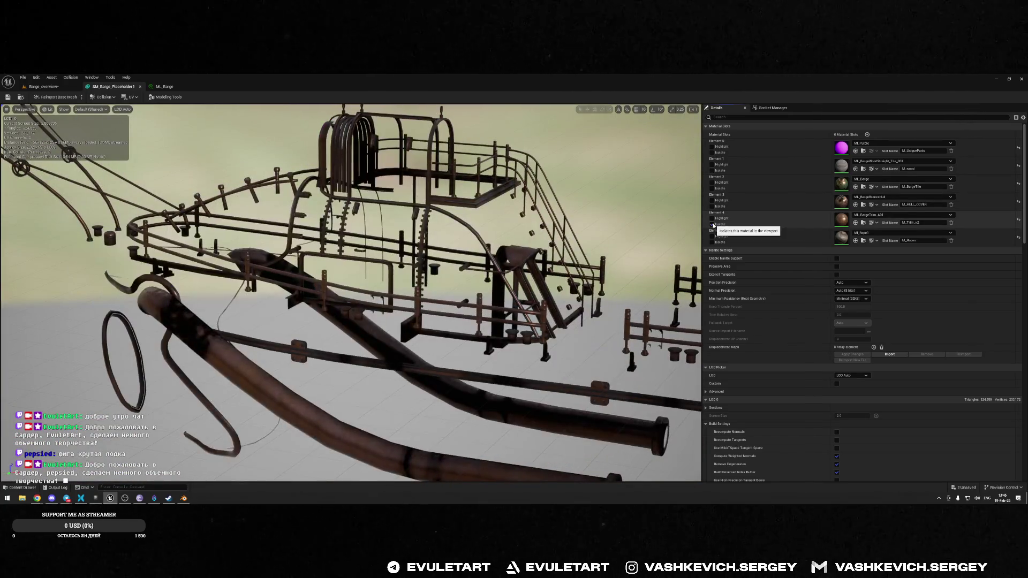
- Toggle Isolate on material slot Elements 1–5 in turn, orbiting the isolated ropes and fenders
left_click(712, 224)
left_click(712, 207)
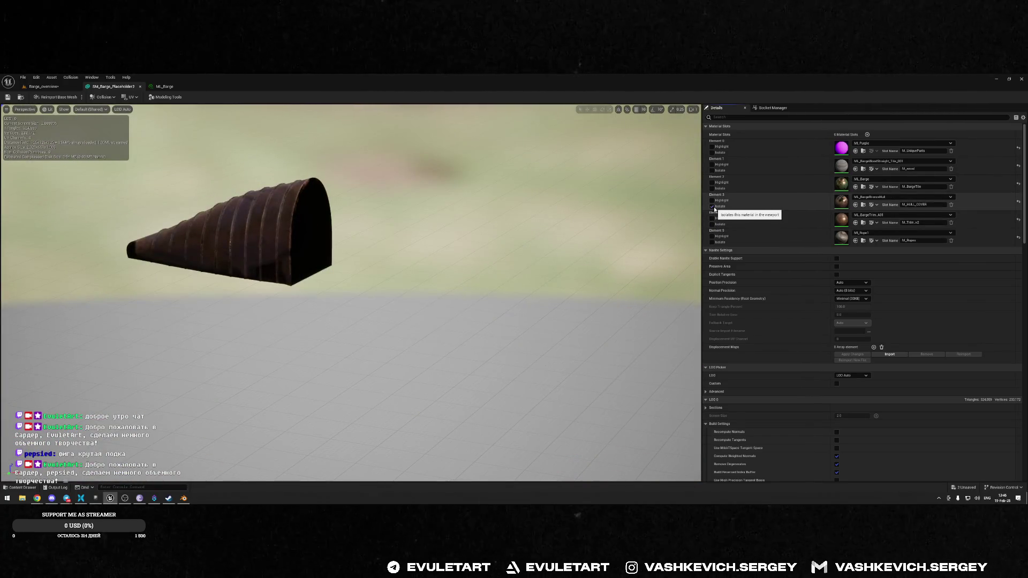
left_click(712, 206)
left_click(712, 188)
left_click(711, 189)
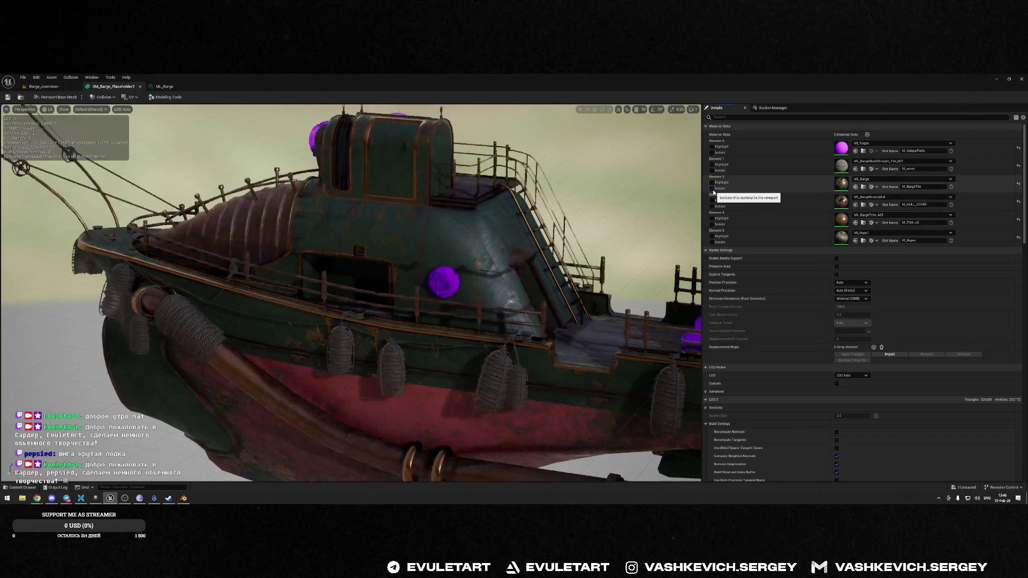
left_click(712, 171)
left_click(712, 171)
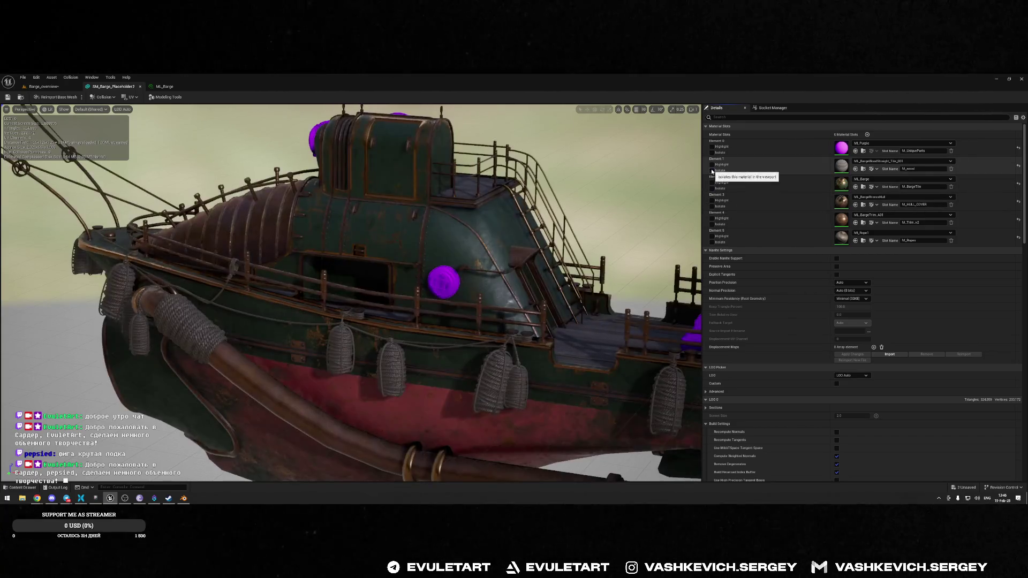
left_click(712, 243)
left_click(712, 242)
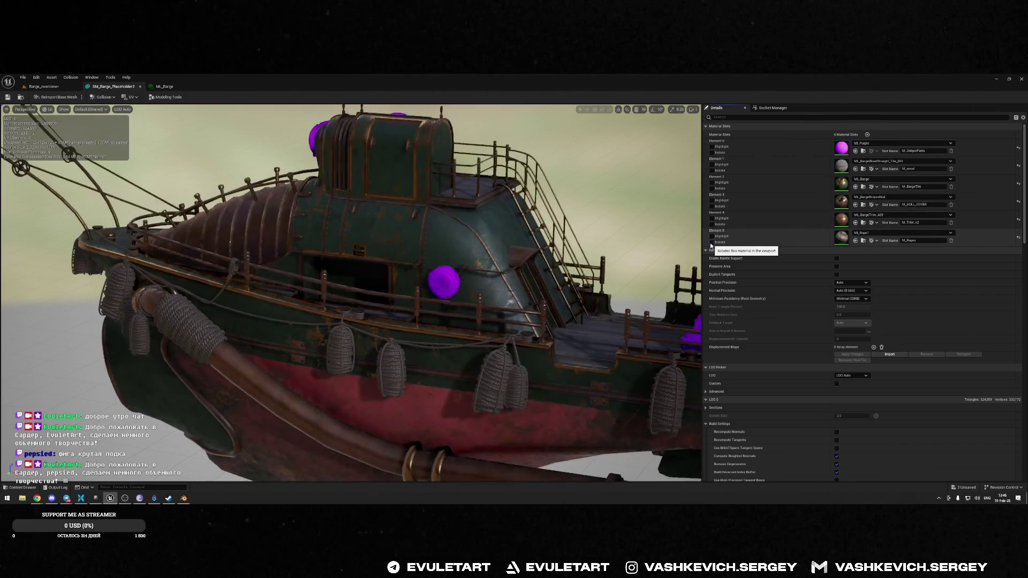
left_click(712, 243)
mouse_move(481, 295)
left_mouse_down()
mouse_move(321, 316)
mouse_move(96, 289)
left_mouse_up()
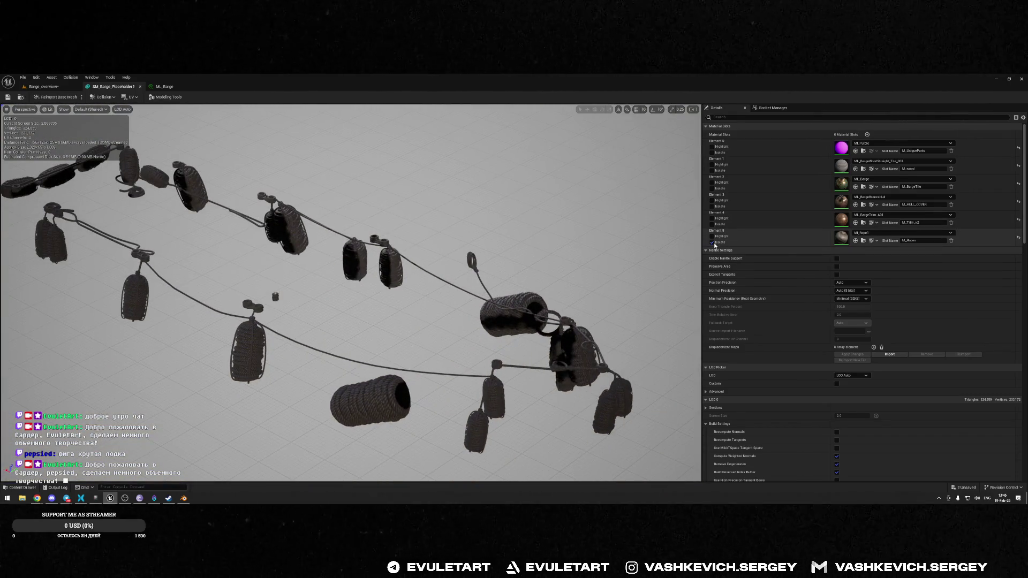
left_click(711, 243)
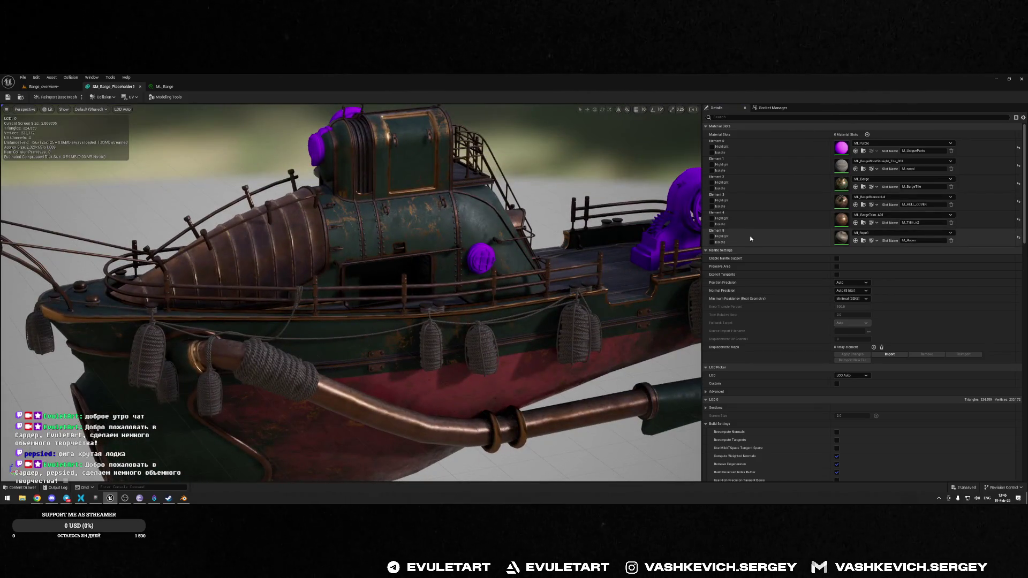
- Toggle Highlight on Element 5's rope fenders, then return to Blender
left_click(711, 236)
left_click(711, 236)
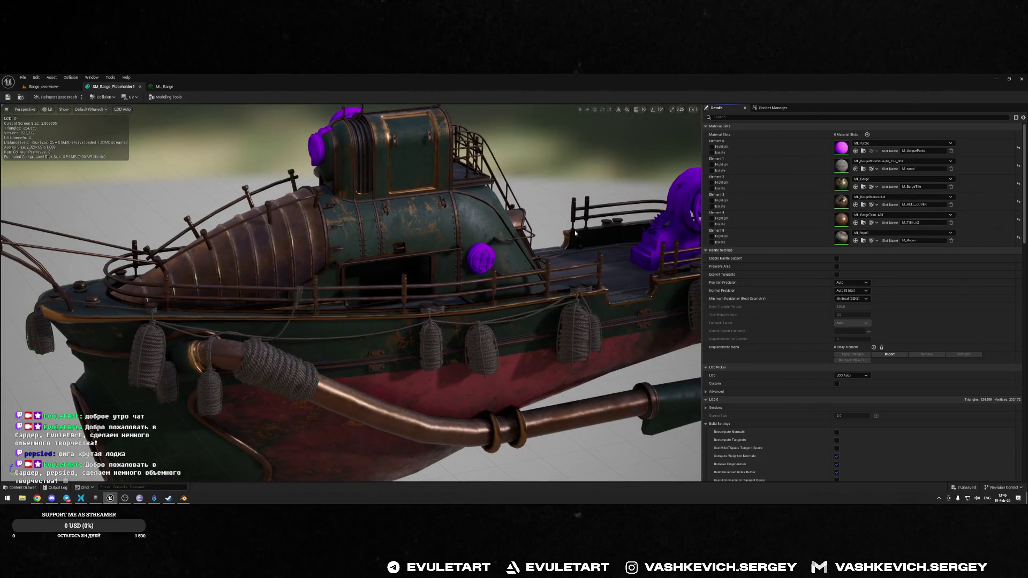
key("alt+Tab")
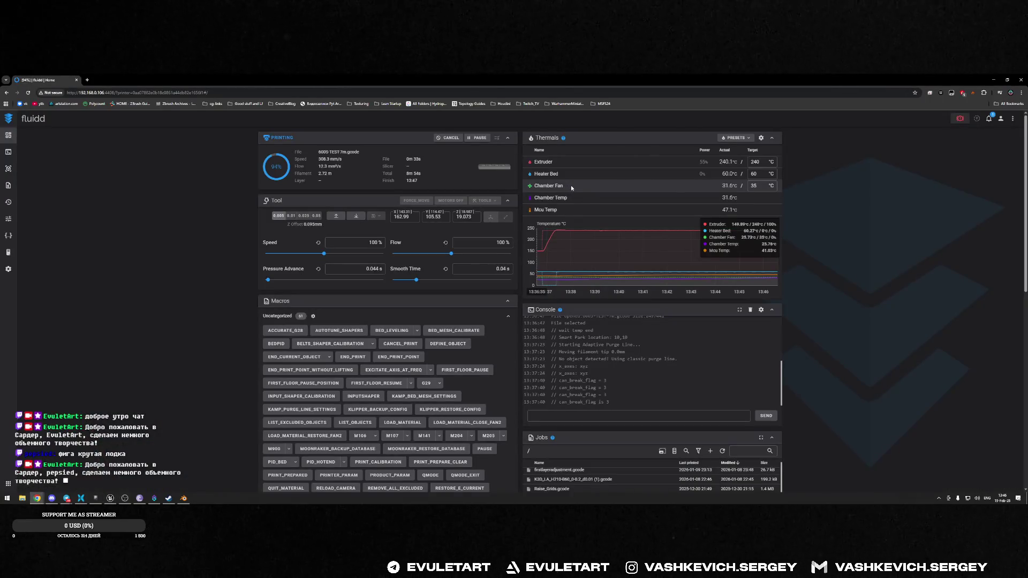
key("alt+Tab")
key("alt+Tab")
key("Tab")
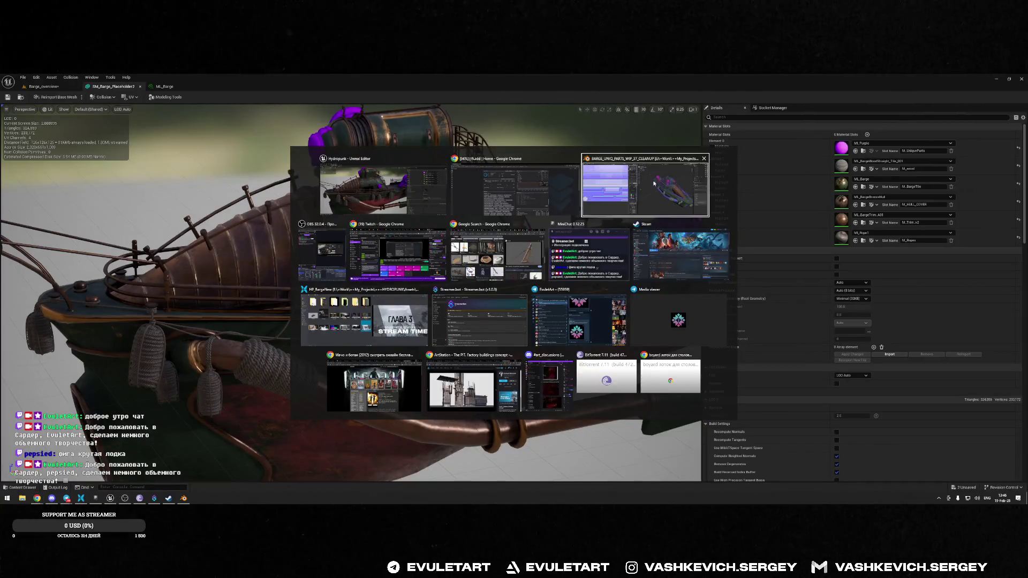
- Frame the deck machinery and select the railing pipe, cancelling a trial move
key("f")
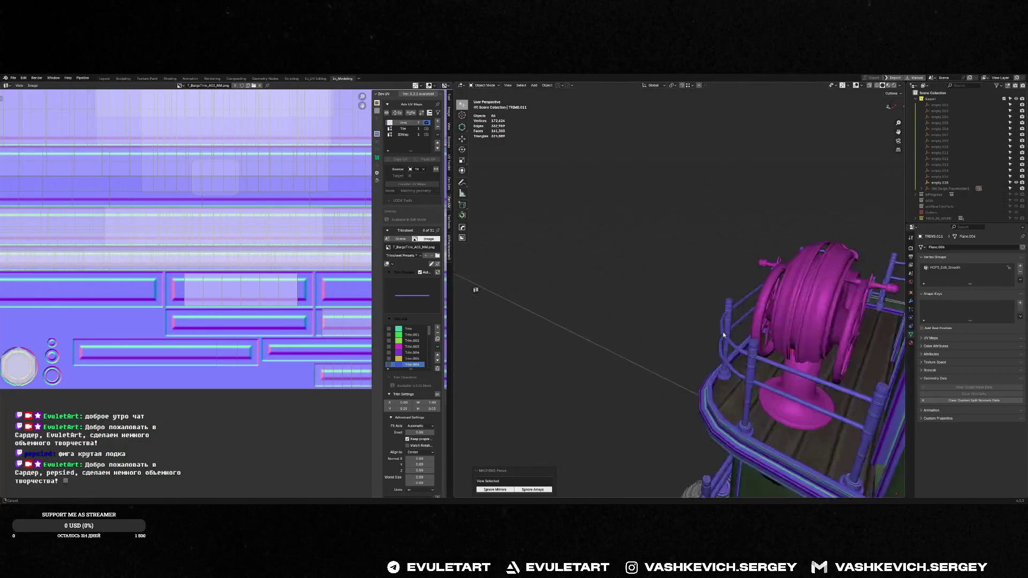
mouse_move(770, 357)
middle_mouse_down()
mouse_move(661, 275)
mouse_move(657, 258)
mouse_move(742, 277)
middle_mouse_up()
left_click(658, 258)
key("g")
key("Escape")
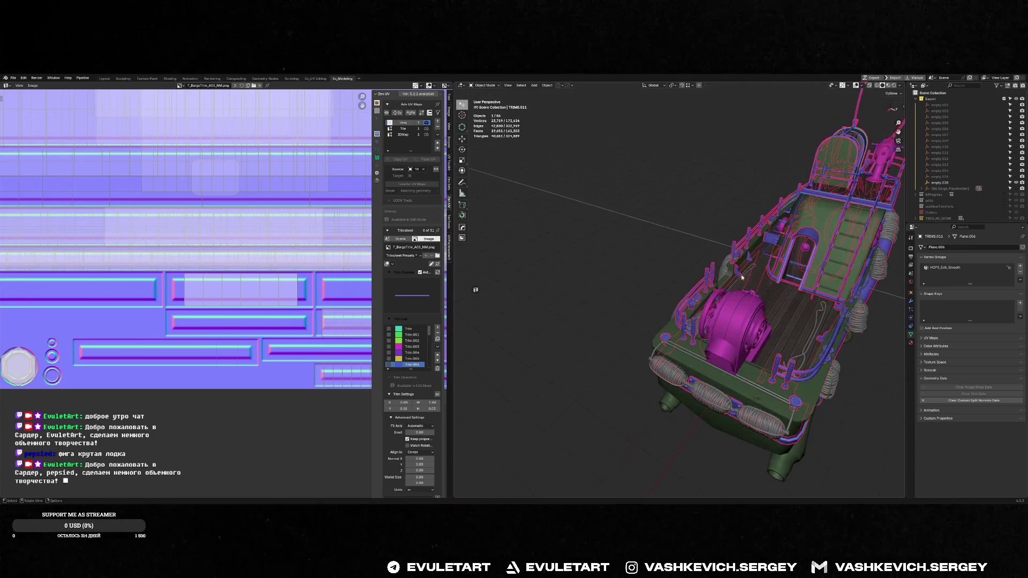
- Select the small deck bracket and the railing and frame them in view
left_click(748, 262)
key("f")
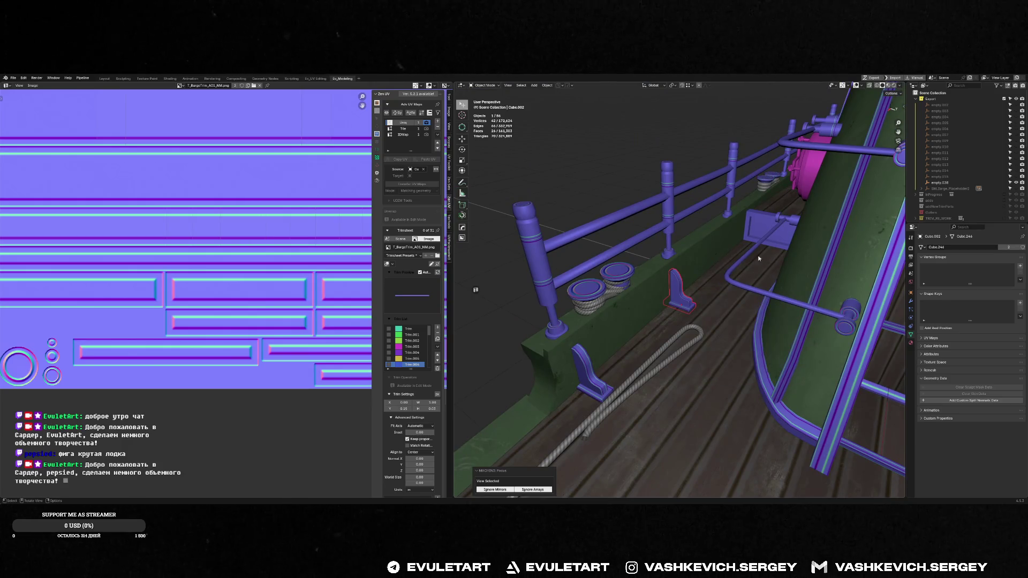
left_click(669, 206, "shift")
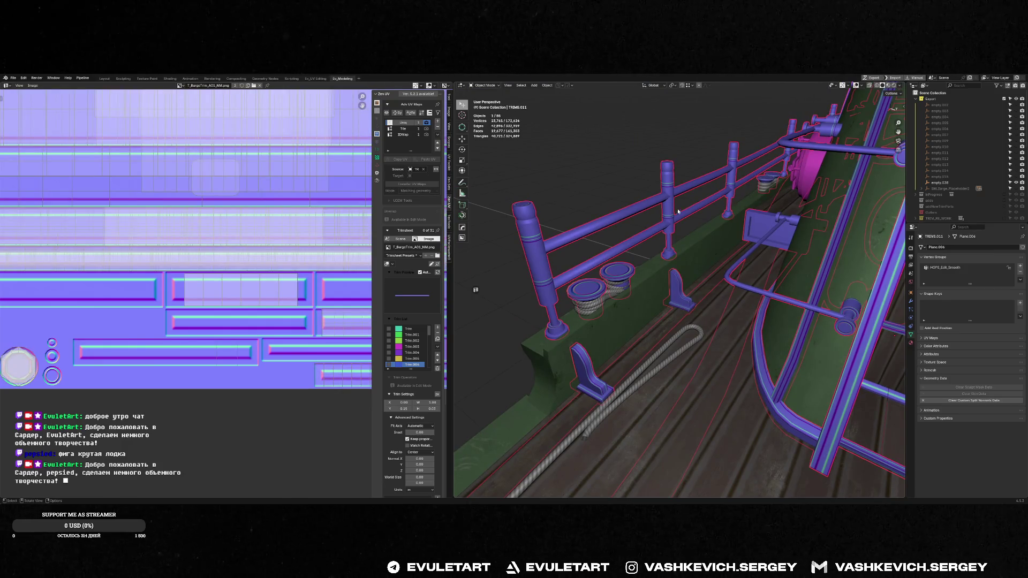
key("f")
mouse_move(696, 301)
middle_mouse_down()
mouse_move(622, 360)
mouse_move(685, 330)
middle_mouse_up()
scroll(652, 362, "up", 8)
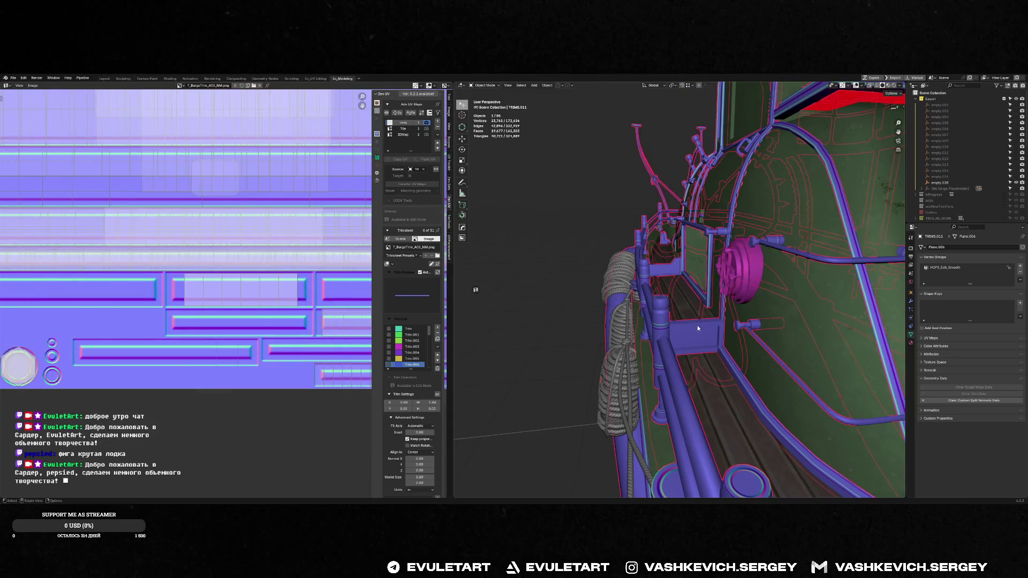
- Enter Edit Mode on the bracket and grow its face selection
key("Tab")
key("ctrl+KP_Add")
key("f")
mouse_move(695, 332)
middle_mouse_down()
mouse_move(707, 342)
mouse_move(695, 319)
middle_mouse_up()
key("Tab")
key("Tab")
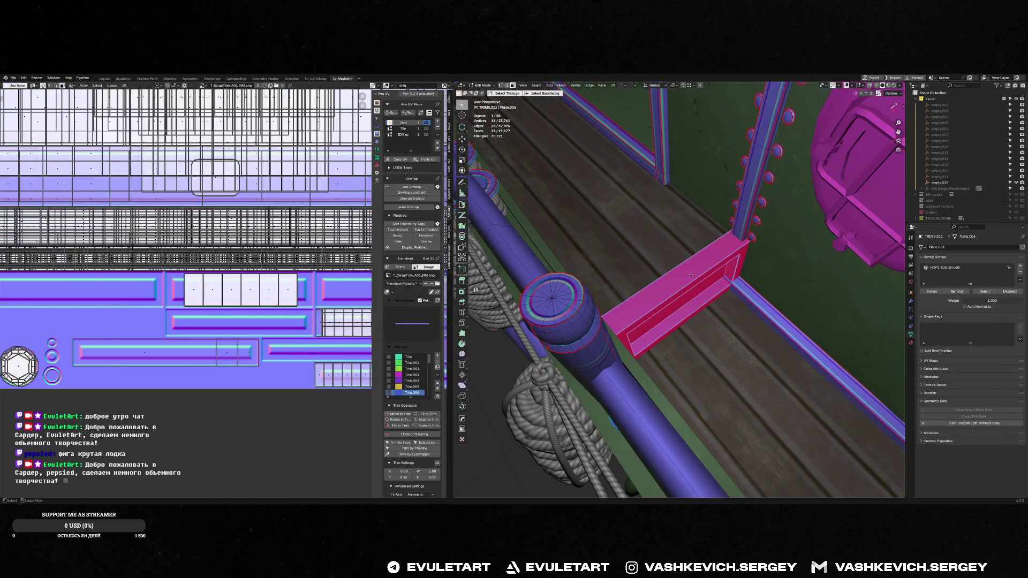
key("Tab")
key("Tab")
- Quadrify the bracket's faces and fit them onto a narrow horizontal trim band from the preview grid
key("f")
middle_click_drag(690, 277, 678, 277)
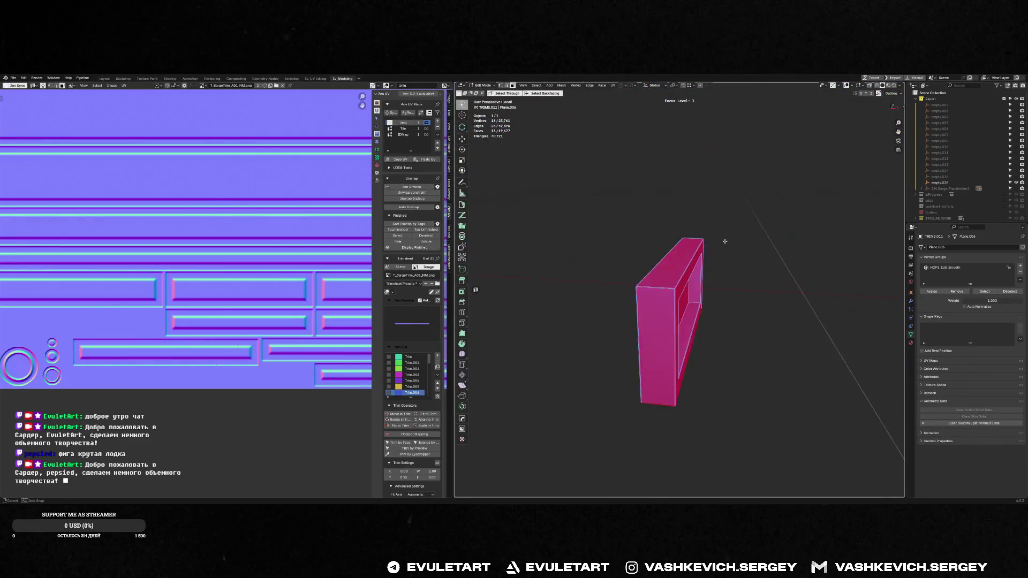
left_click(658, 283, "alt")
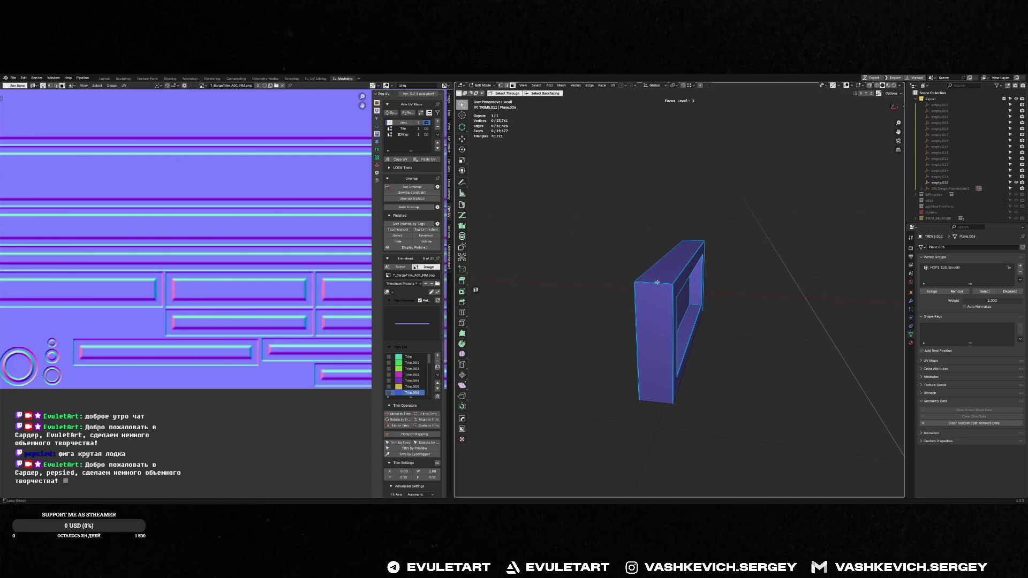
middle_click_drag(792, 300, 842, 298)
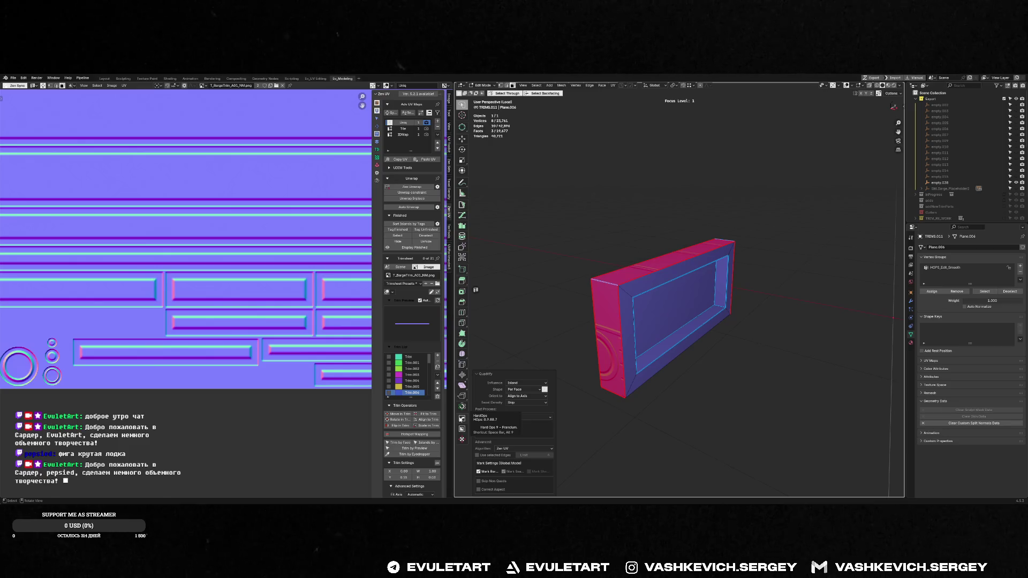
left_click(417, 435)
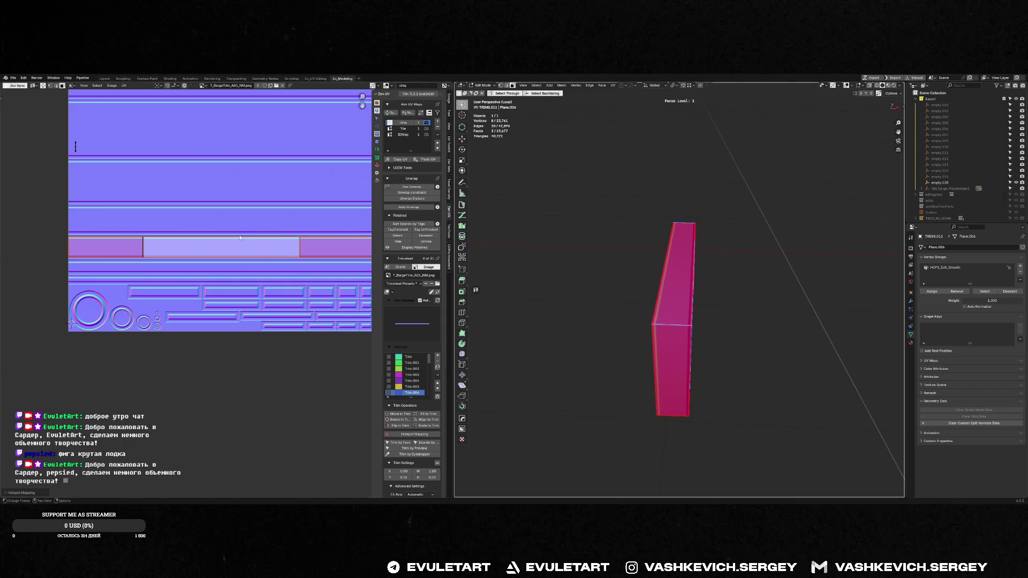
left_click(421, 327)
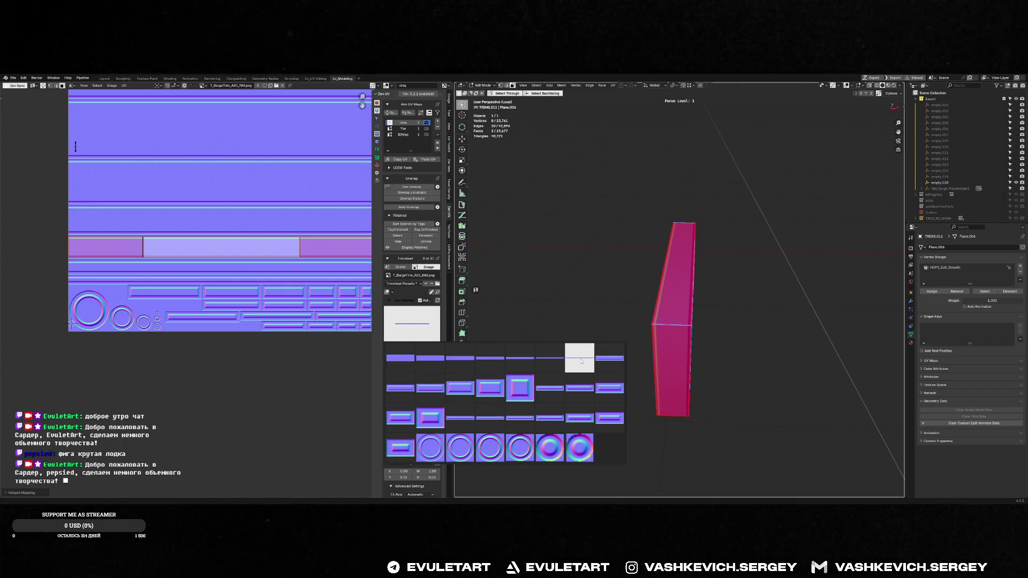
left_click(581, 358)
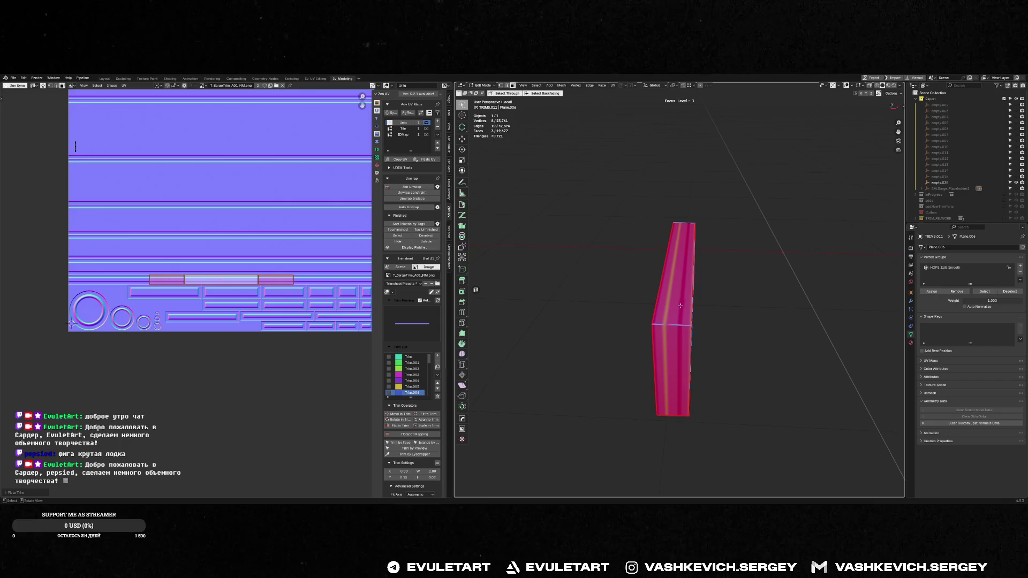
key("Tab")
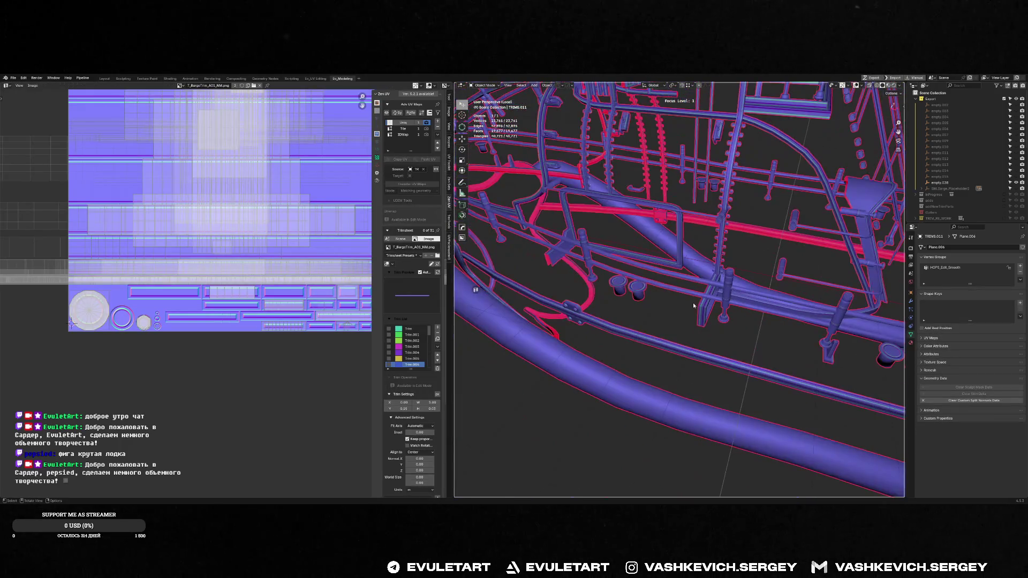
- Exit the isolated bracket view to show the whole barge, check it in Unreal Engine, then return
scroll(693, 302, "up", 10)
mouse_move(697, 299)
middle_mouse_down()
mouse_move(711, 198)
mouse_move(756, 217)
mouse_move(707, 231)
middle_mouse_up()
scroll(706, 232, "down", 6)
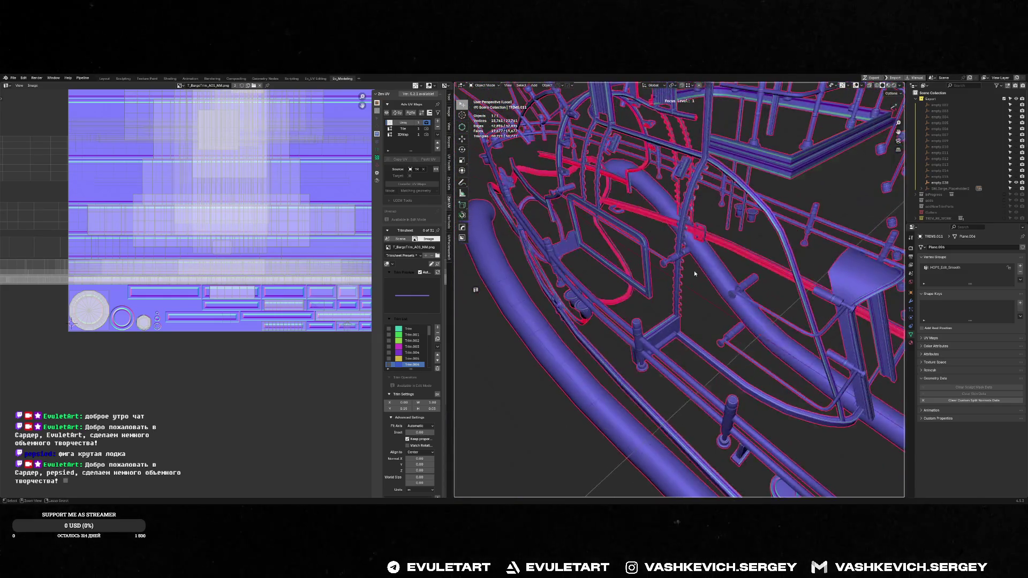
key("f")
key("alt+Tab")
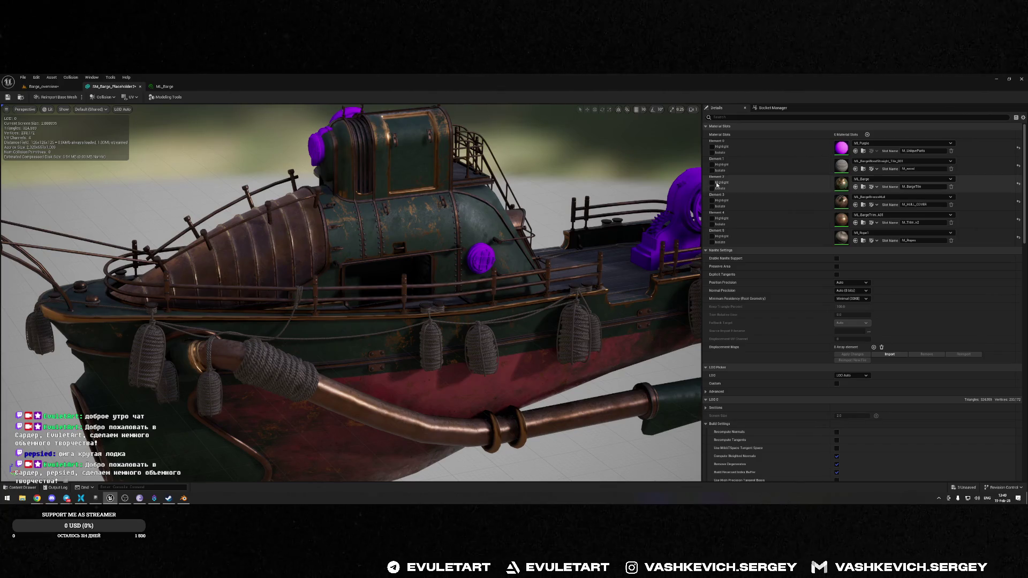
key("alt+Tab")
left_click(555, 195)
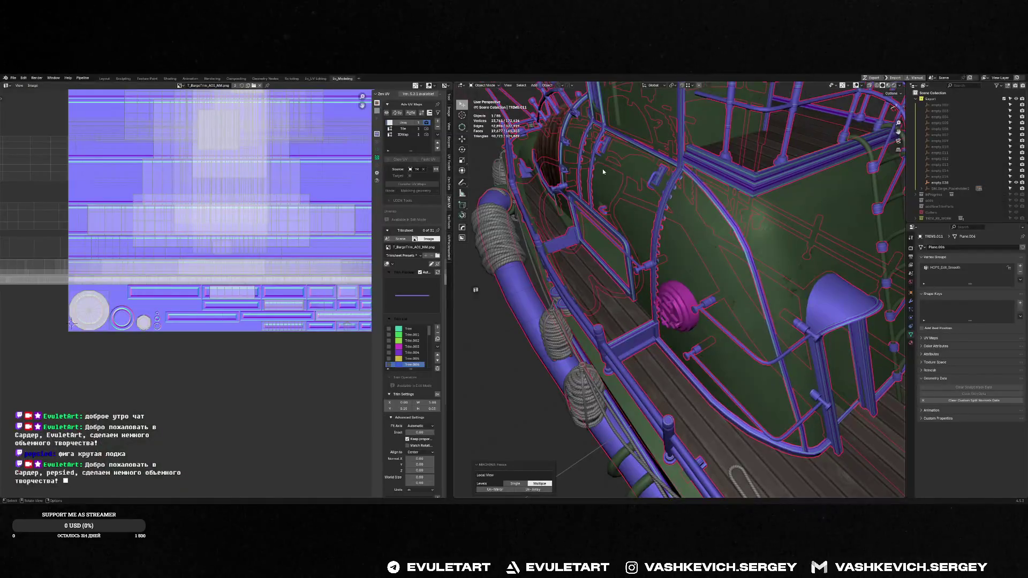
- Save BARGE_UNIQ_PARTS_WIP_37_CLEANUP.blend and bring up the PrusaSlicer-2.9.3 folder in File Explorer
key("f")
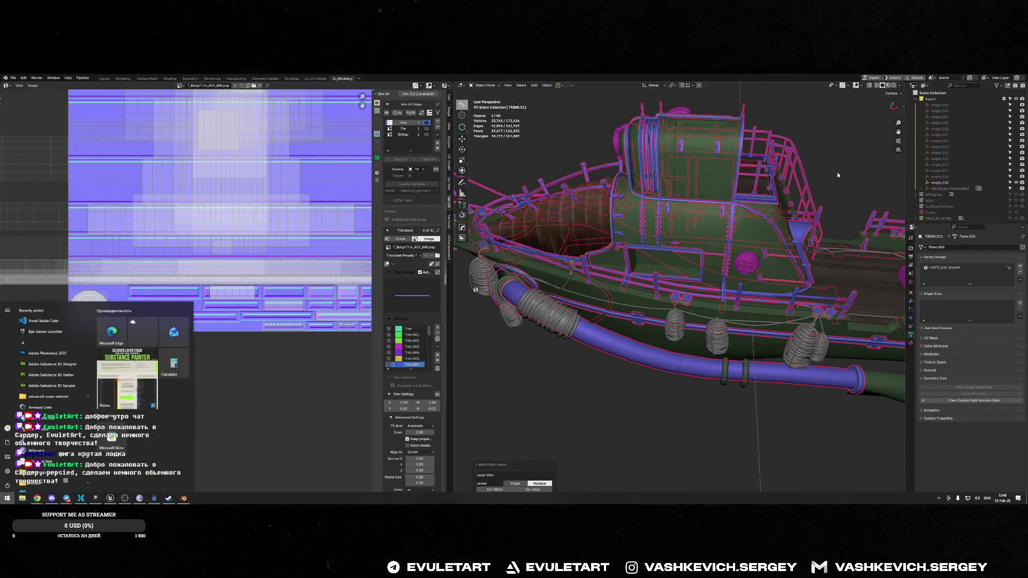
key("super")
type("eb")
key("Return")
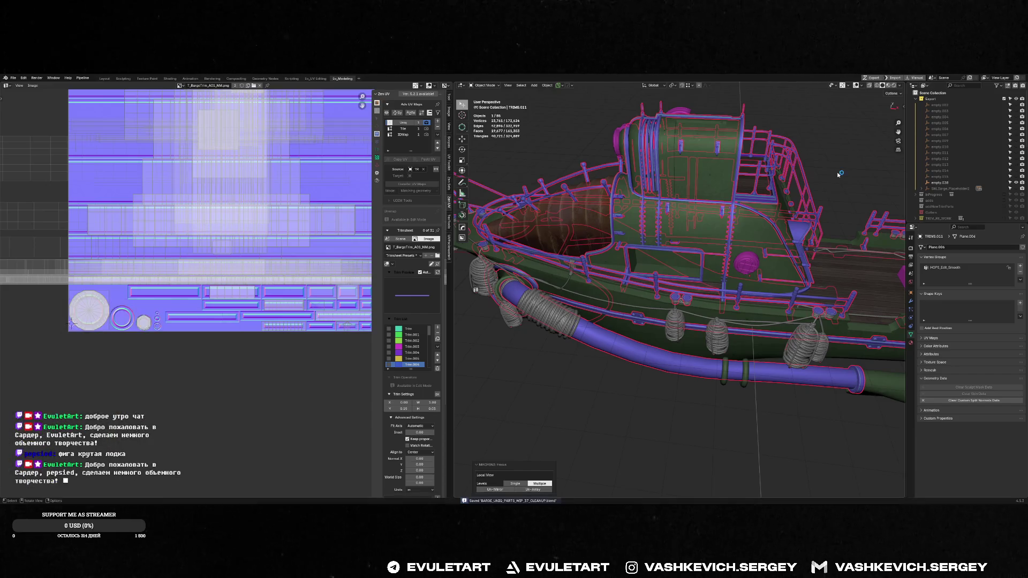
key("alt+Tab")
key("alt+Tab")
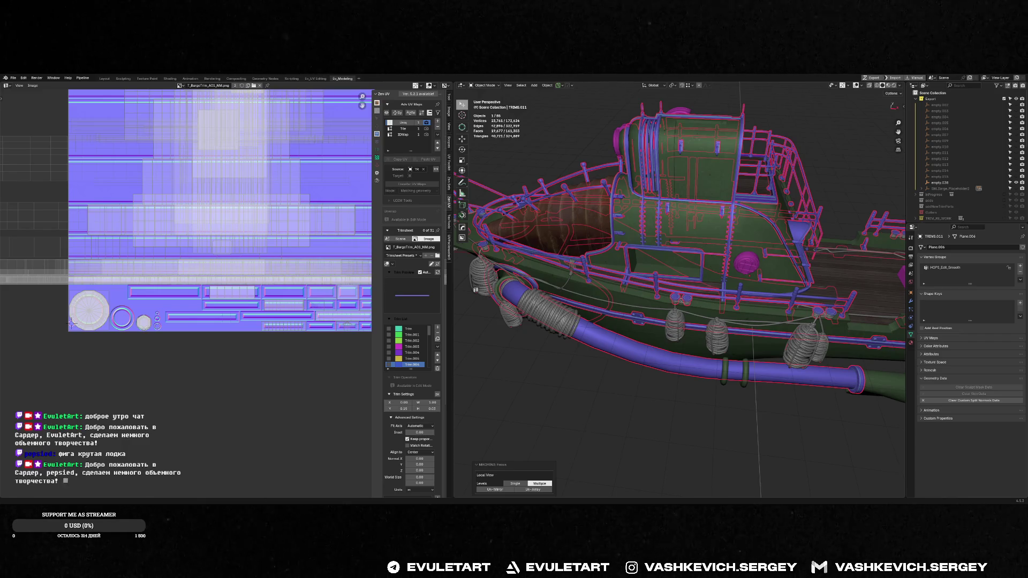
key("alt+Tab")
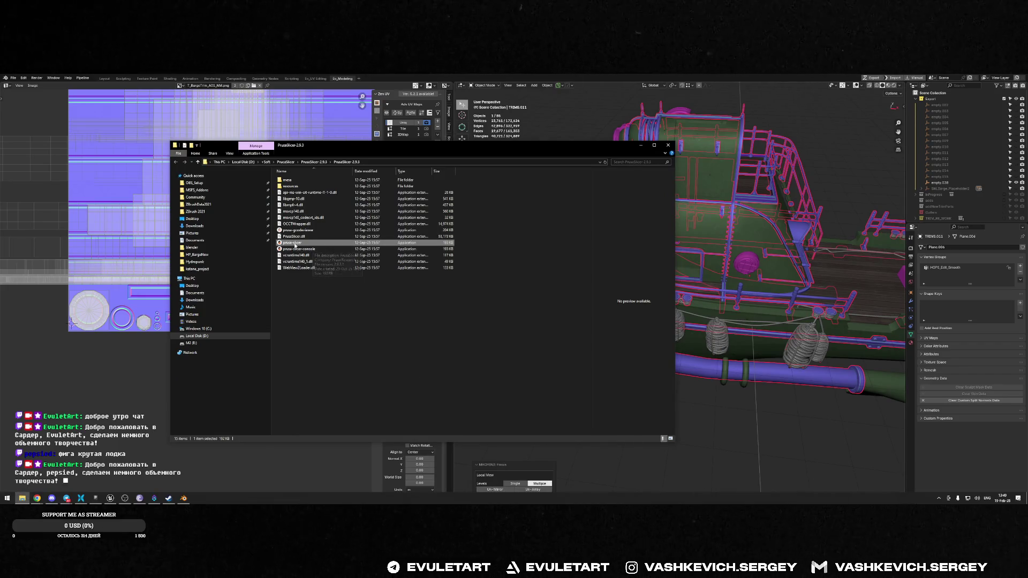
- Run prusa-slicer.exe from the PrusaSlicer-2.9.3 folder
key("Return")
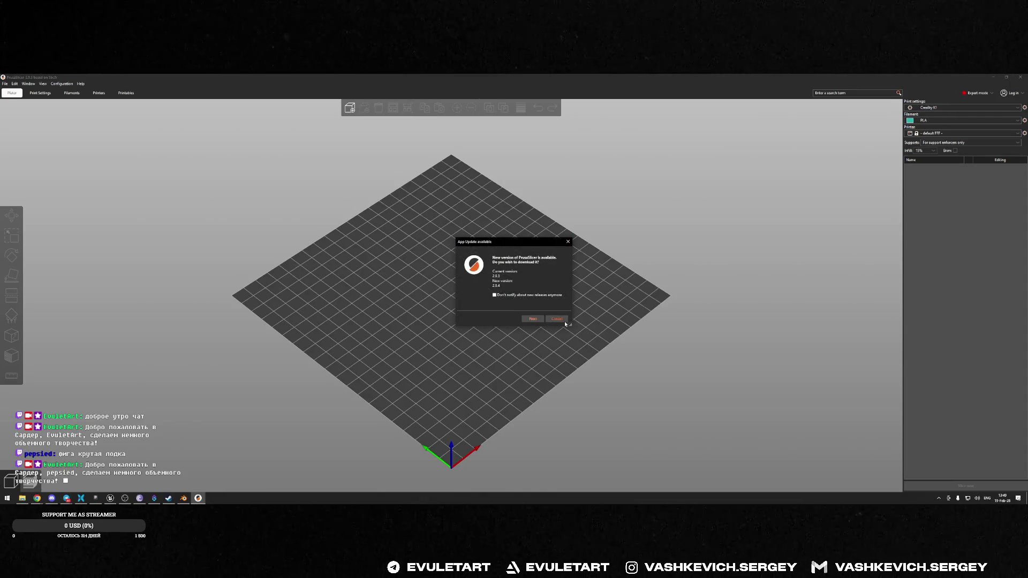
- Dismiss the PrusaSlicer update prompt and open the recent sword-stand crosspiece project
left_click(561, 319)
left_click(3, 78)
left_click(4, 78)
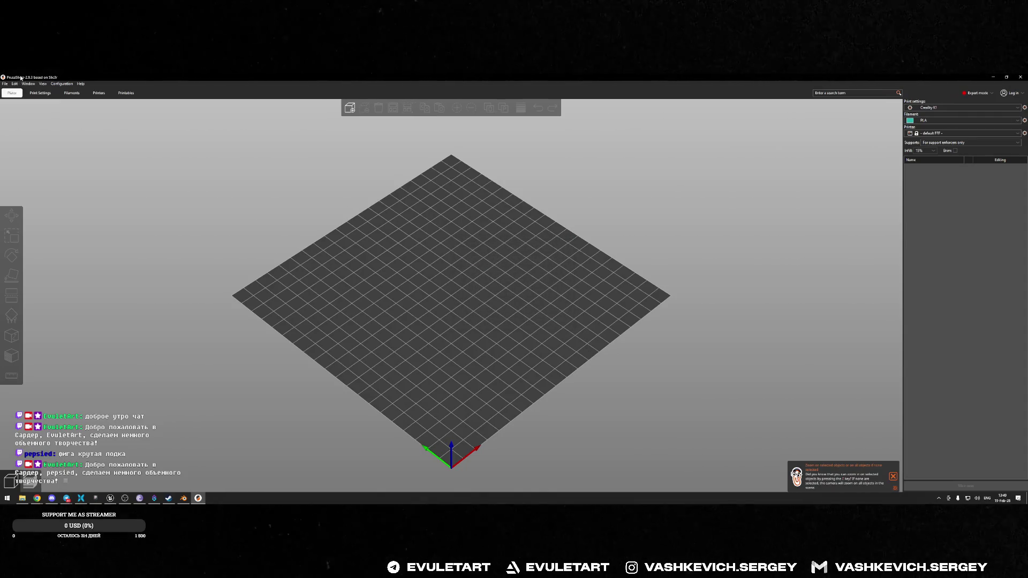
left_click(4, 84)
mouse_move(24, 103)
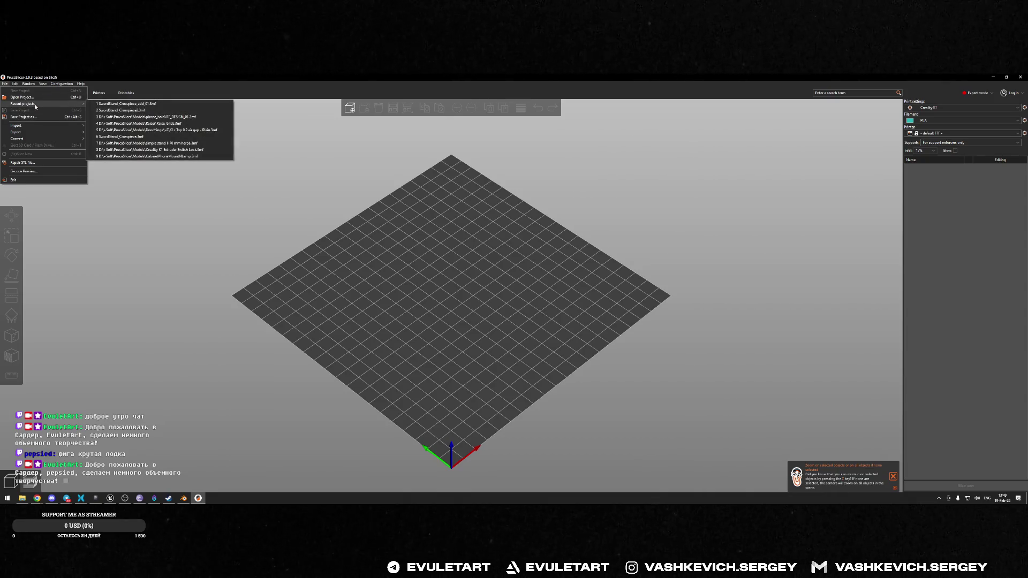
left_click(134, 103)
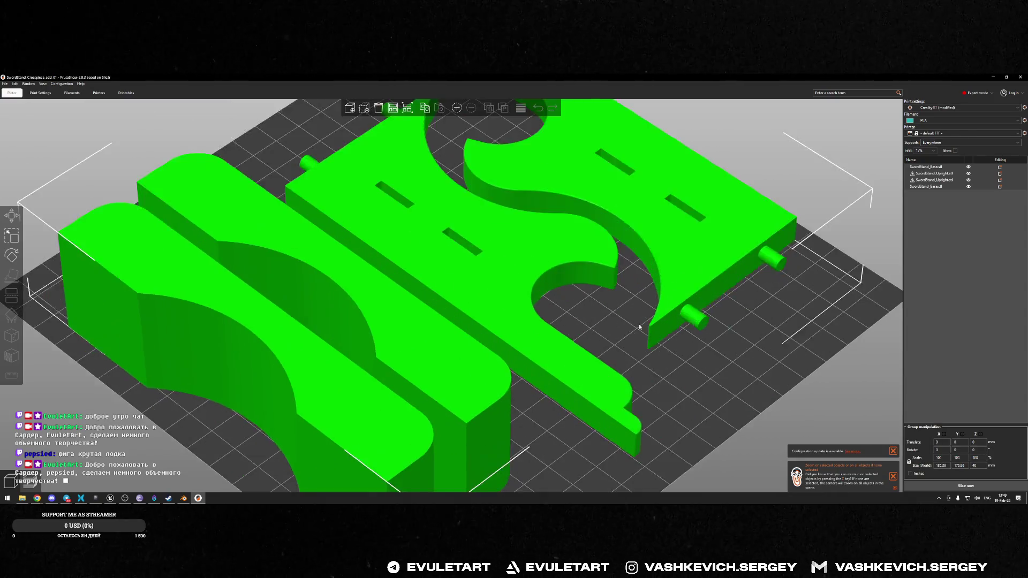
- Slice the plate, export it as SwordStand_Crosspiece_add_01.gcode, and close PrusaSlicer
key("z")
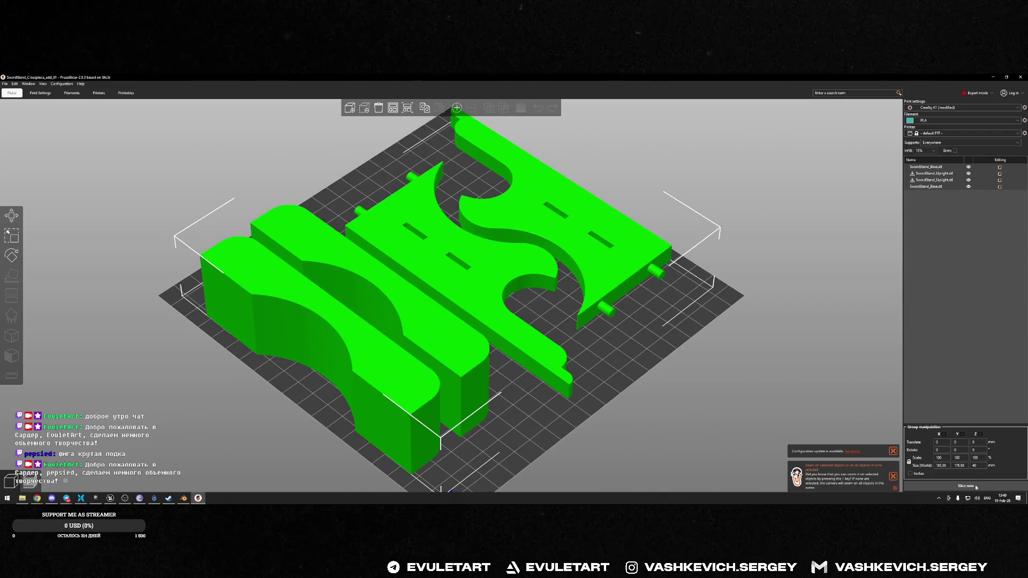
left_click(975, 487)
mouse_move(603, 376)
left_mouse_down()
mouse_move(629, 396)
mouse_move(580, 361)
mouse_move(551, 383)
mouse_move(576, 394)
mouse_move(615, 348)
mouse_move(729, 274)
left_mouse_up()
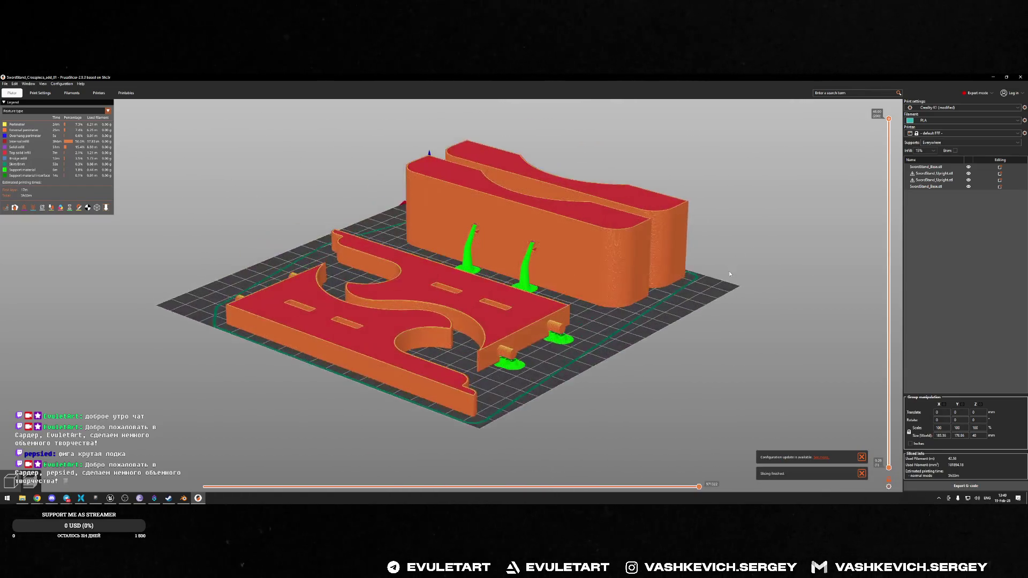
left_click(966, 485)
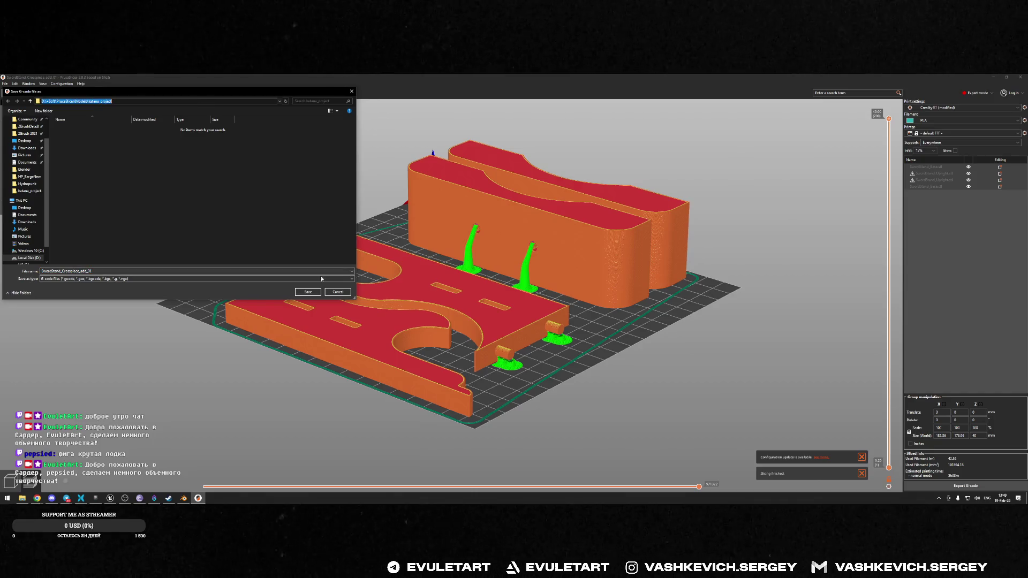
left_click(308, 291)
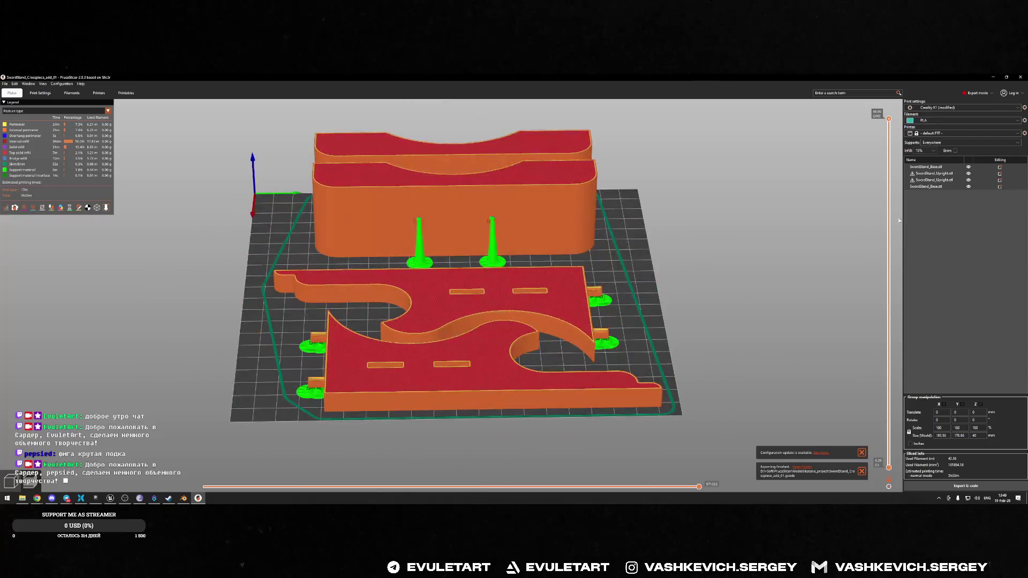
left_click(1020, 77)
left_click(668, 145)
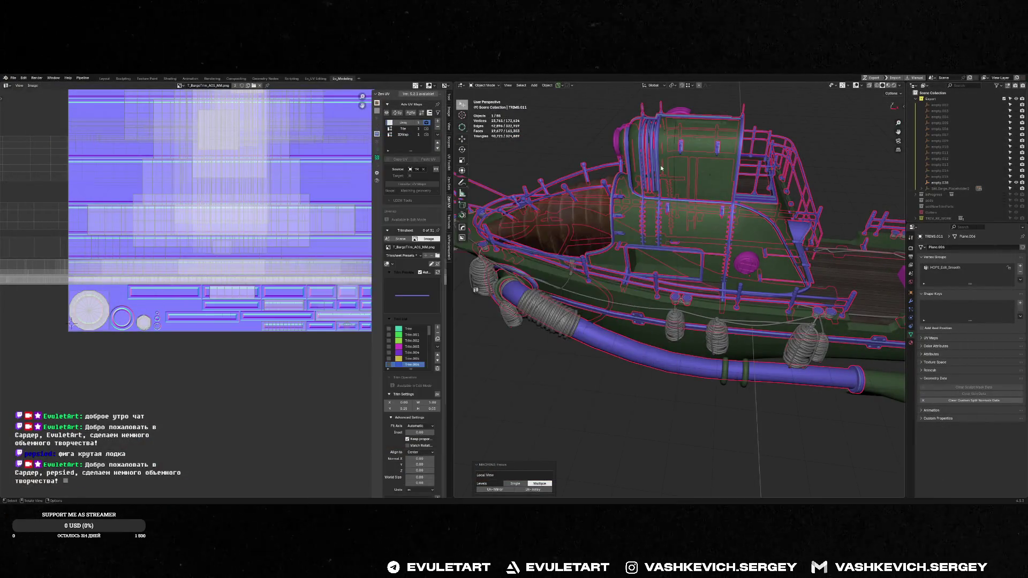
- In Fluidd's Jobs panel, open the add menu and cancel an empty-file prompt
key("alt+Tab")
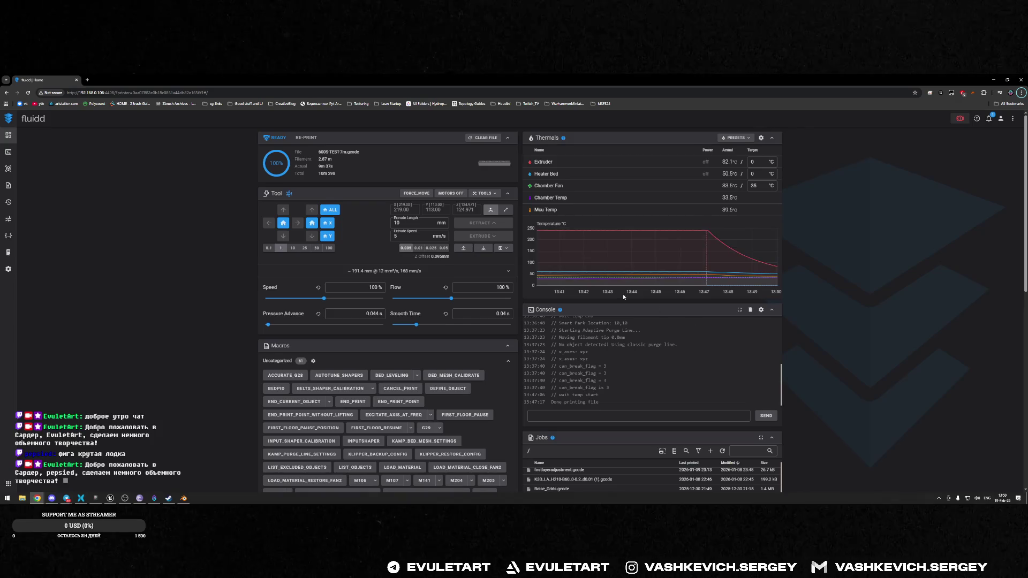
scroll(644, 341, "down", 2)
scroll(644, 340, "down", 2)
scroll(783, 227, "up", 1)
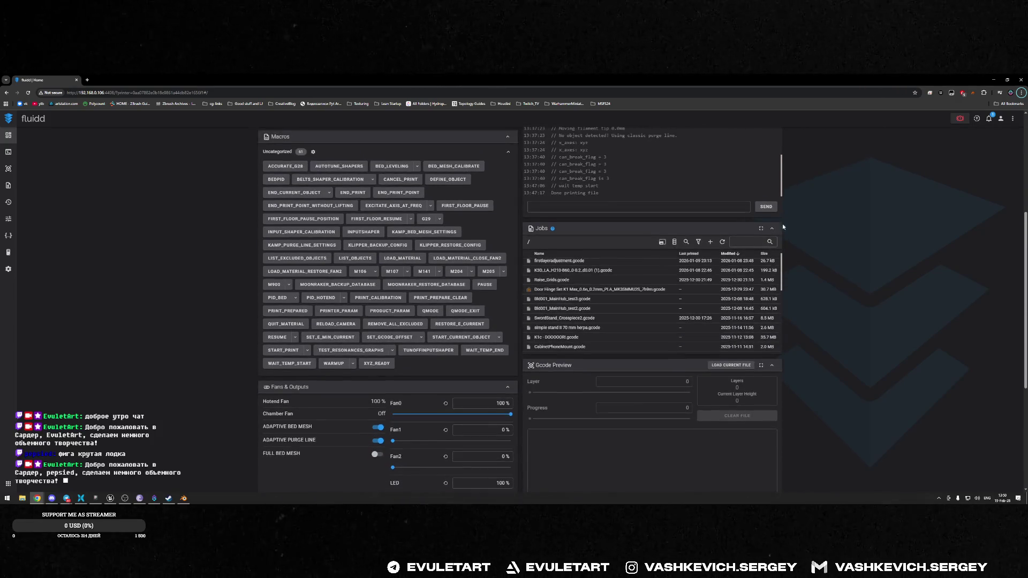
left_click(709, 242)
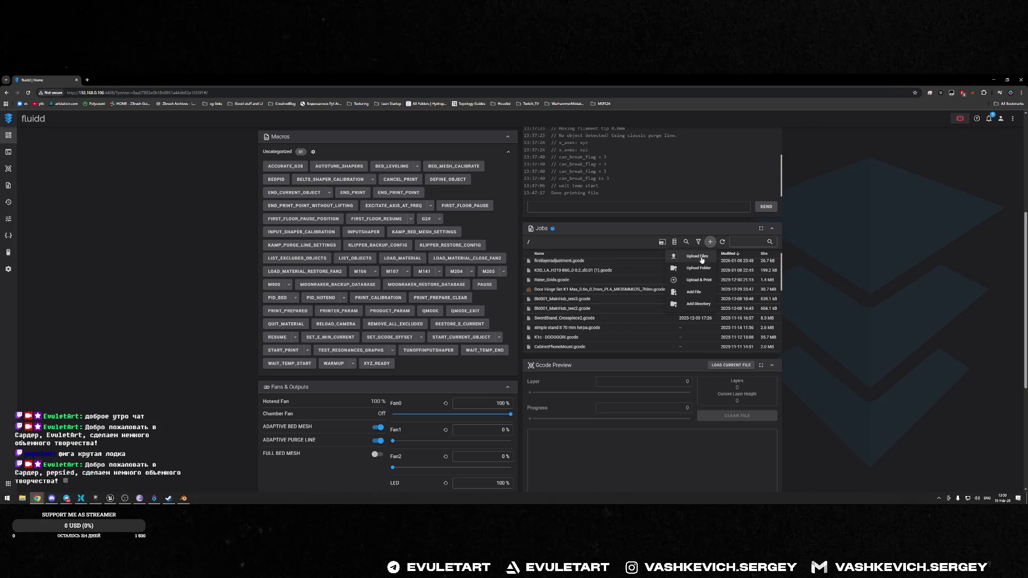
left_click(696, 292)
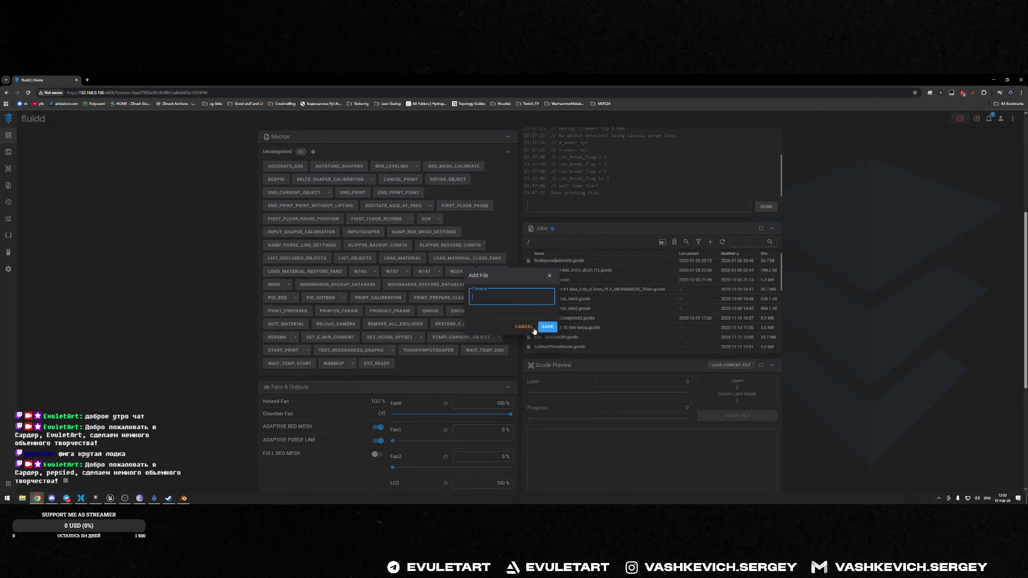
left_click(518, 328)
- Upload SwordStand_Crosspiece_add_01.gcode from the katana_project folder to the jobs list
left_click(723, 244)
left_click(695, 261)
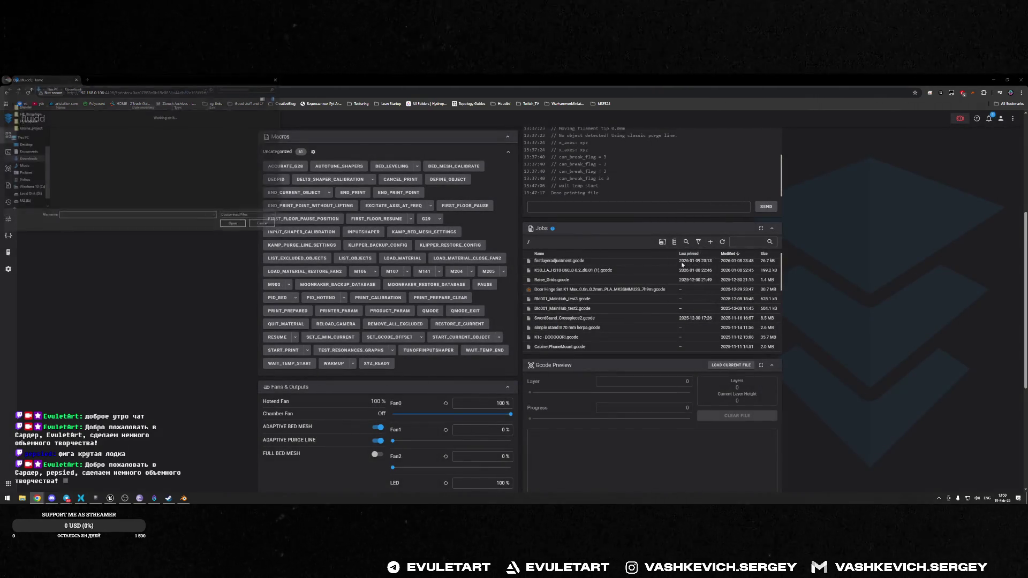
type("D:\\+Soft\\PrusaSlicer\\Models\\katana_project")
left_click(115, 90)
type("D:\\+Soft\\PrusaSlicer\\Models\\katana_project")
key("Return")
left_click(88, 115)
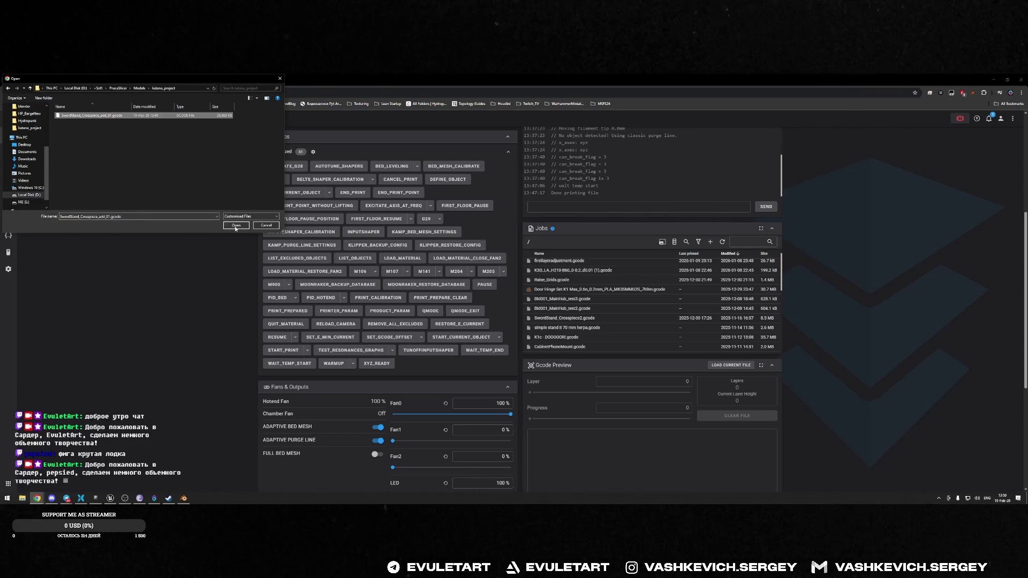
left_click(236, 225)
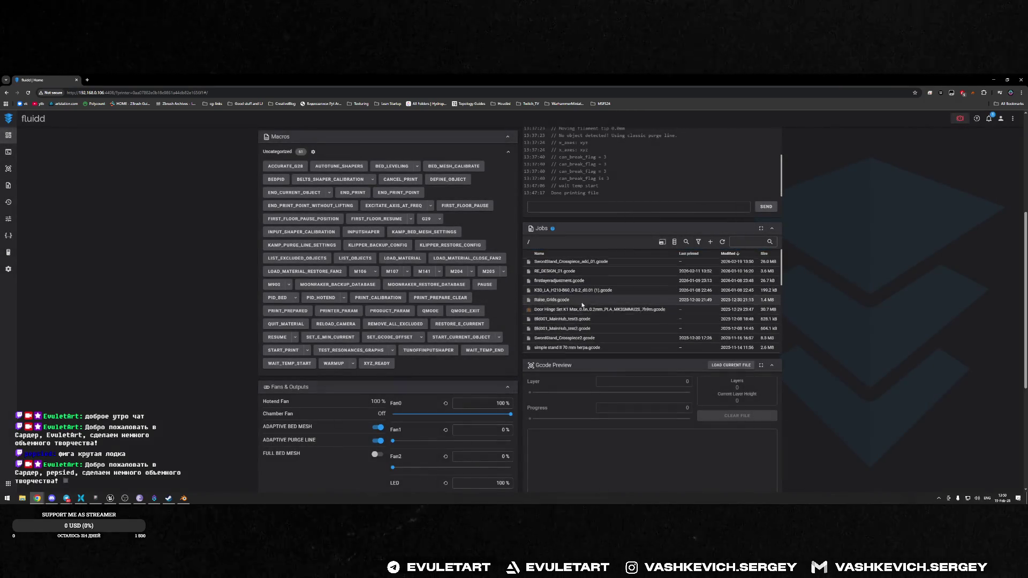
right_click(586, 267)
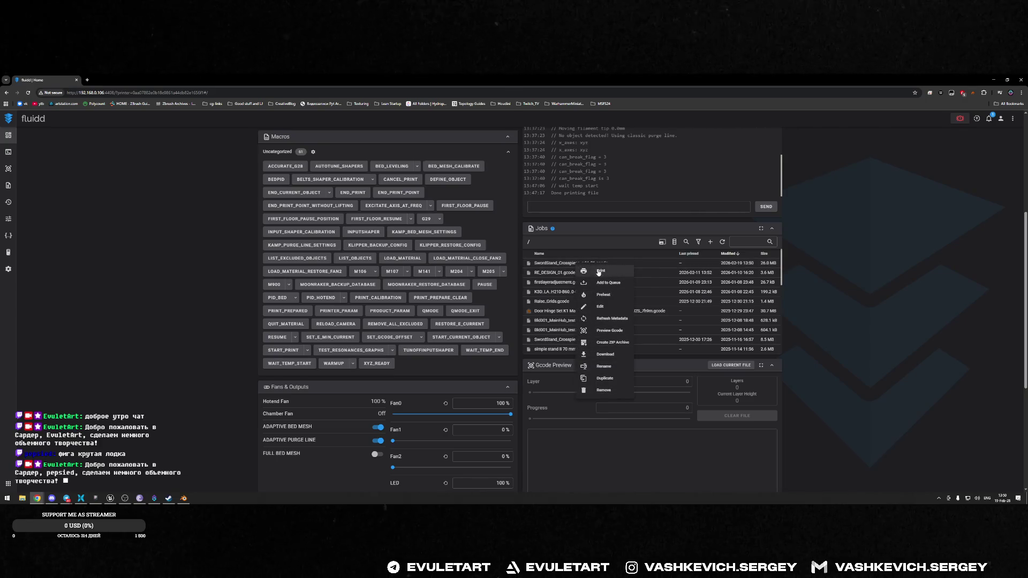
- Print SwordStand_Crosspiece_add_01.gcode from the jobs list and check the status panels
left_click(599, 272)
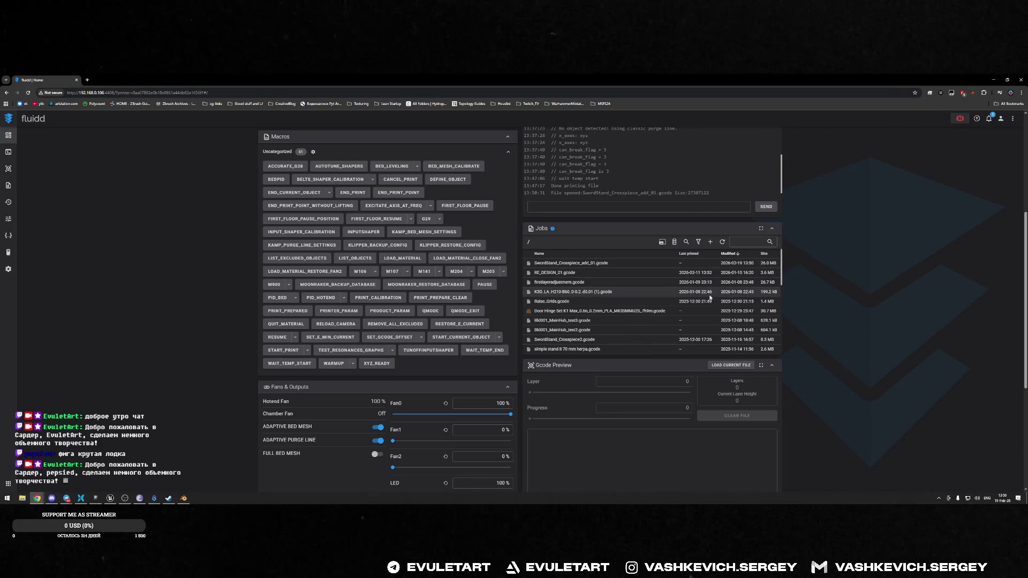
scroll(637, 426, "down", 5)
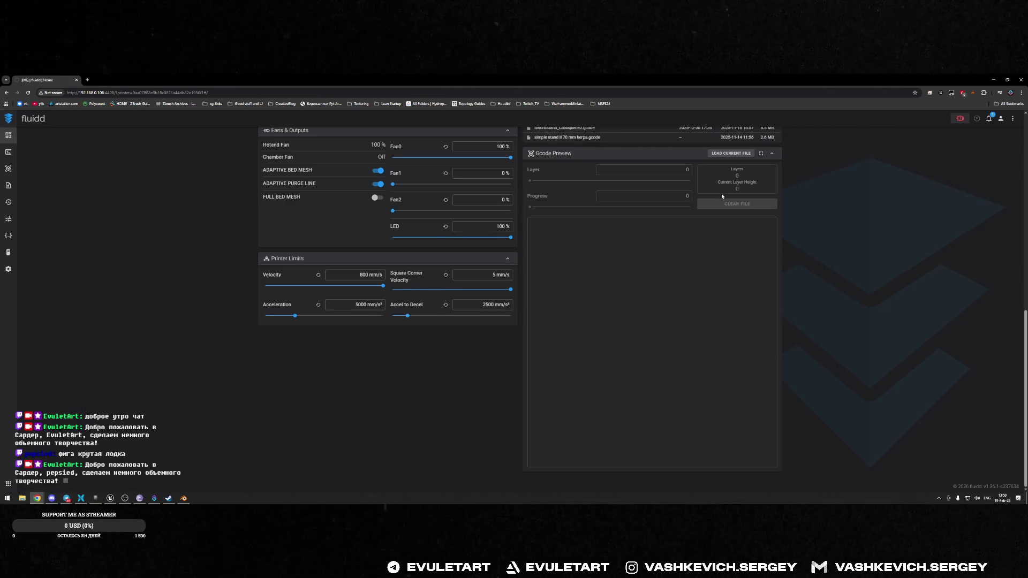
scroll(721, 194, "up", 4)
scroll(414, 198, "up", 3)
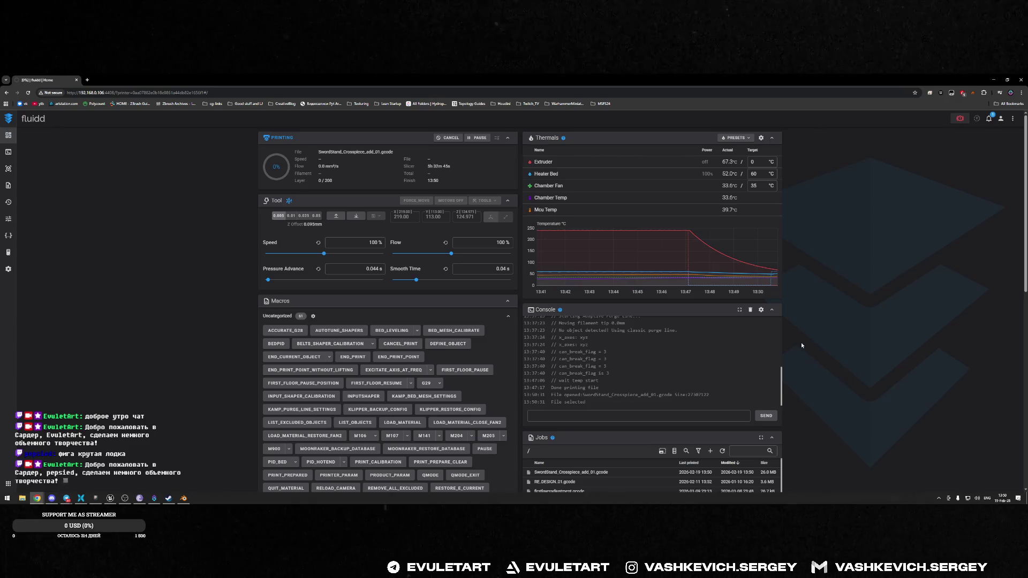
scroll(722, 375, "down", 5)
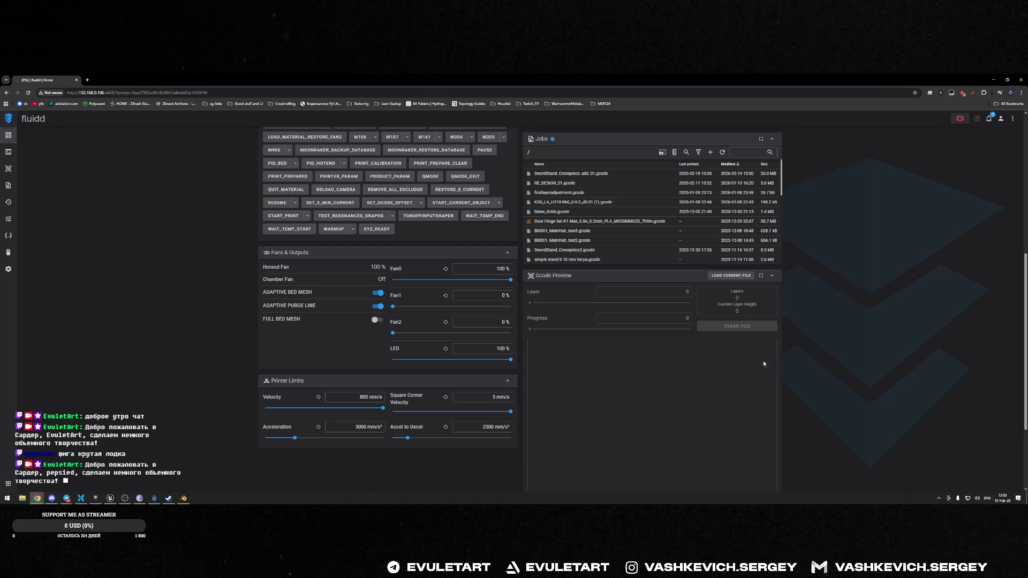
- Back in Blender, select the hull and start a move, then cancel it
left_click(993, 79)
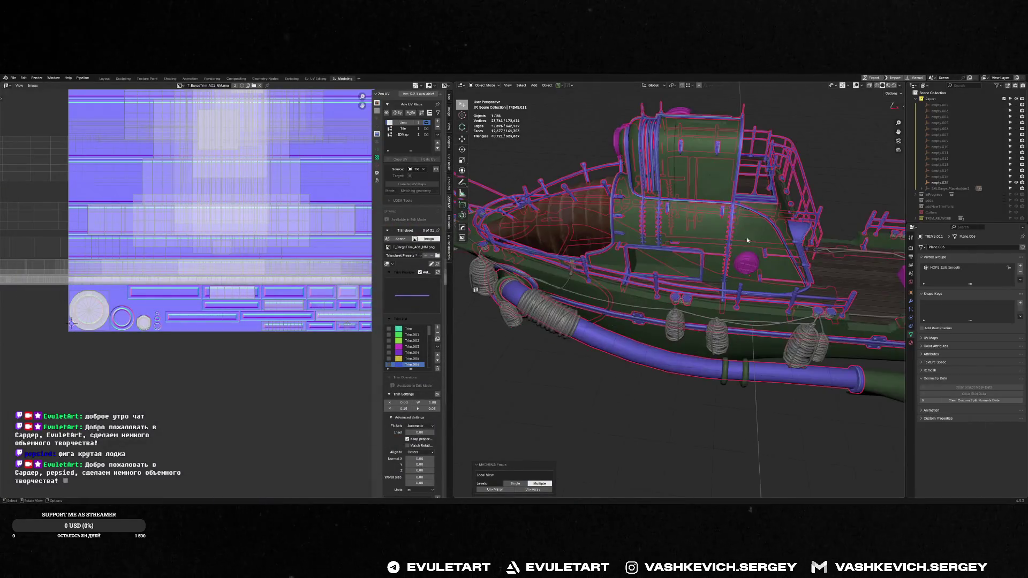
middle_click_drag(804, 226, 583, 320)
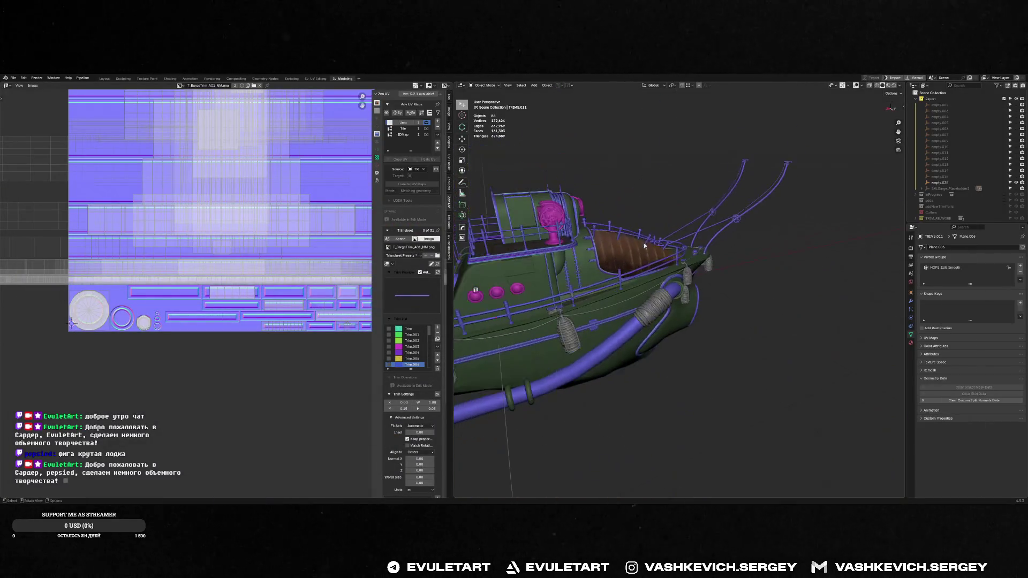
left_click(583, 319)
key("g")
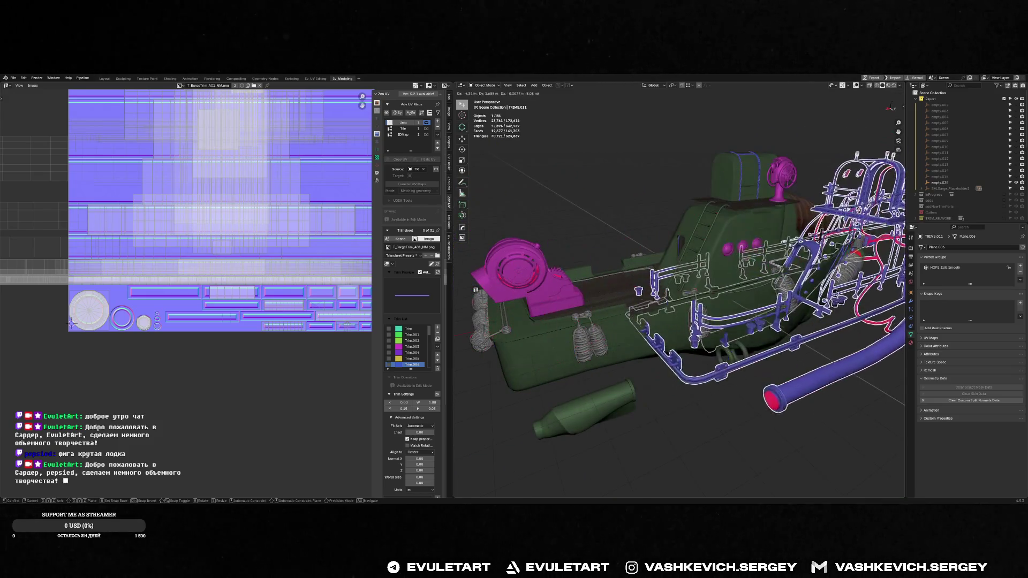
key("Escape")
- Move a boat part far off along the Y axis
middle_click_drag(669, 300, 881, 299)
scroll(881, 299, "down", 5)
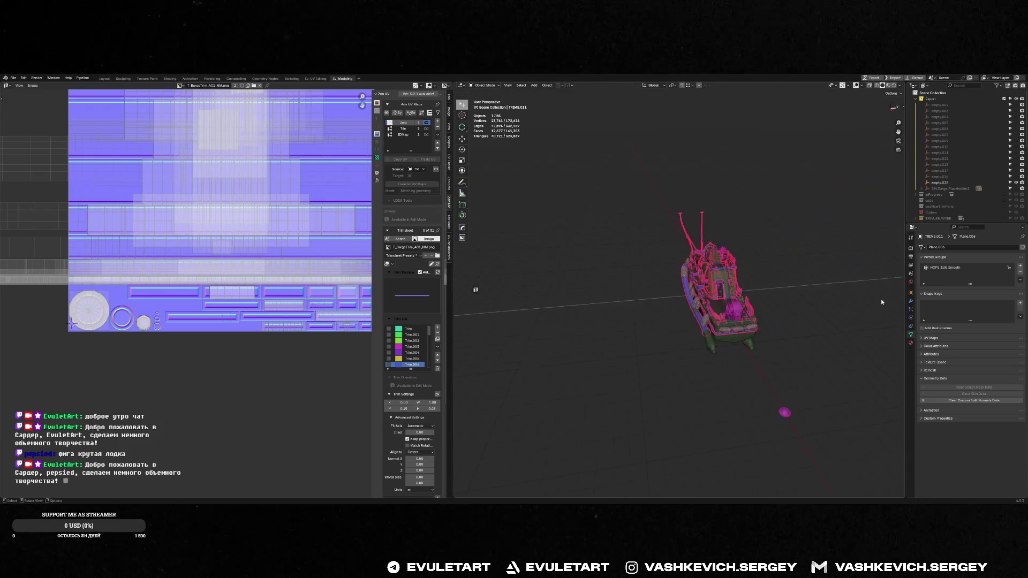
key("g")
left_click(888, 299)
key("KP_Decimal")
scroll(735, 203, "down", 5)
- Frame and inspect the separated boat part Plane.031, then deselect all
middle_click_drag(735, 204, 822, 249)
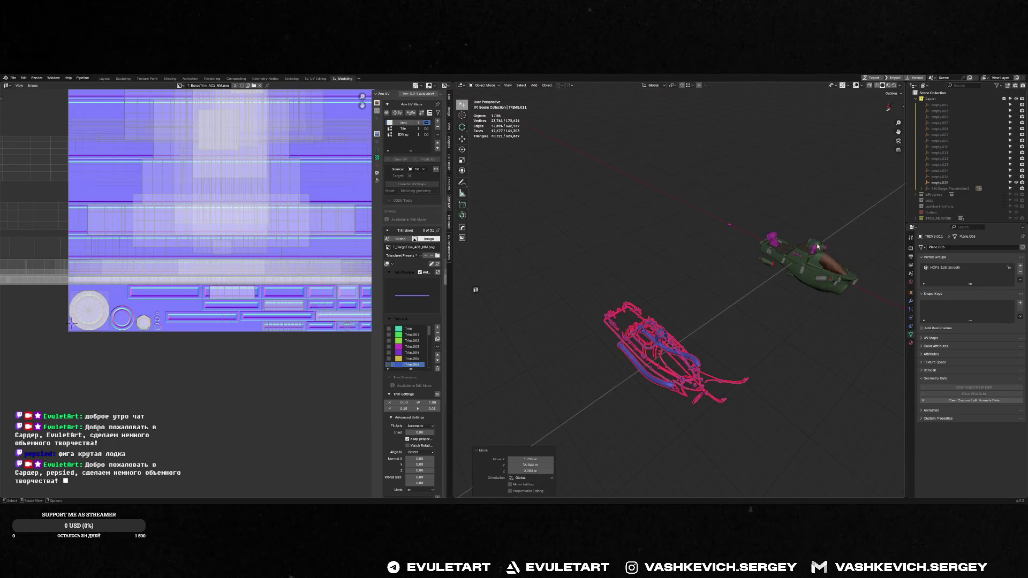
left_click(823, 248)
key("f")
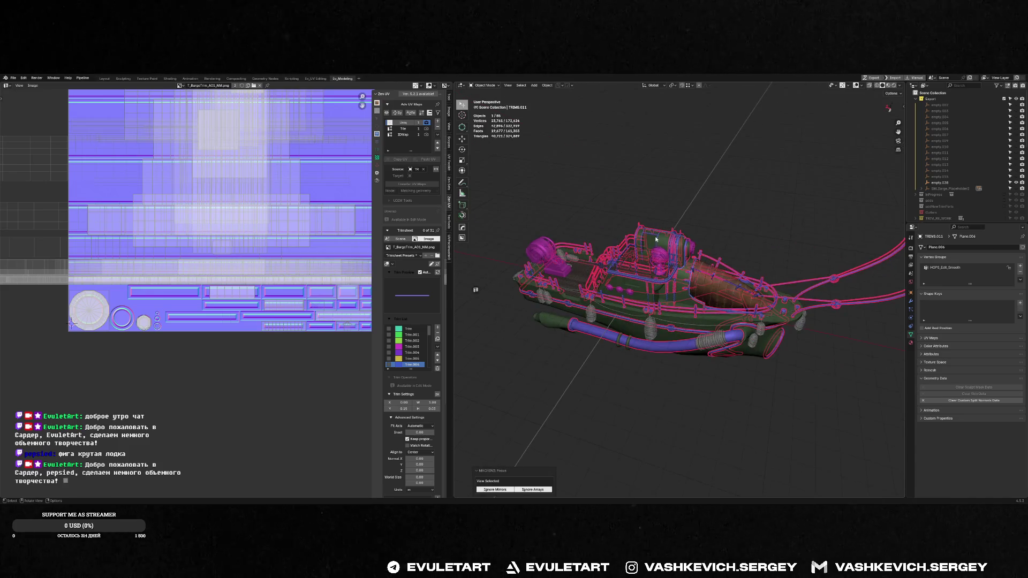
middle_click_drag(665, 247, 696, 251)
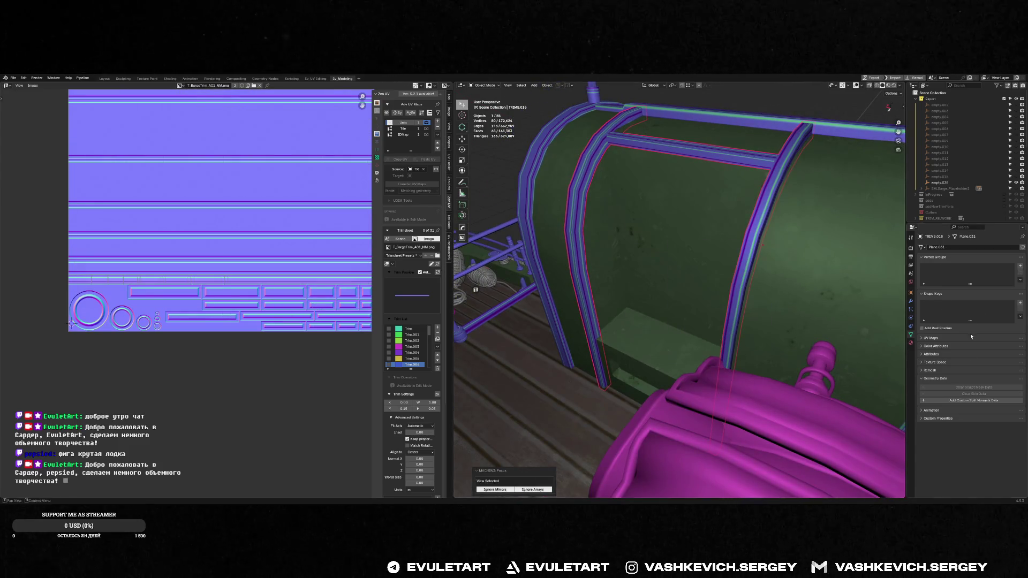
key("f")
left_click(747, 227, "shift")
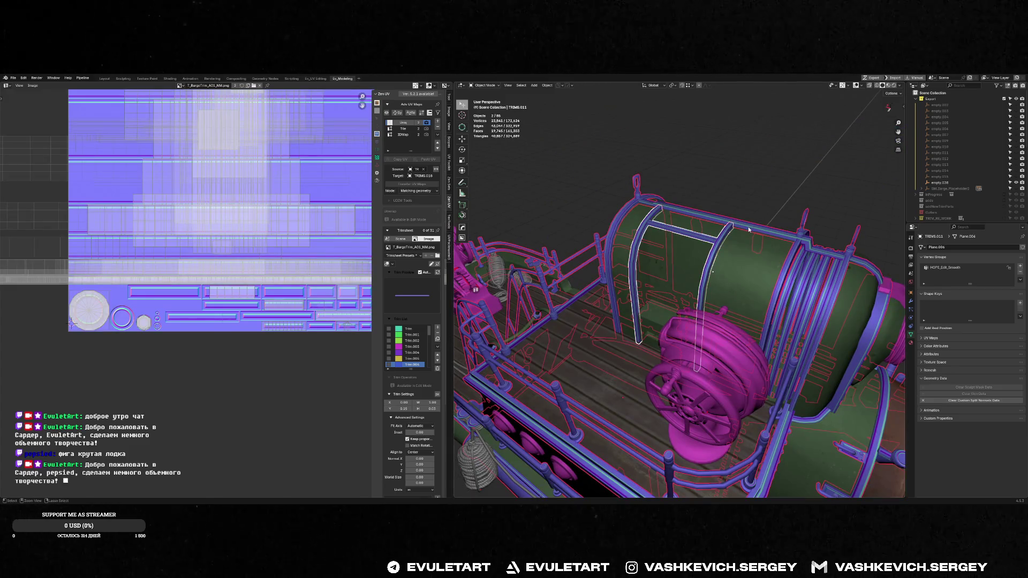
key("alt+a")
mouse_move(747, 227)
middle_mouse_down()
mouse_move(722, 194)
mouse_move(856, 203)
mouse_move(900, 182)
middle_mouse_up()
- Save the barge file from the save/open pie menu
key("ctrl+s")
left_click(765, 194)
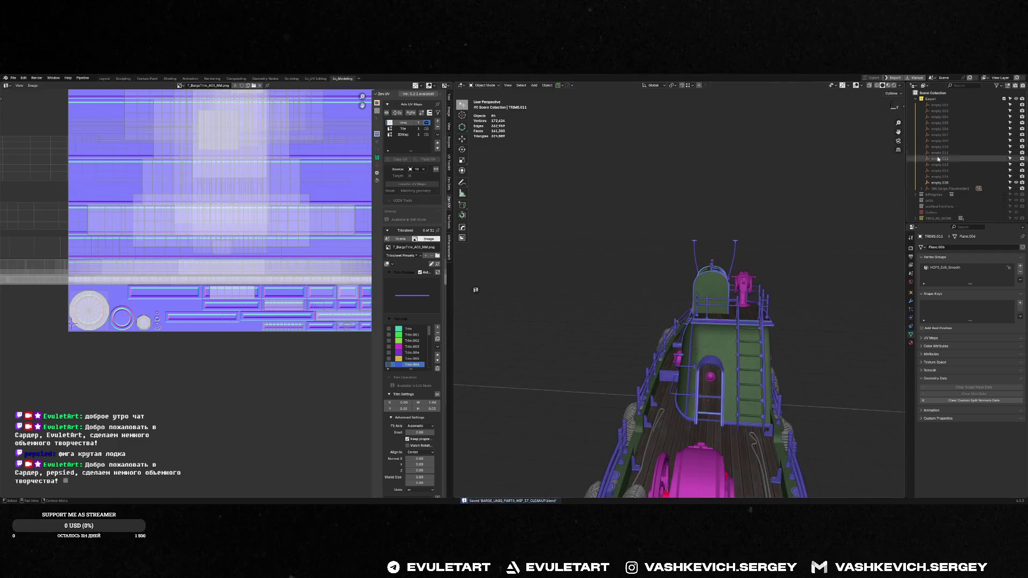
scroll(954, 150, "down", 3)
scroll(963, 152, "up", 10)
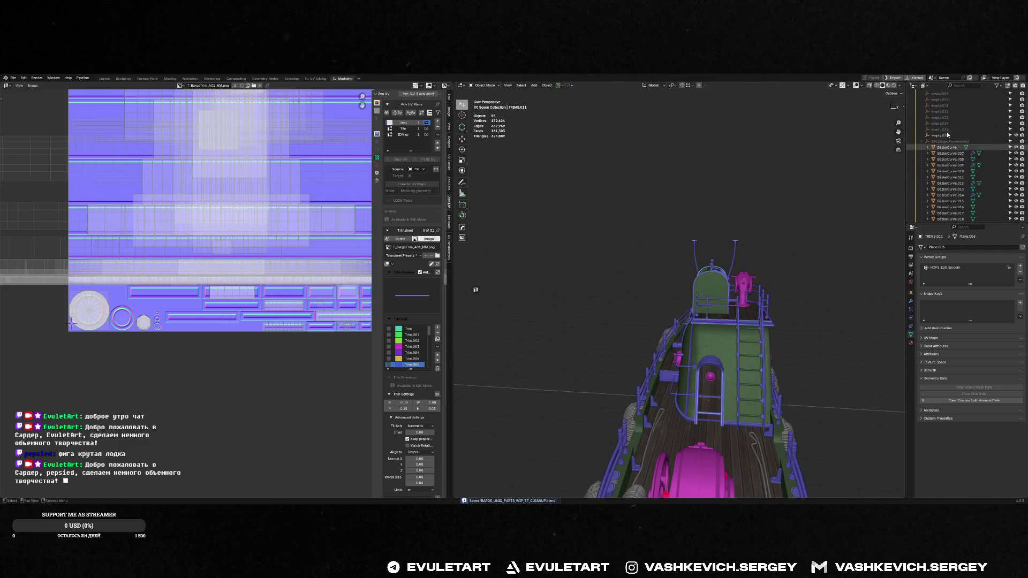
- Unhide the empties and move the empty.002–empty.038 group to a new position
key("alt+h")
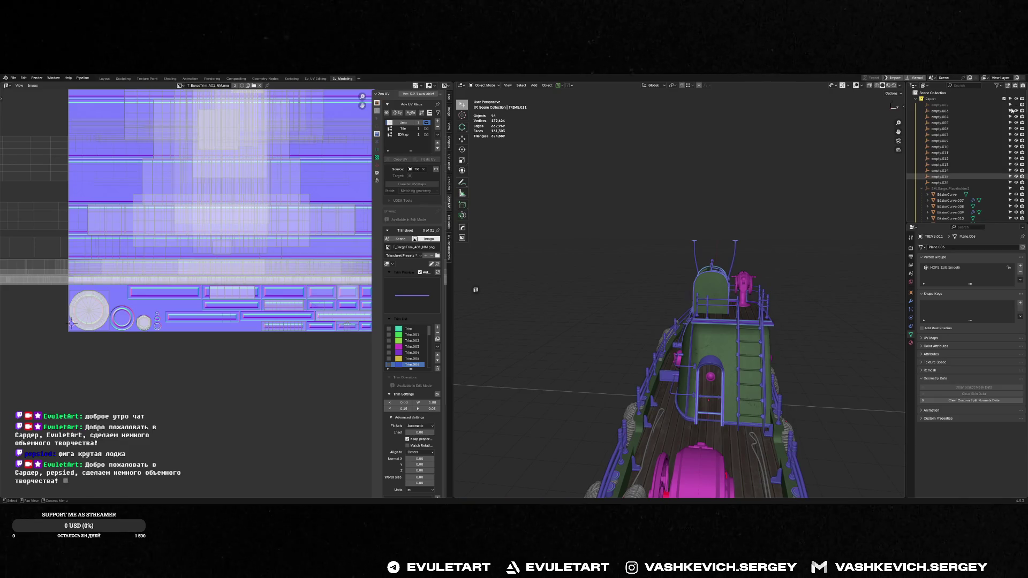
left_click(942, 105)
left_click(939, 182, "shift")
key("g")
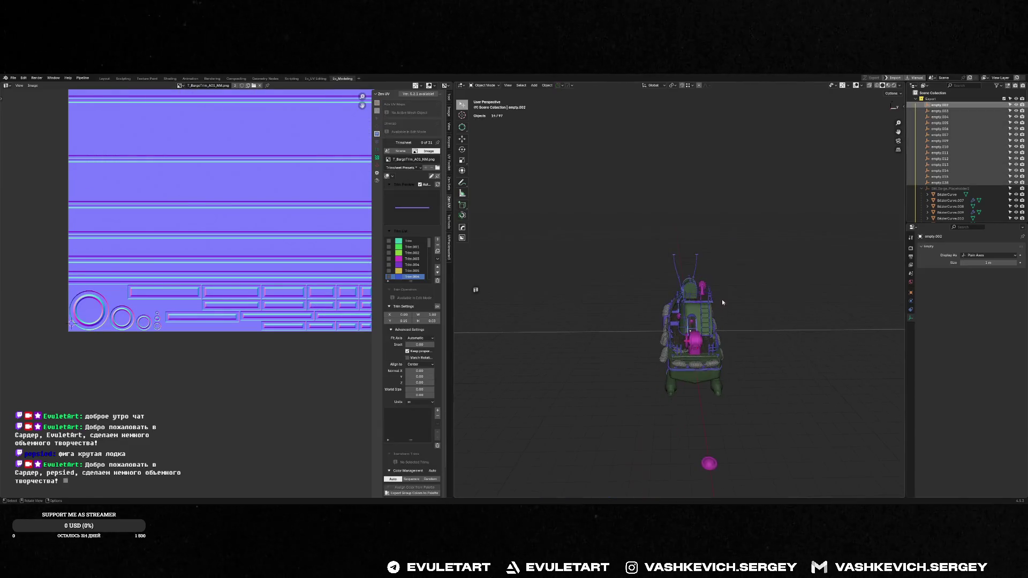
left_click(807, 281)
middle_click_drag(807, 281, 791, 291)
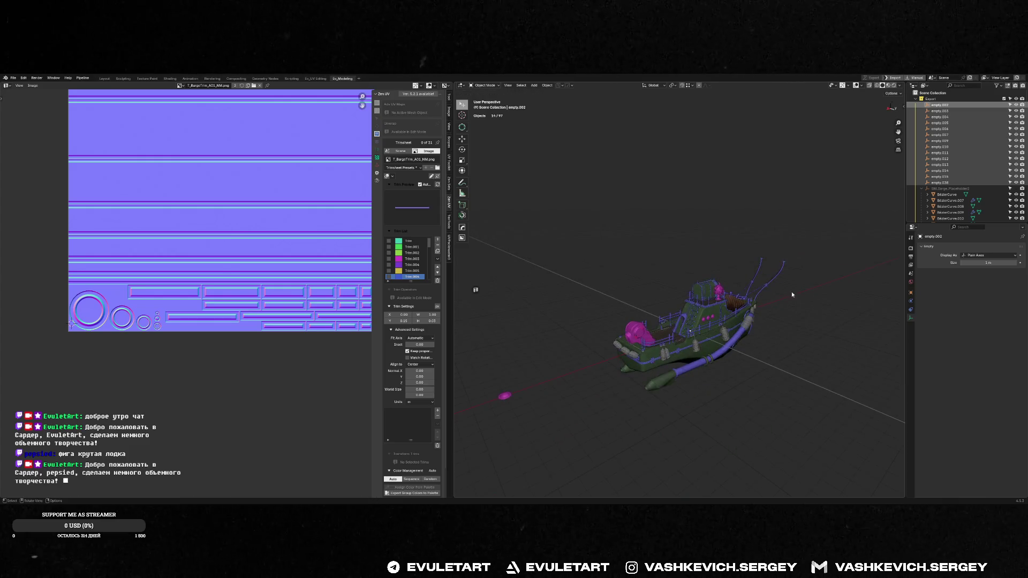
scroll(650, 394, "down", 2)
- Apply the Hops_Mirror modifier on the hull HULL.001
left_click(666, 369)
key("ctrl+grave")
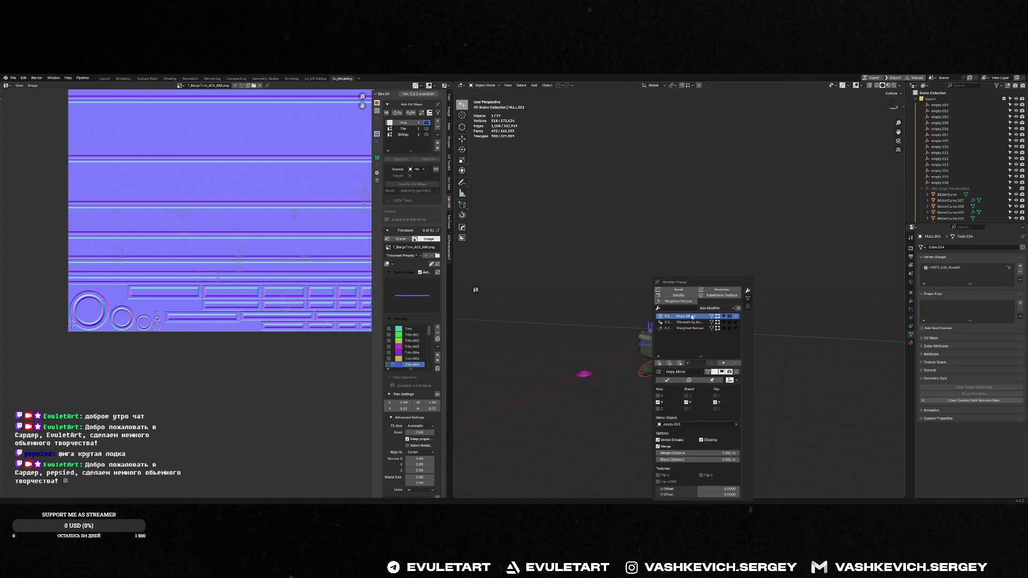
left_click(669, 380)
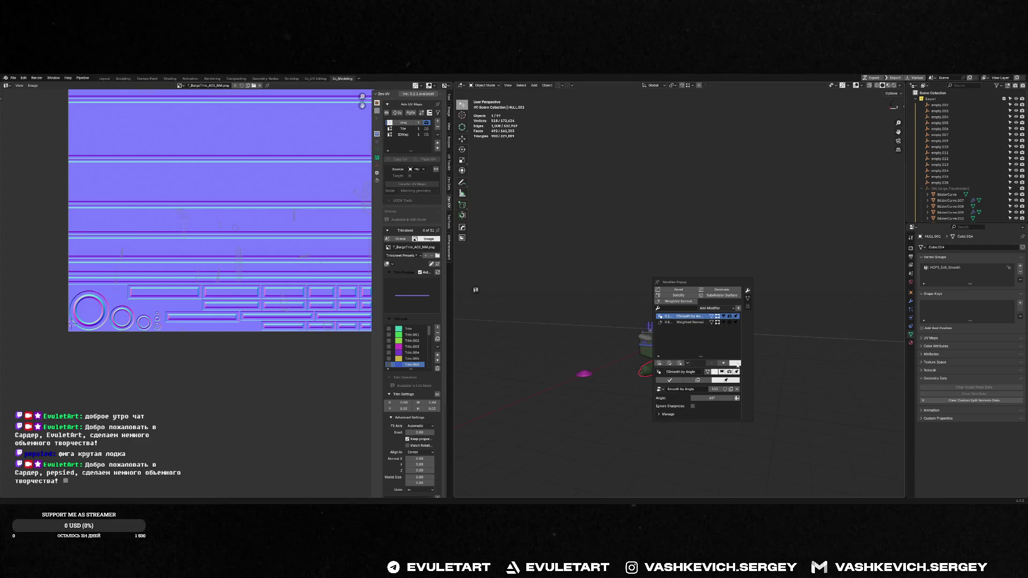
mouse_move(677, 337)
middle_mouse_down()
mouse_move(662, 348)
mouse_move(673, 310)
middle_mouse_up()
scroll(717, 302, "up", 4)
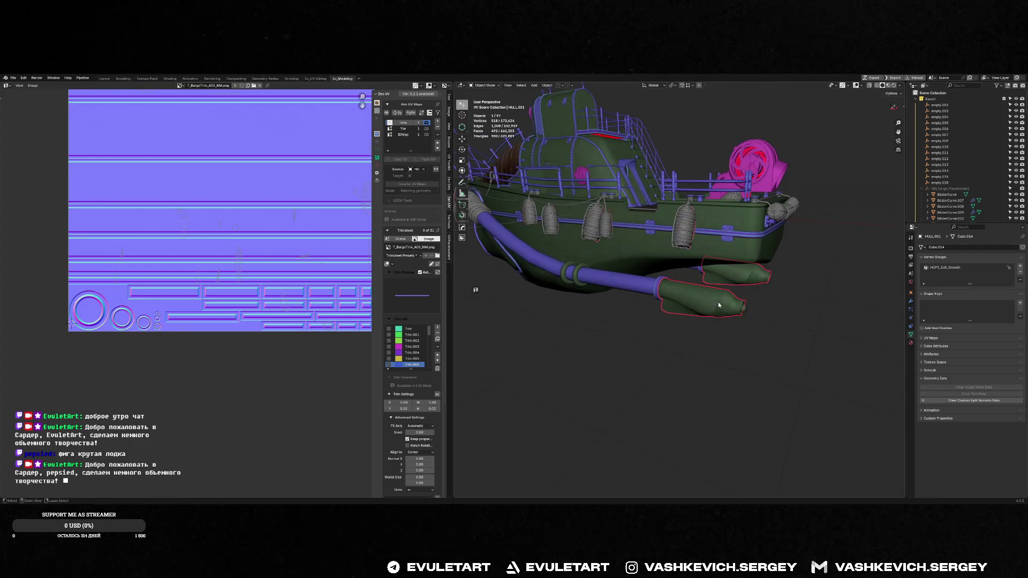
right_click(743, 311)
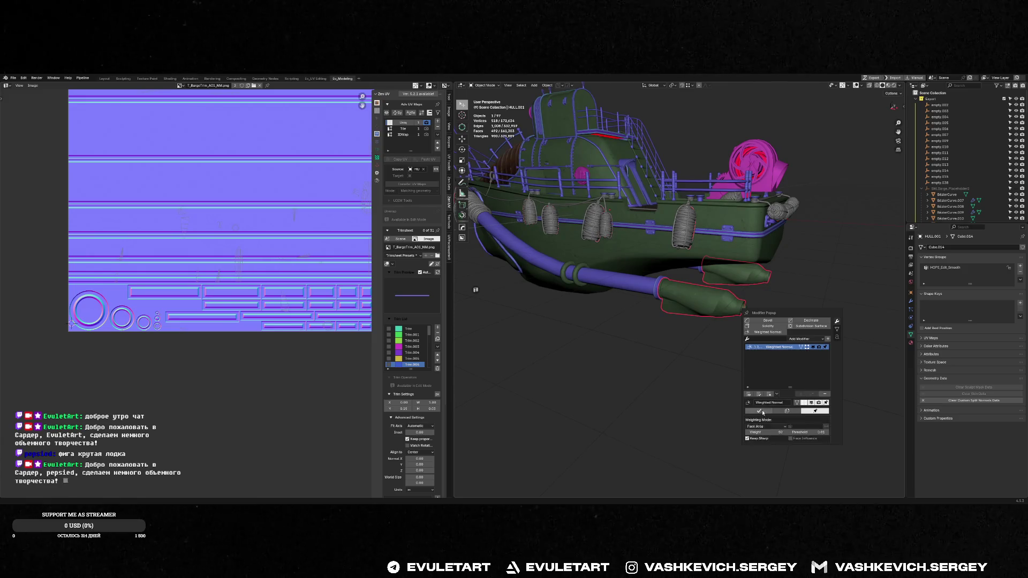
mouse_move(838, 258)
middle_mouse_down()
mouse_move(781, 241)
mouse_move(822, 223)
middle_mouse_up()
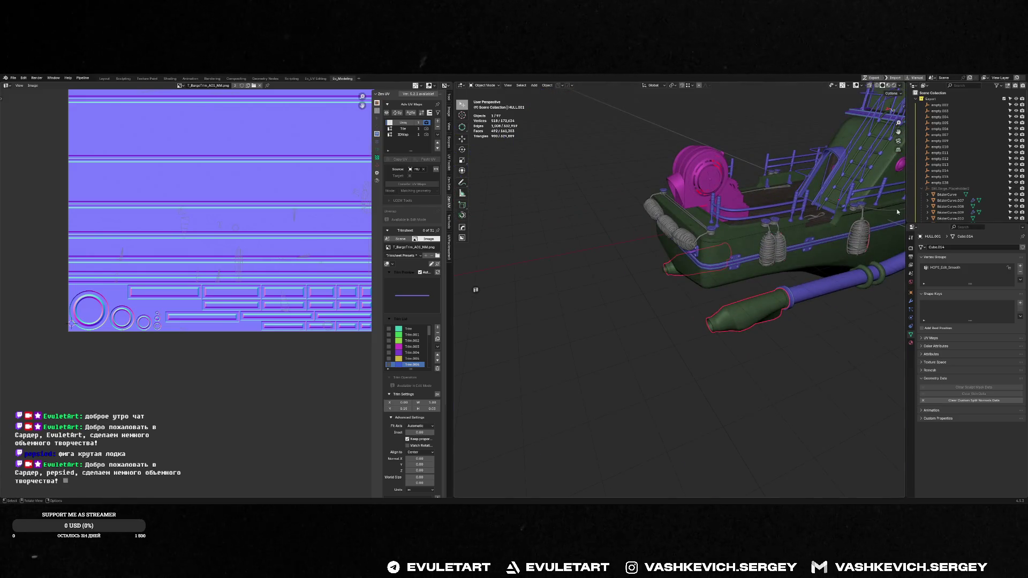
- Select empties empty.002 through empty.038 and frame them in view
left_click(940, 183)
left_click(939, 105, "shift")
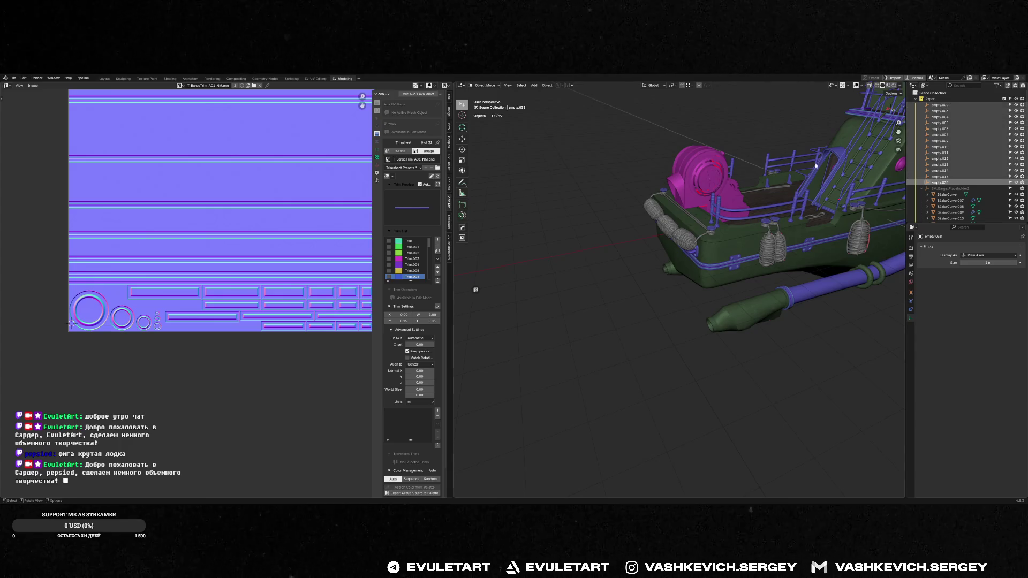
key("KP_Decimal")
middle_click_drag(774, 234, 703, 235)
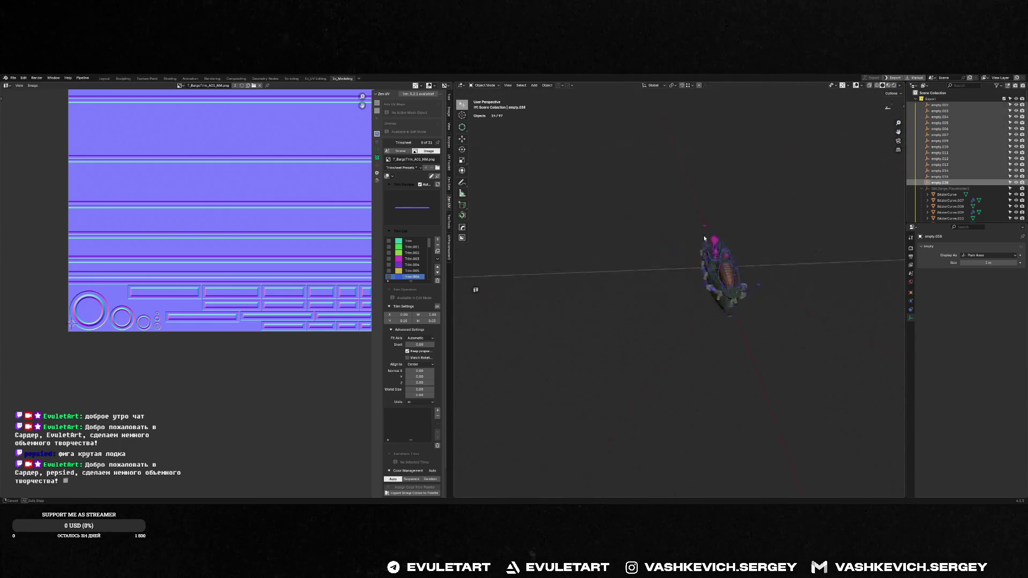
scroll(723, 262, "up", 5)
scroll(723, 262, "up", 2)
scroll(765, 288, "down", 8)
middle_click_drag(749, 273, 753, 275)
scroll(753, 275, "up", 5)
- Check the modifier list of rope knot ROPE_CON2_KNOT.021
left_click(748, 236)
key("ctrl+q")
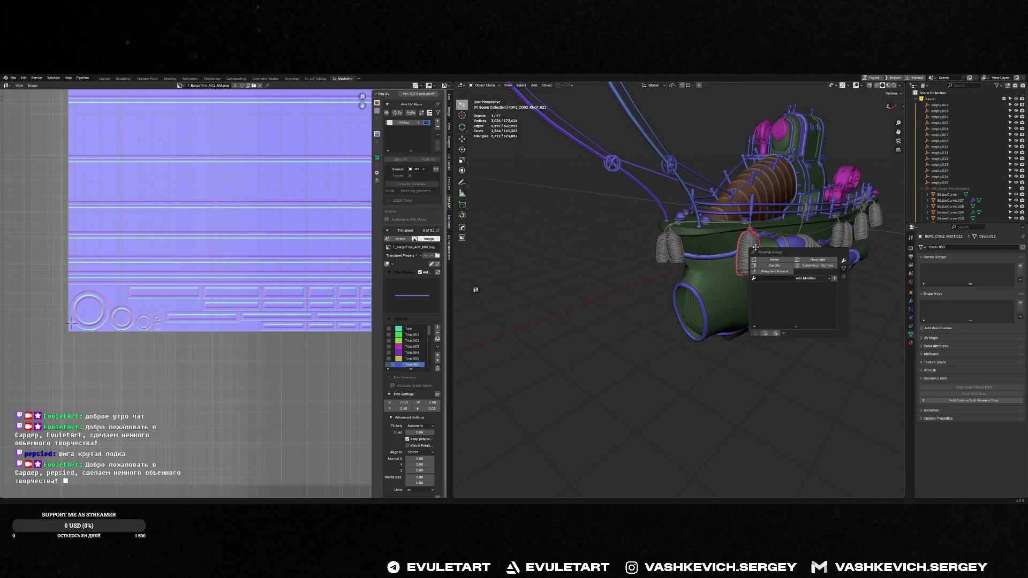
scroll(824, 230, "up", 3)
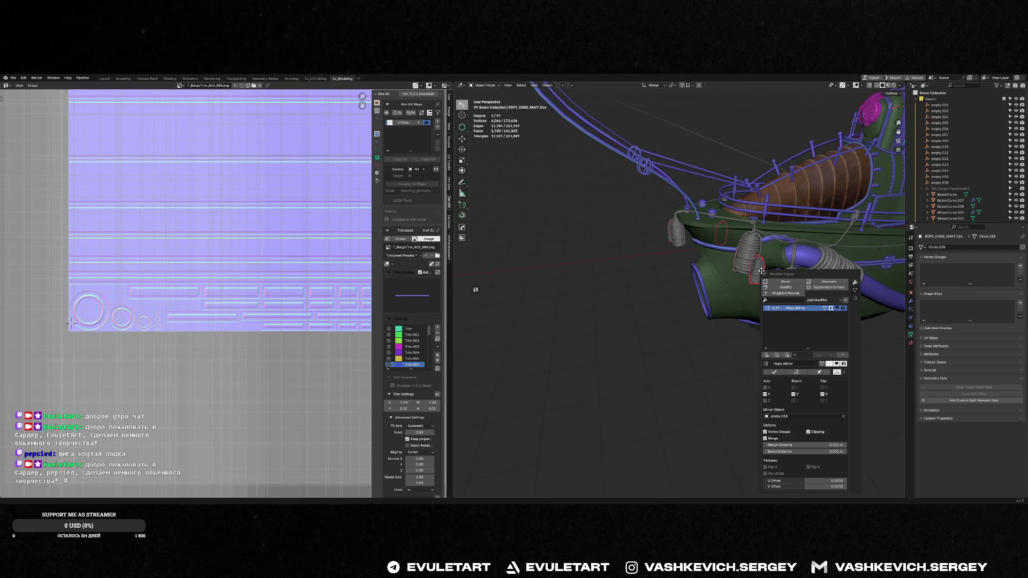
left_click(775, 371)
scroll(613, 289, "up", 6)
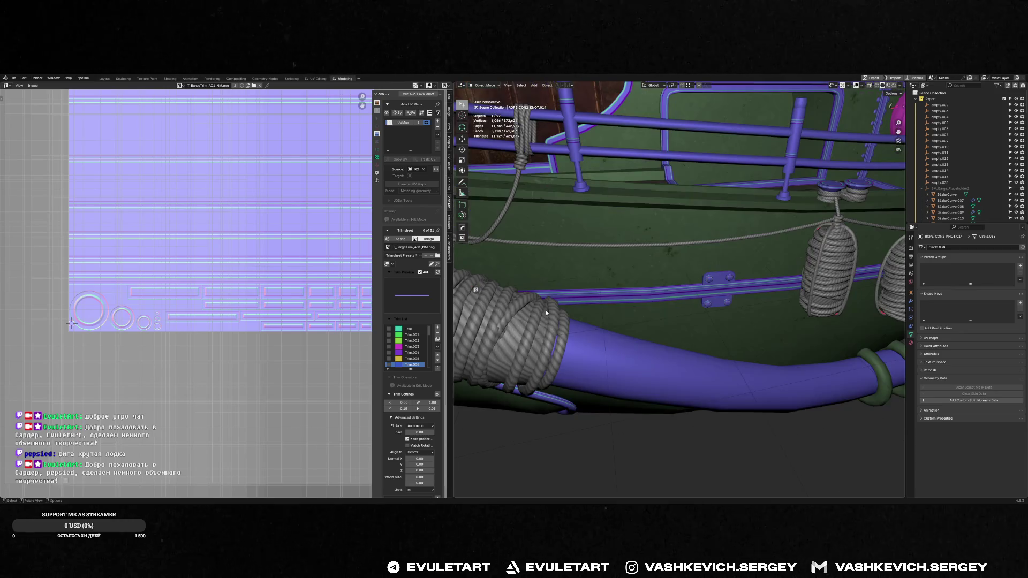
scroll(613, 289, "down", 2)
- Check the modifier list of rope knot ROPE_CON2_KNOT.017
left_click(663, 241)
key("ctrl+q")
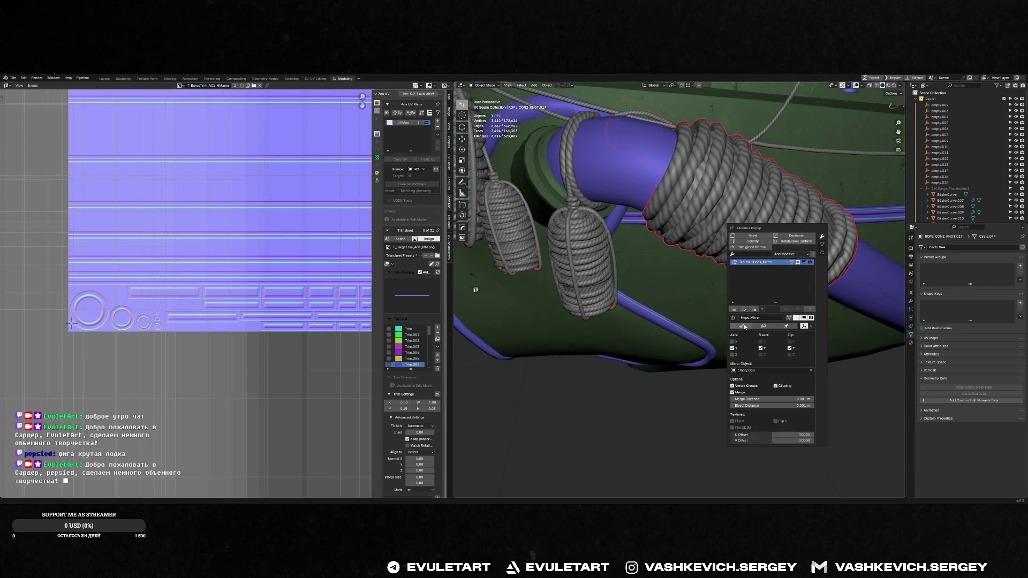
scroll(662, 244, "down", 8)
middle_click_drag(662, 244, 648, 225)
scroll(648, 225, "up", 4)
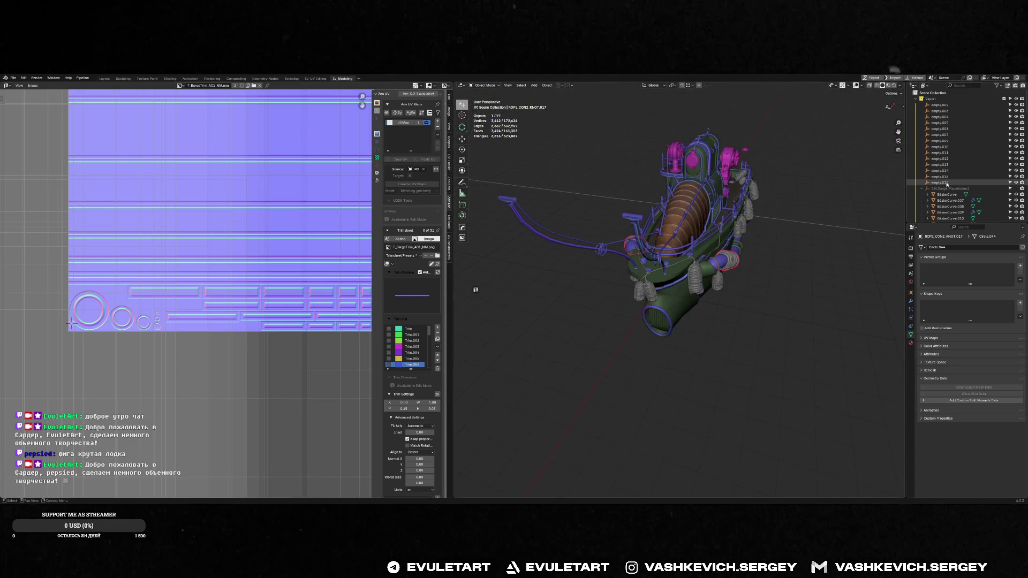
- Move the empty.002–empty.038 group along the Y axis
left_click(939, 183)
left_click(944, 105, "shift")
key("g")
key("y")
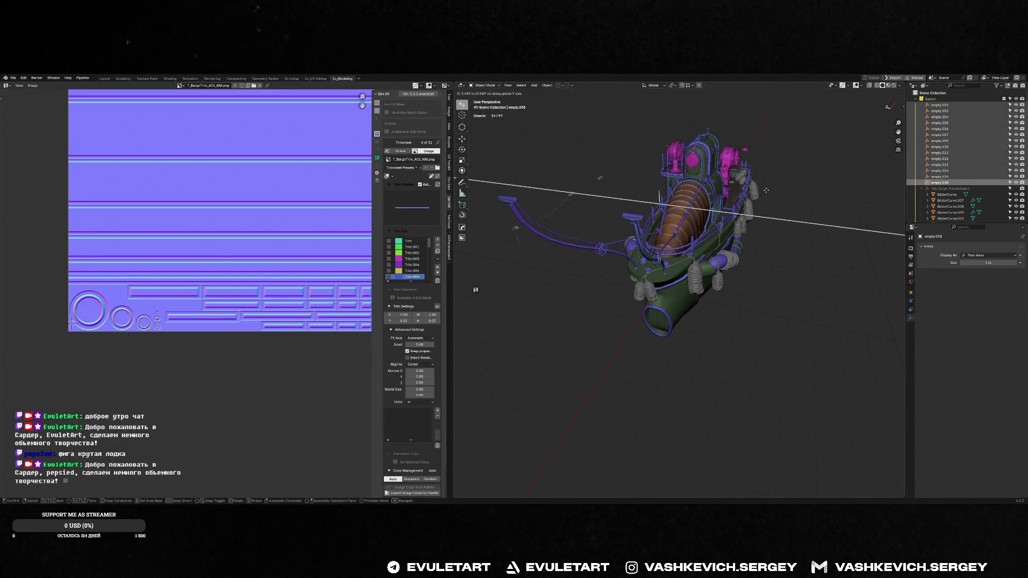
left_click(766, 190)
scroll(749, 209, "up", 8)
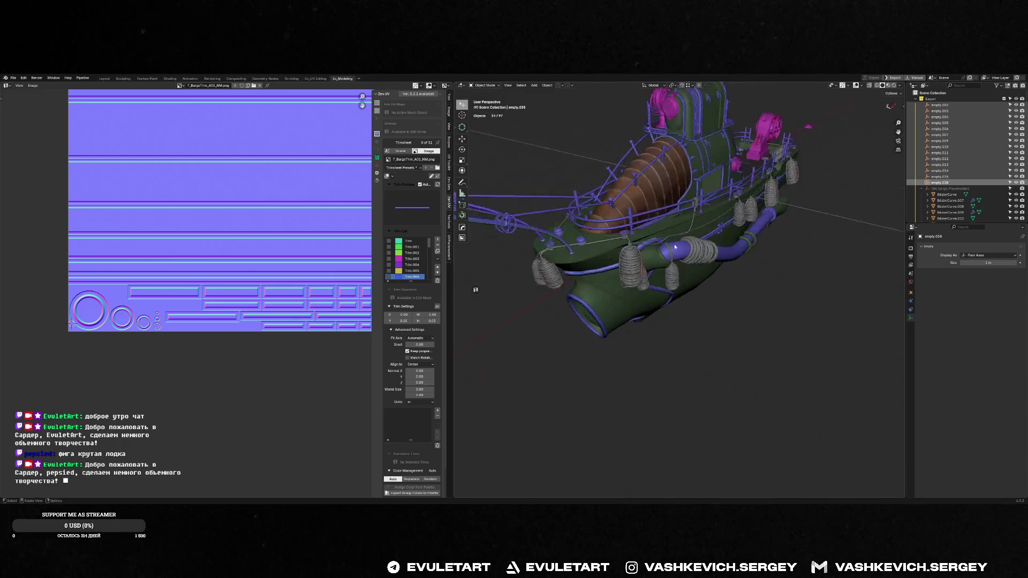
- Check the modifier lists of rope coils rope2222 and rope2222.001
left_click(753, 181)
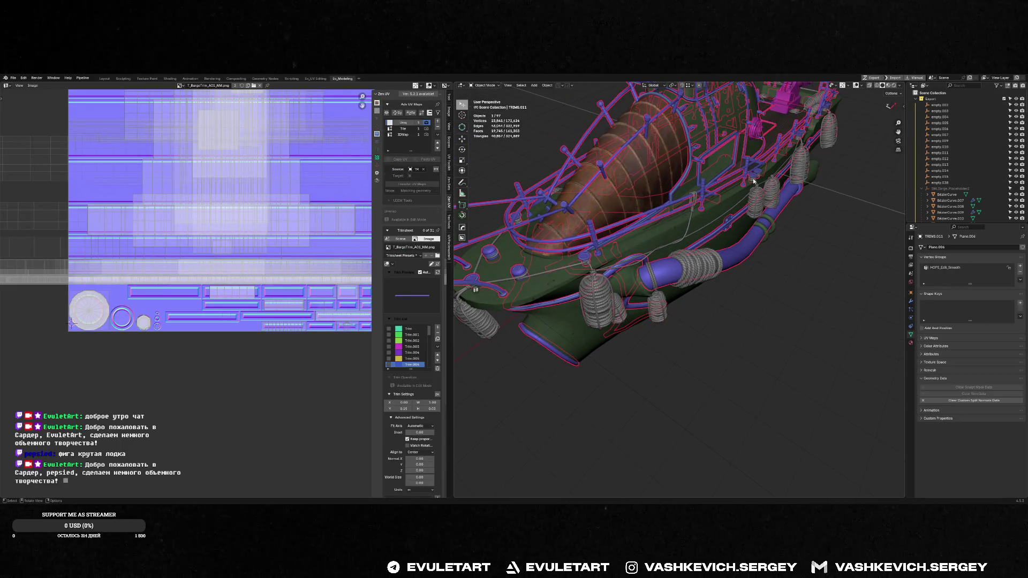
left_click(753, 181)
key("alt+v")
left_click(768, 281)
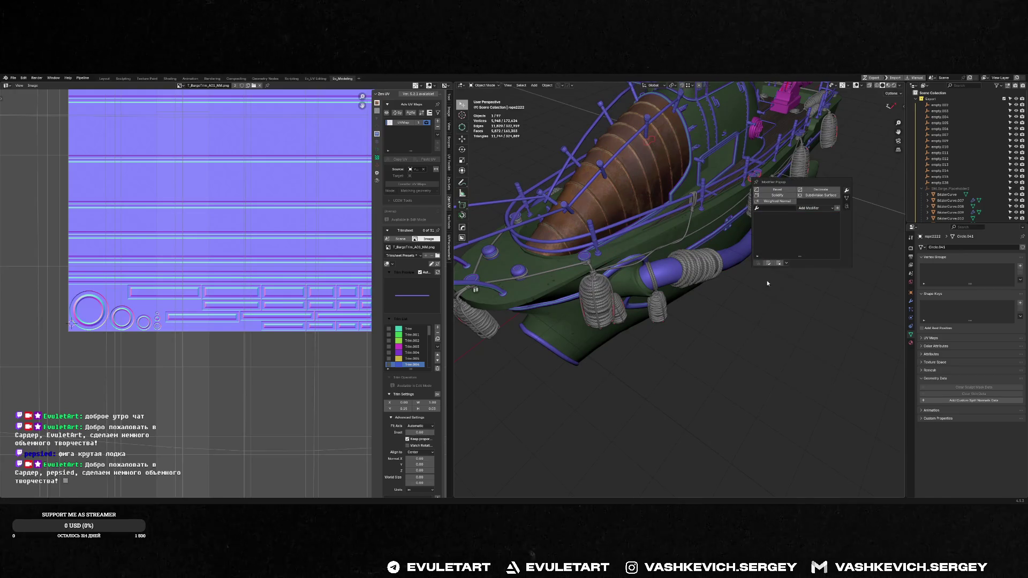
mouse_move(768, 280)
middle_mouse_down()
mouse_move(840, 168)
mouse_move(750, 182)
middle_mouse_up()
left_click(840, 168)
key("alt+v")
left_click(728, 273)
mouse_move(728, 273)
middle_mouse_down()
mouse_move(801, 189)
mouse_move(717, 200)
mouse_move(670, 238)
mouse_move(641, 233)
middle_mouse_up()
- Select rope coils rope2222.002 and rope2222.003 and open the latter's modifier list
left_click(776, 214)
left_click(670, 239)
scroll(666, 234, "up", 3)
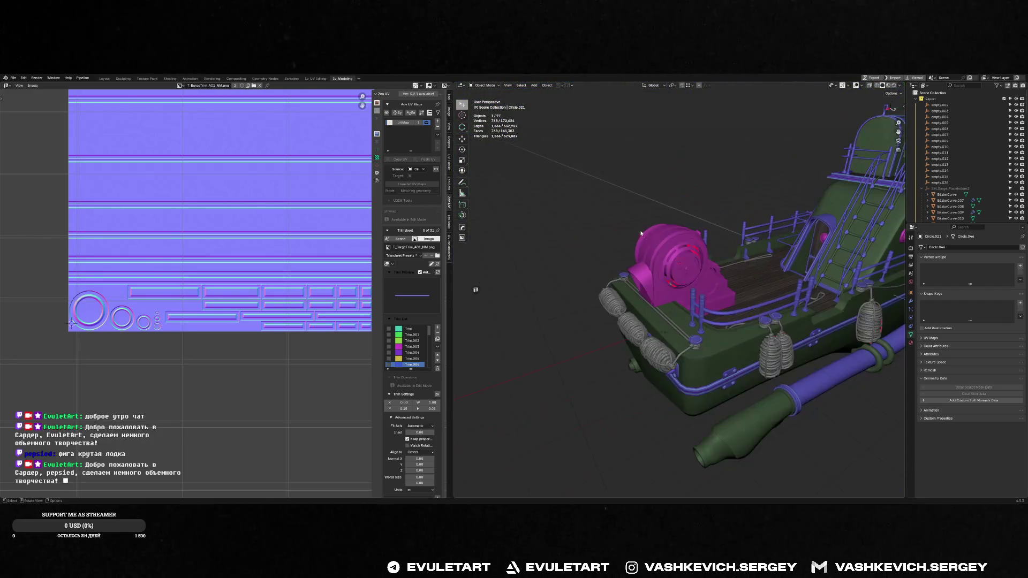
left_click(773, 340)
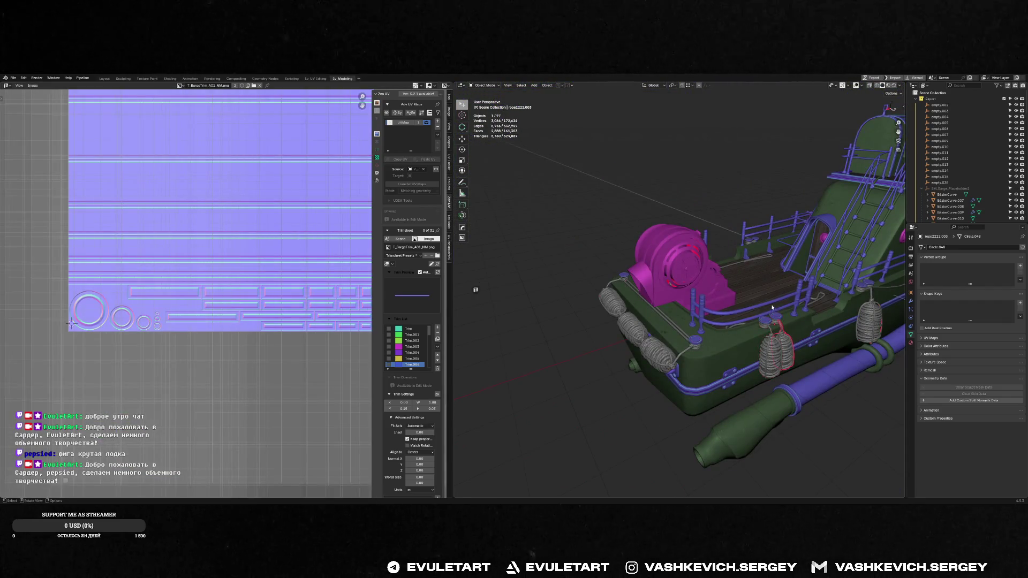
middle_click_drag(787, 346, 722, 321)
scroll(722, 321, "down", 3)
scroll(696, 311, "up", 3)
left_click(689, 300)
key("ctrl+shift+a")
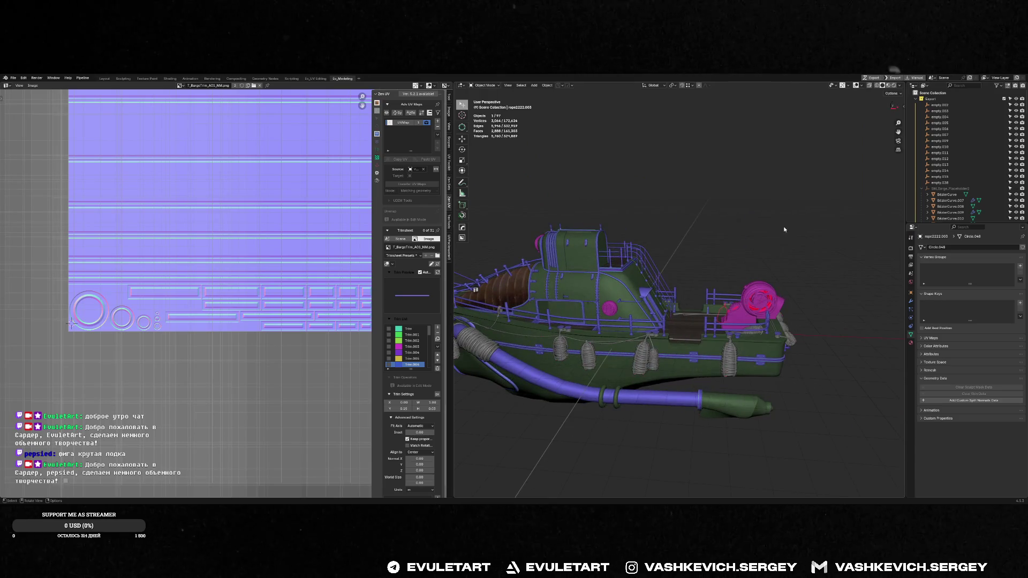
- Reselect empties empty.002 through empty.038 and view the boat from the side
left_click(942, 183)
left_click(939, 105, "shift")
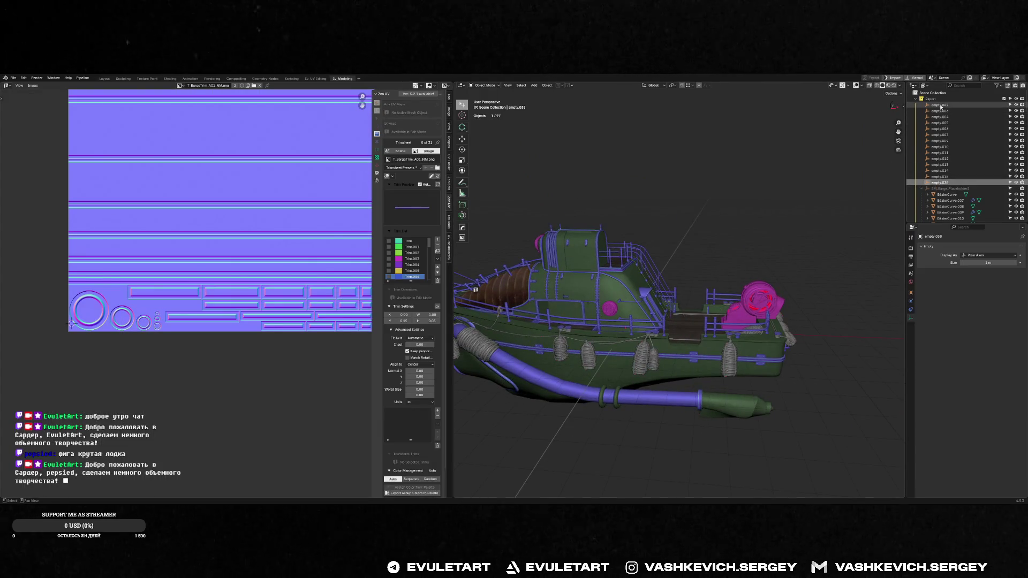
middle_click_drag(739, 225, 707, 257)
scroll(703, 259, "down", 2)
scroll(704, 266, "up", 2)
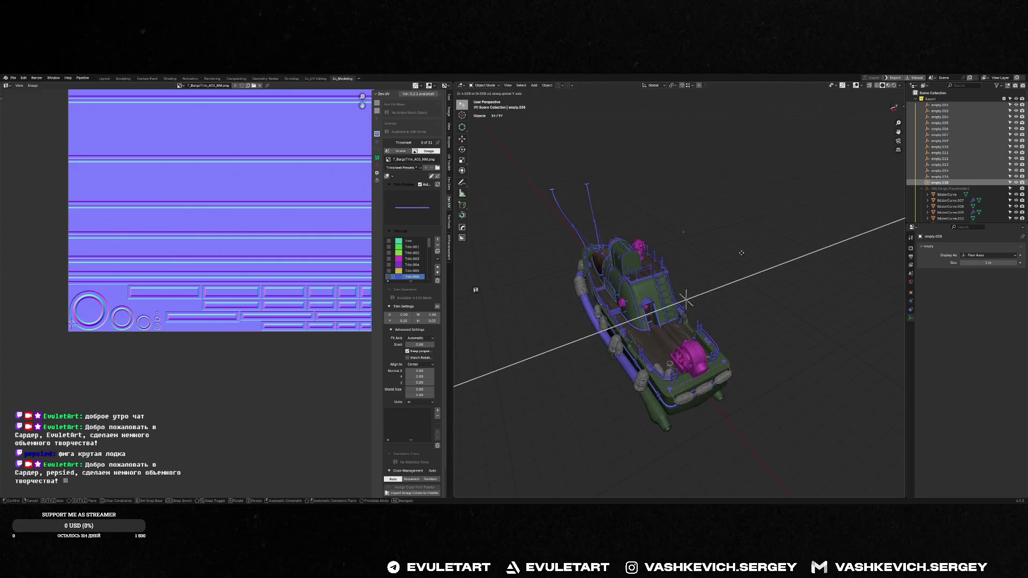
mouse_move(696, 291)
middle_mouse_down()
mouse_move(704, 241)
mouse_move(624, 236)
middle_mouse_up()
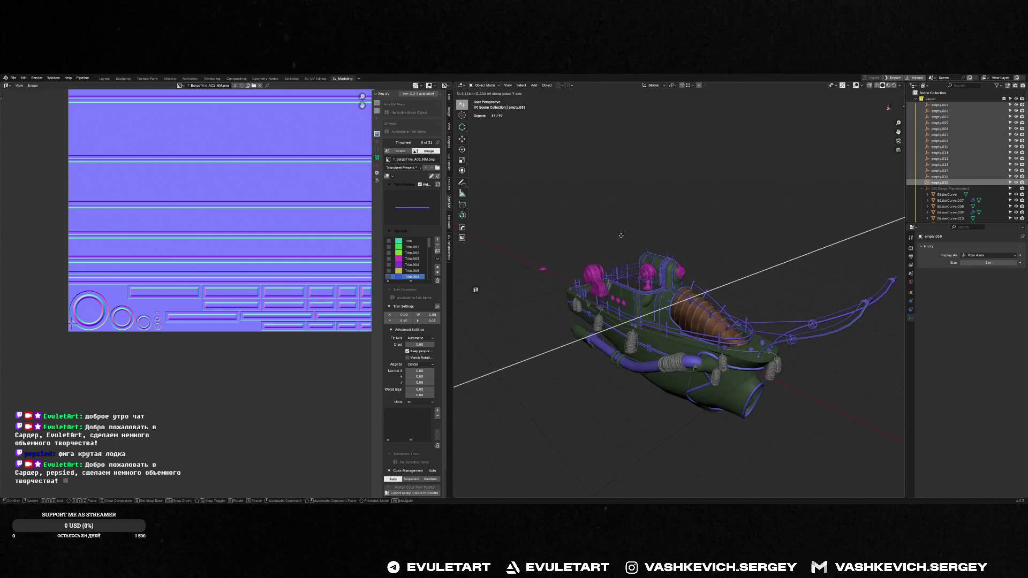
scroll(710, 299, "up", 5)
scroll(711, 299, "down", 3)
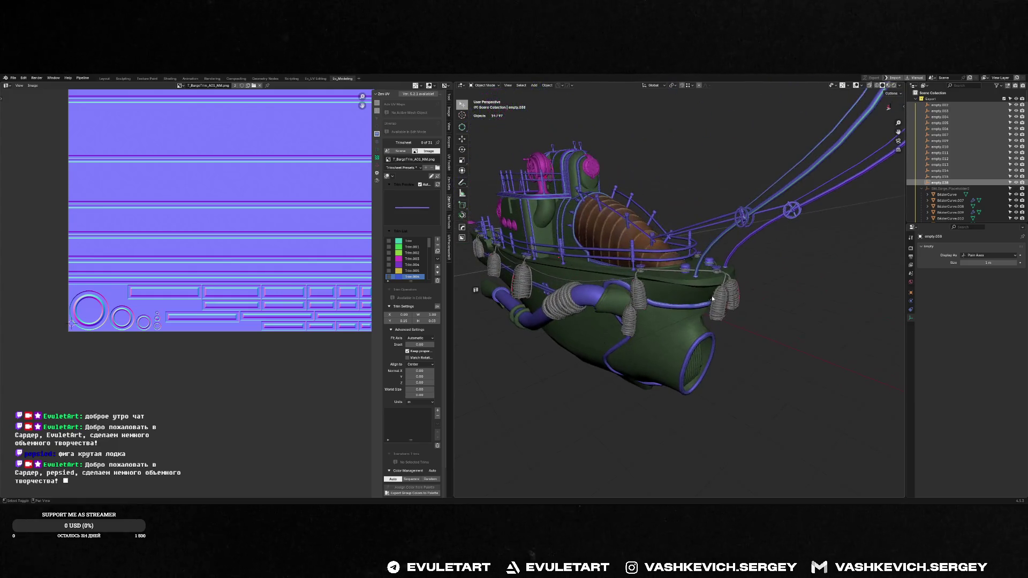
middle_click_drag(685, 284, 639, 264)
- Apply Hops_Mirror on the Circle.019 tube and the BézierCurve.014 pipe
left_click(627, 264)
key("alt+grave")
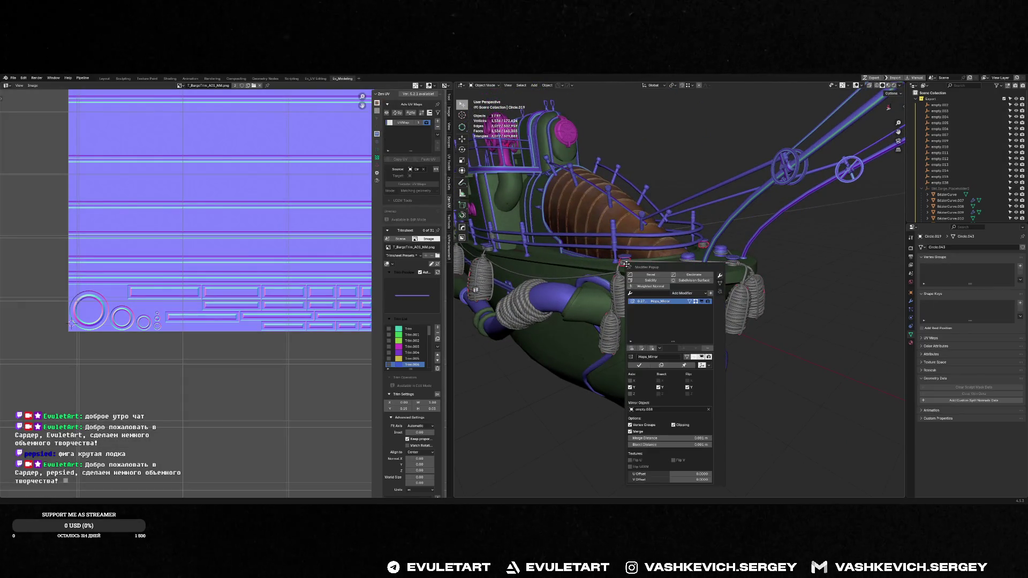
left_click(646, 364)
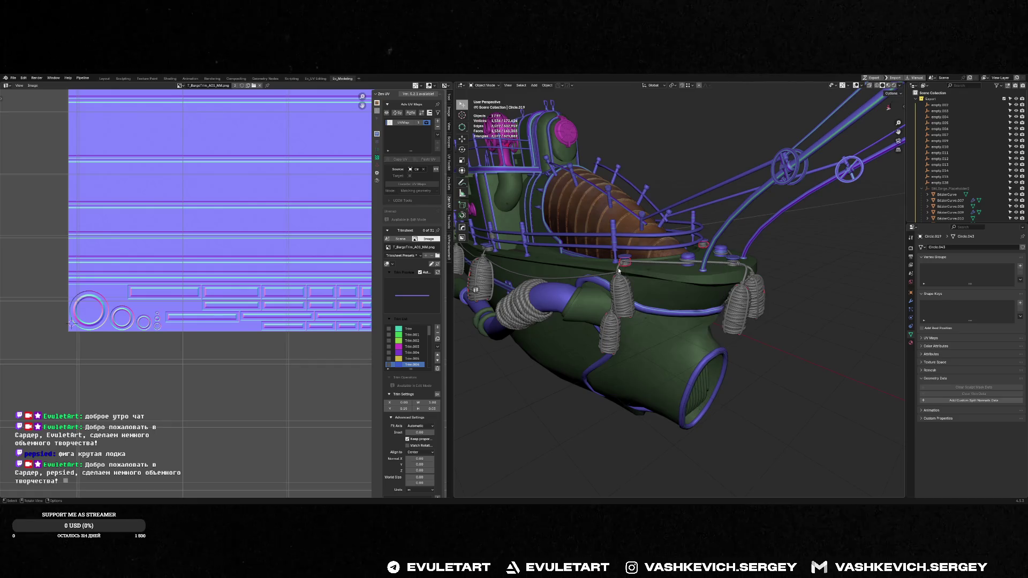
left_click(634, 258)
key("alt+grave")
left_click(631, 369)
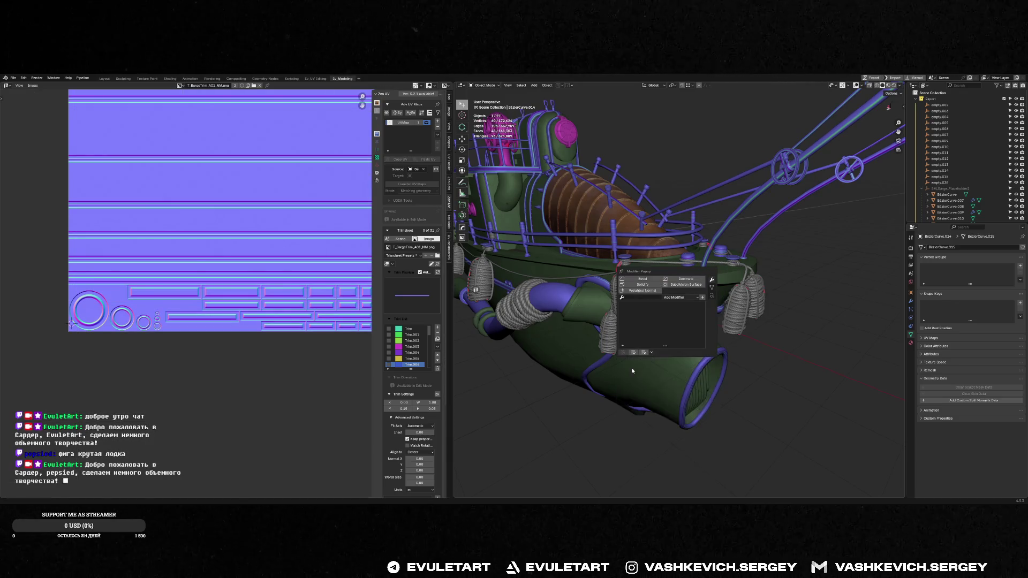
- Open BézierCurve.007's modifier settings to check its mirror
left_click(626, 268)
key("alt+grave")
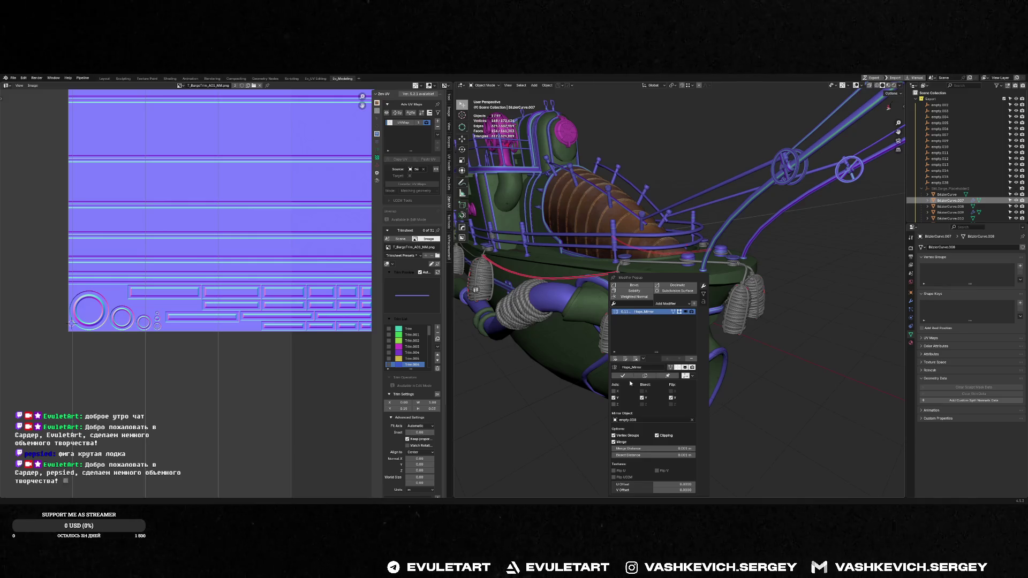
middle_click_drag(696, 278, 847, 228)
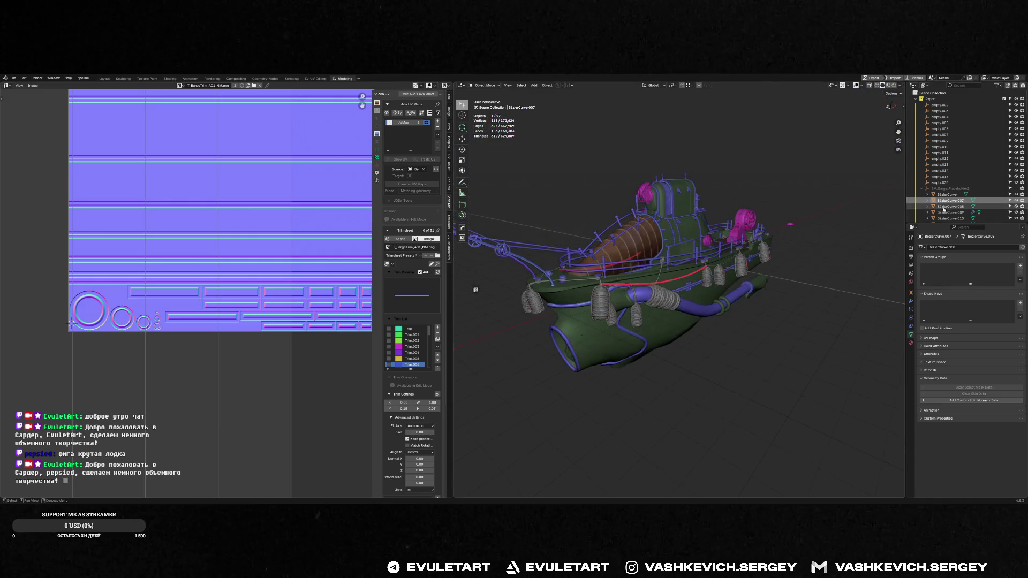
- Select the mirror empties empty.002 through empty.038 in the Outliner
left_click(939, 182)
left_click(939, 105, "shift")
scroll(768, 210, "down", 3)
middle_click_drag(768, 210, 749, 204)
- Raise the selected empties vertically along the Z axis
key("g")
key("y")
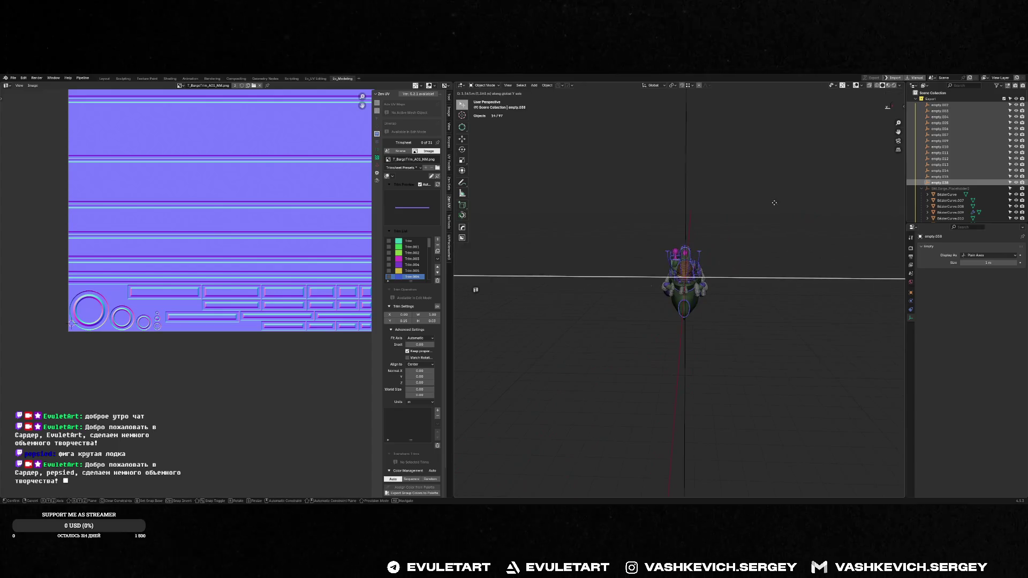
key("x")
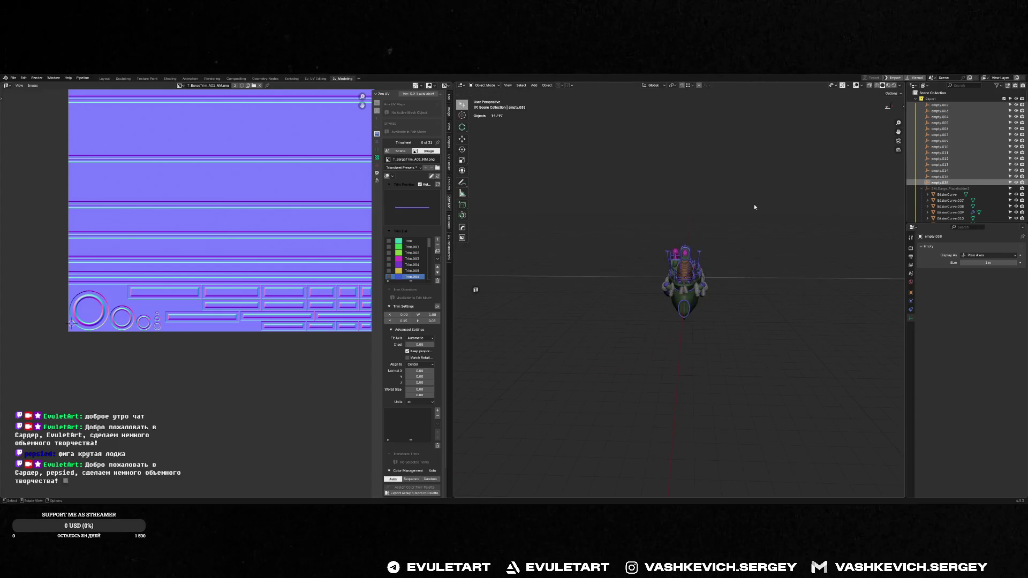
scroll(753, 204, "up", 5)
mouse_move(754, 204)
middle_mouse_down("alt")
mouse_move(691, 269)
mouse_move(743, 278)
middle_mouse_up("alt")
scroll(692, 268, "down", 5, "alt")
scroll(742, 278, "up", 3, "alt")
key("y")
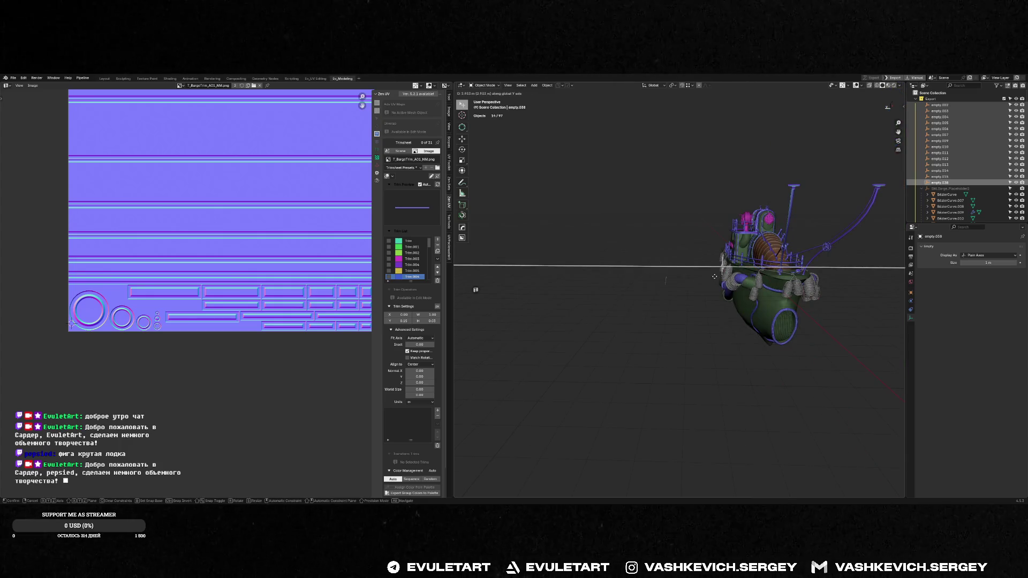
key("y")
key("y")
middle_click_drag(718, 277, 706, 274, "alt")
key("z")
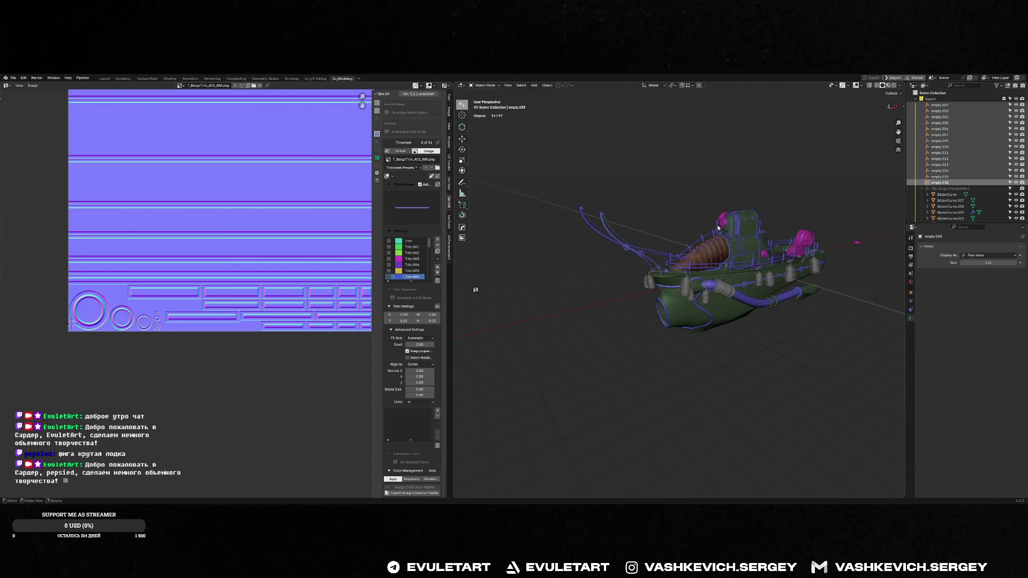
left_click(723, 114)
- Shift the empties 1.4185 m along the Y axis
middle_click_drag(725, 116, 760, 145)
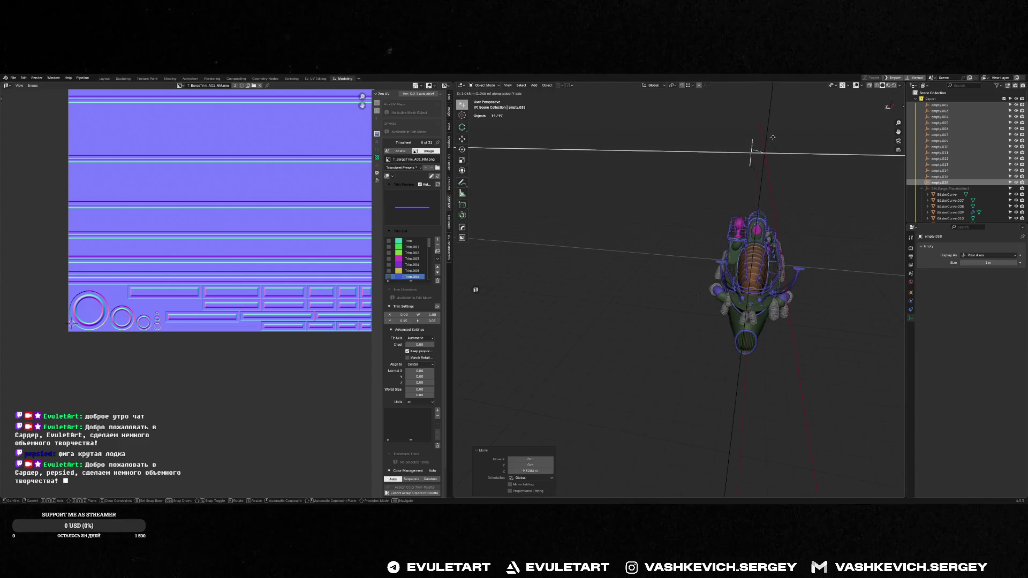
key("g")
key("y")
left_click(699, 317)
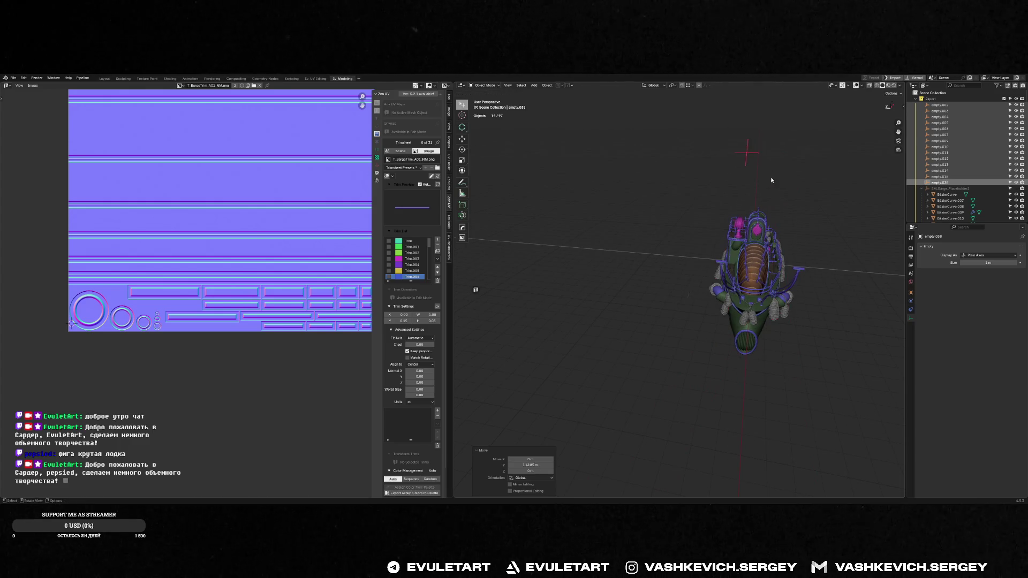
scroll(700, 317, "up", 5)
mouse_move(717, 291)
middle_mouse_down()
mouse_move(727, 271)
mouse_move(766, 283)
mouse_move(774, 275)
mouse_move(649, 279)
middle_mouse_up()
key("g")
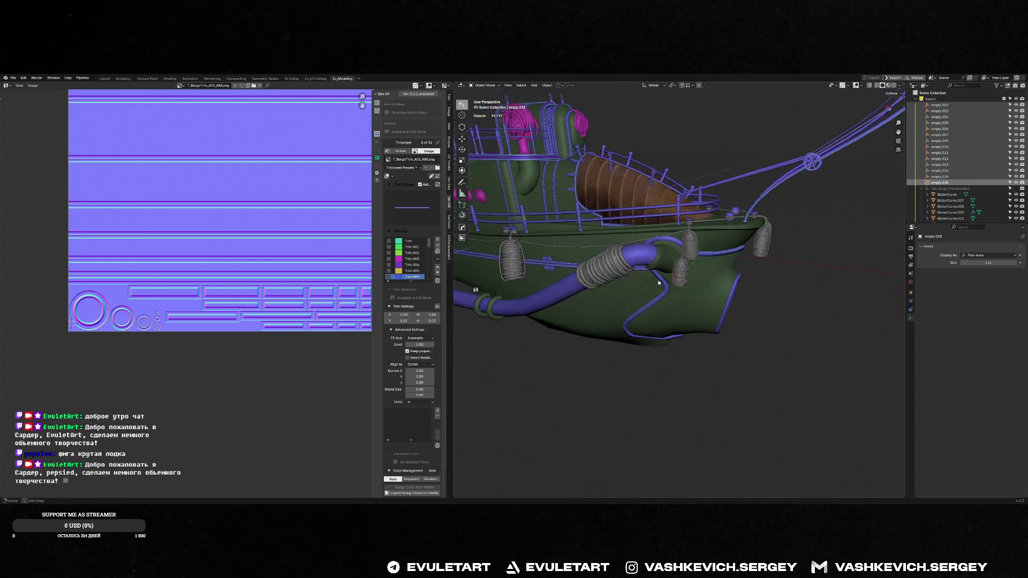
left_click(653, 280)
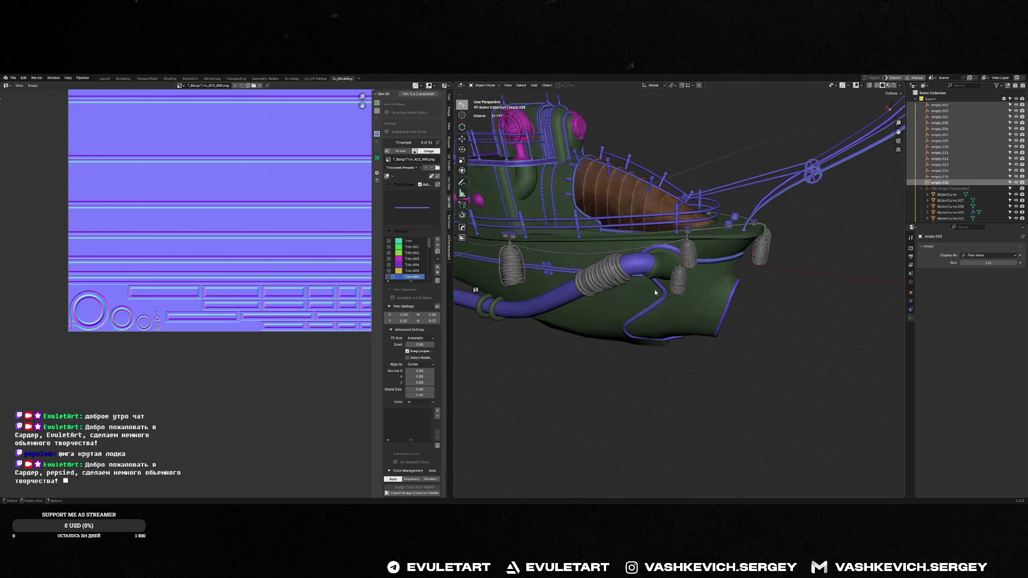
- Select the BezierCurve.012 and BezierCurve.009 pipe curves
left_click(681, 263)
right_click(680, 261)
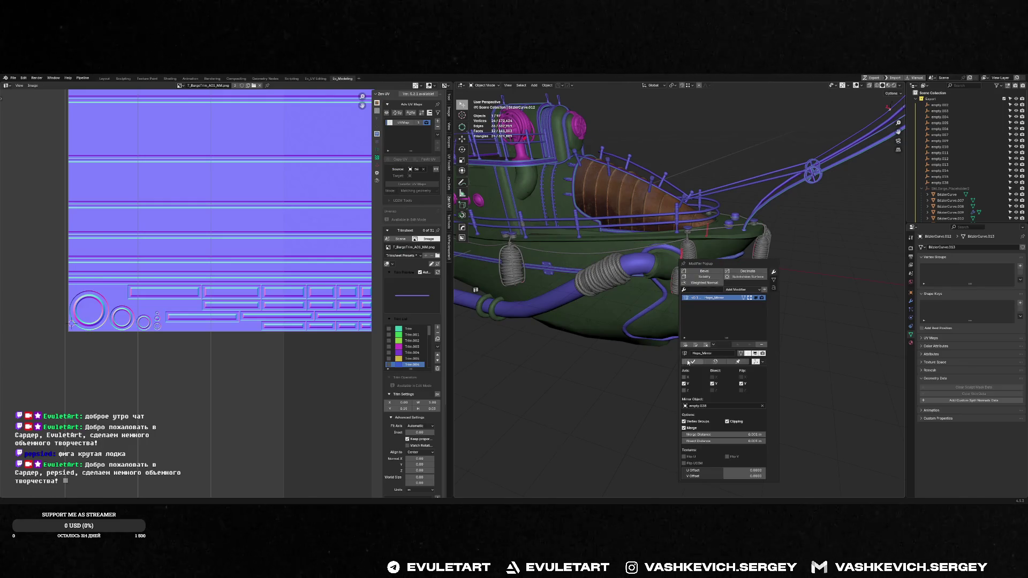
left_click(510, 241)
- Check the pipe's modifier settings, then reselect the mirror empties empty.002–empty.038
key("ctrl+q")
scroll(635, 167, "down", 8)
left_click(940, 183)
left_click(939, 105, "shift")
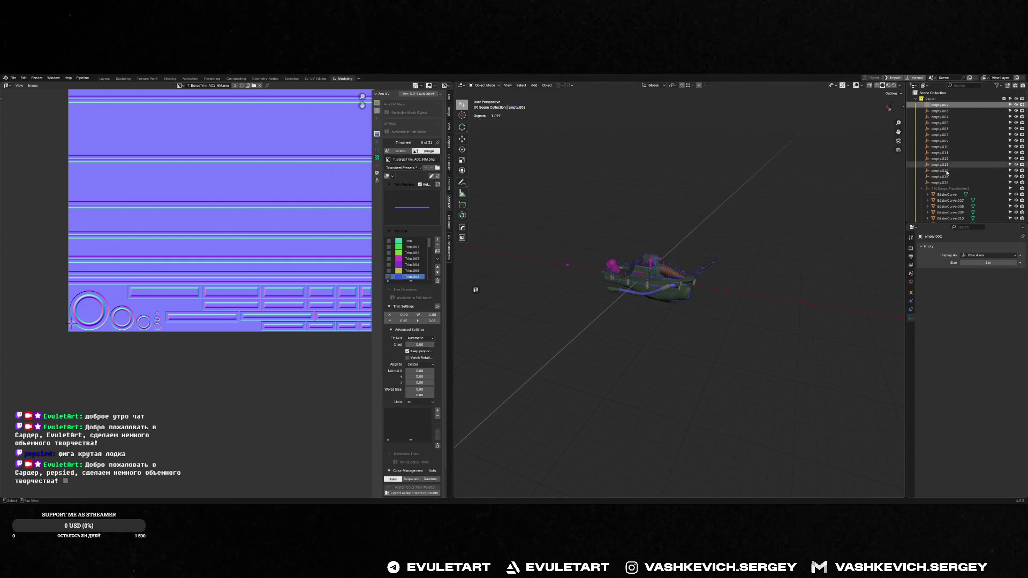
scroll(677, 285, "up", 8)
scroll(677, 284, "down", 3)
- Delete the 14 mirror empties, then restore them with undo
key("g")
mouse_move(664, 224)
middle_mouse_down("alt")
mouse_move(621, 179)
mouse_move(698, 243)
mouse_move(658, 237)
mouse_move(696, 236)
middle_mouse_up("alt")
right_click(620, 180)
key("Delete")
key("ctrl+z")
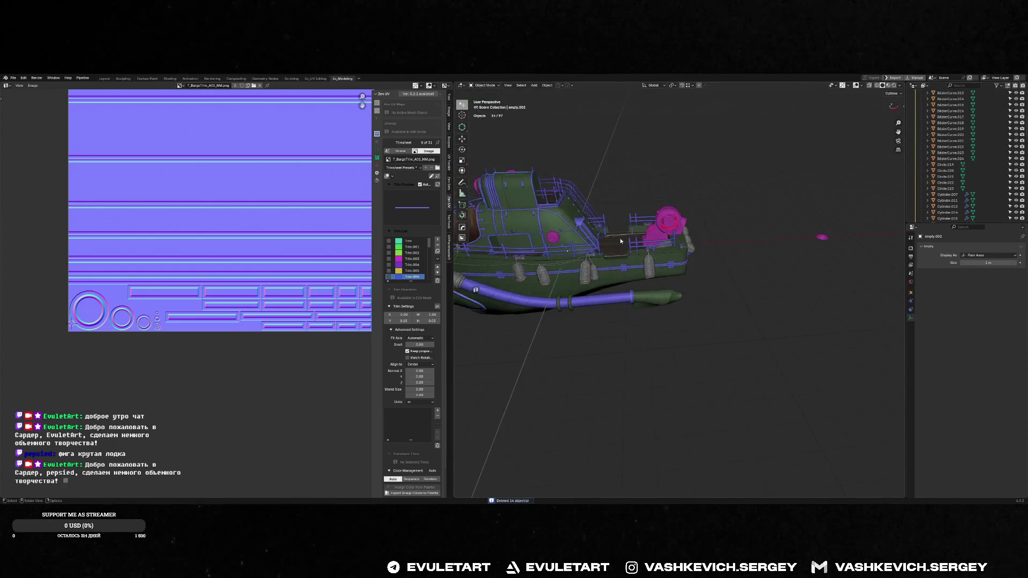
- Save the barge file from the Ctrl+S pie
scroll(696, 235, "up", 5)
key("ctrl+s")
left_click(776, 230)
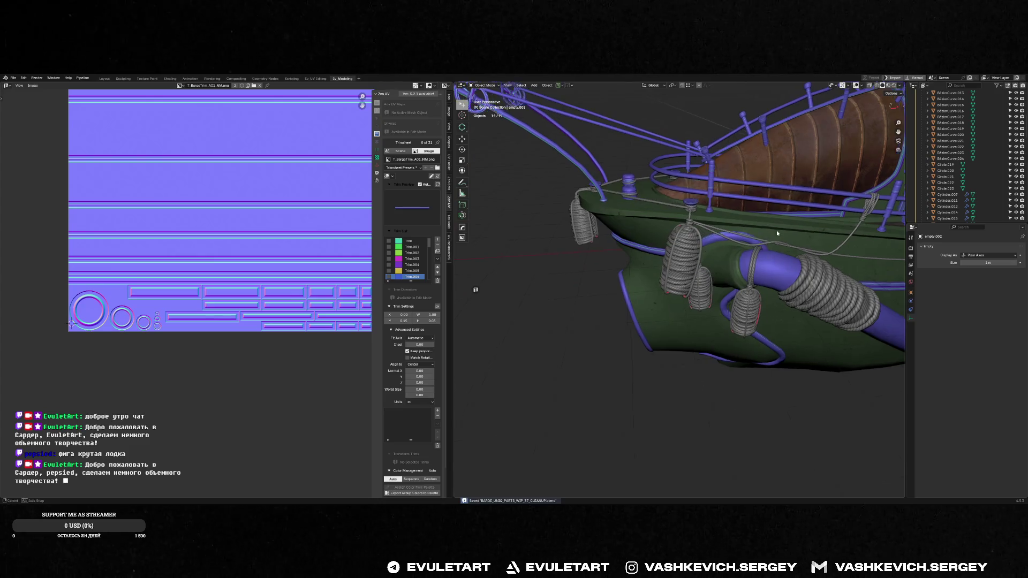
- Push the boat's objects out as exported assets from the Q favourites menu
scroll(981, 127, "up", 10)
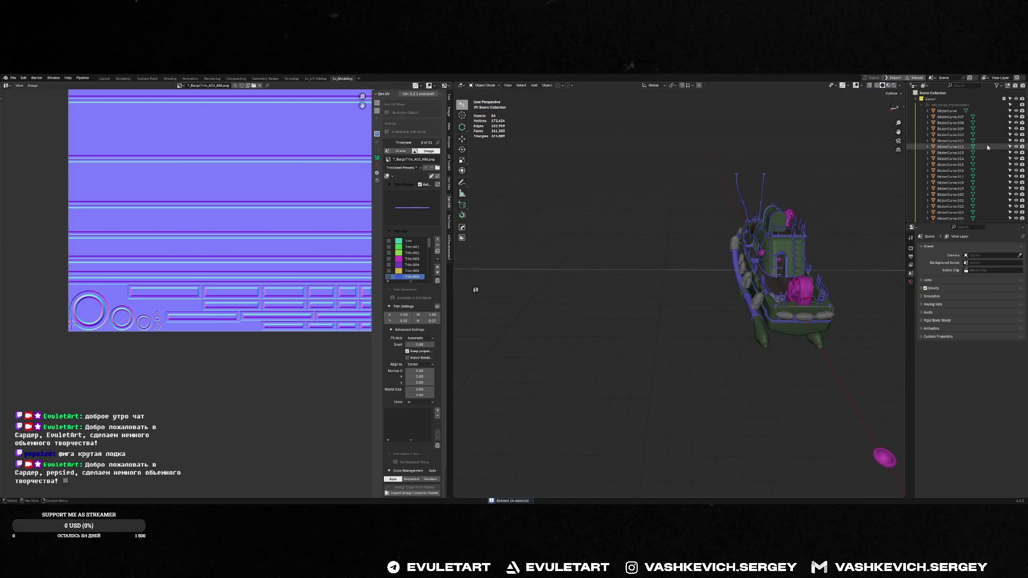
middle_click_drag(803, 241, 753, 236)
key("q")
left_click(753, 236)
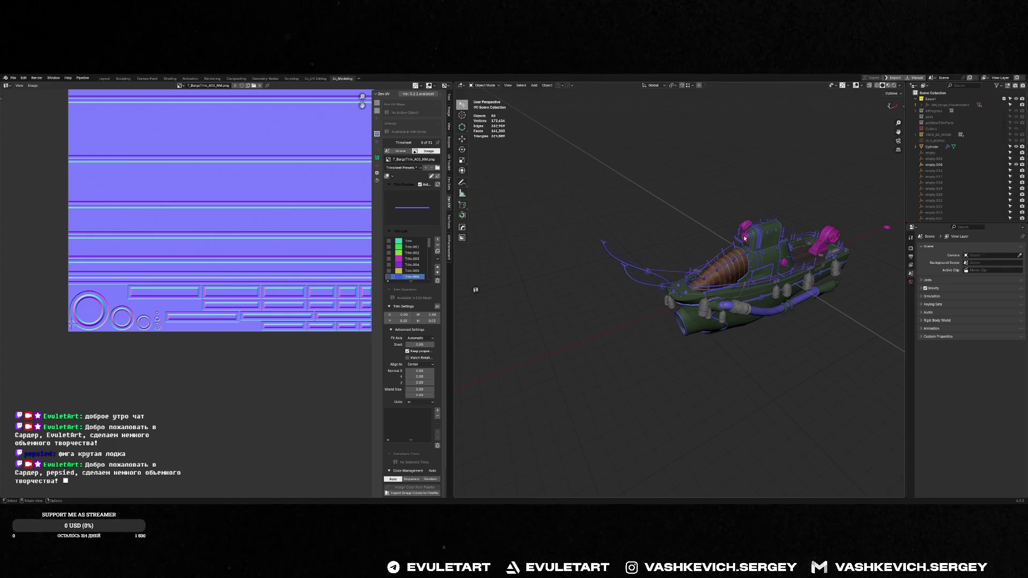
key("alt+Tab")
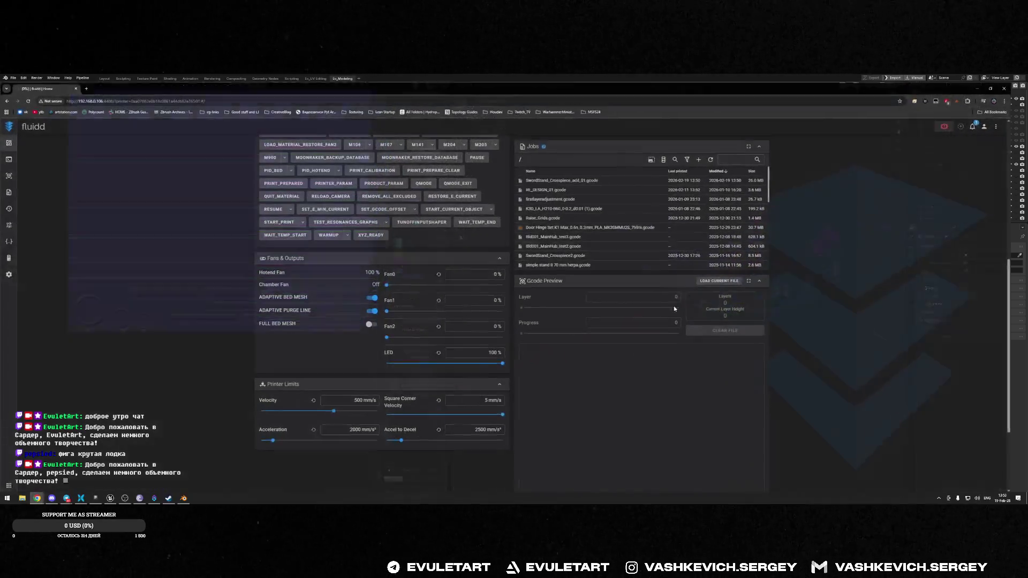
- Cancel the running print in Fluidd and confirm
scroll(388, 206, "up", 5)
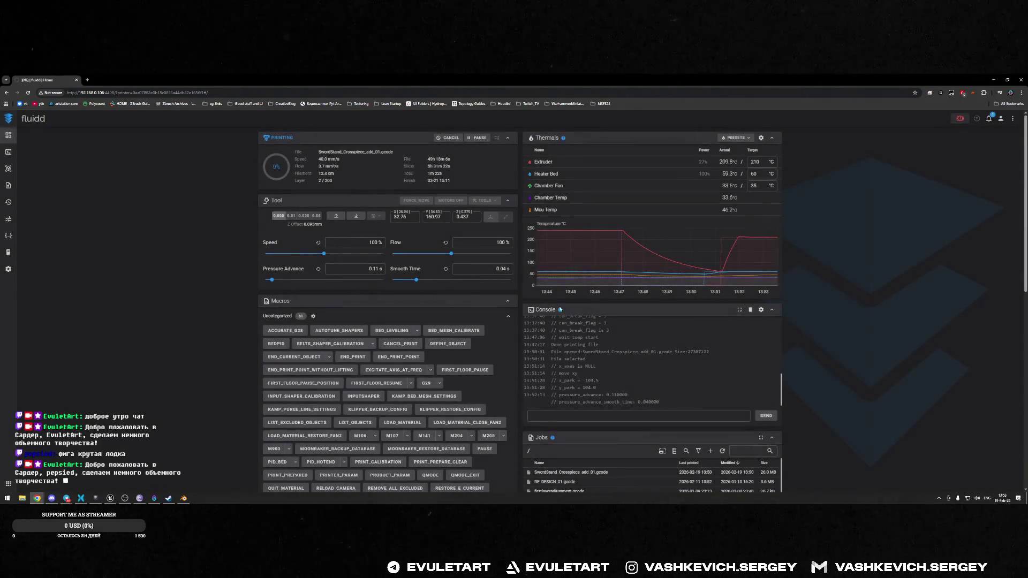
left_click(448, 139)
left_click(562, 314)
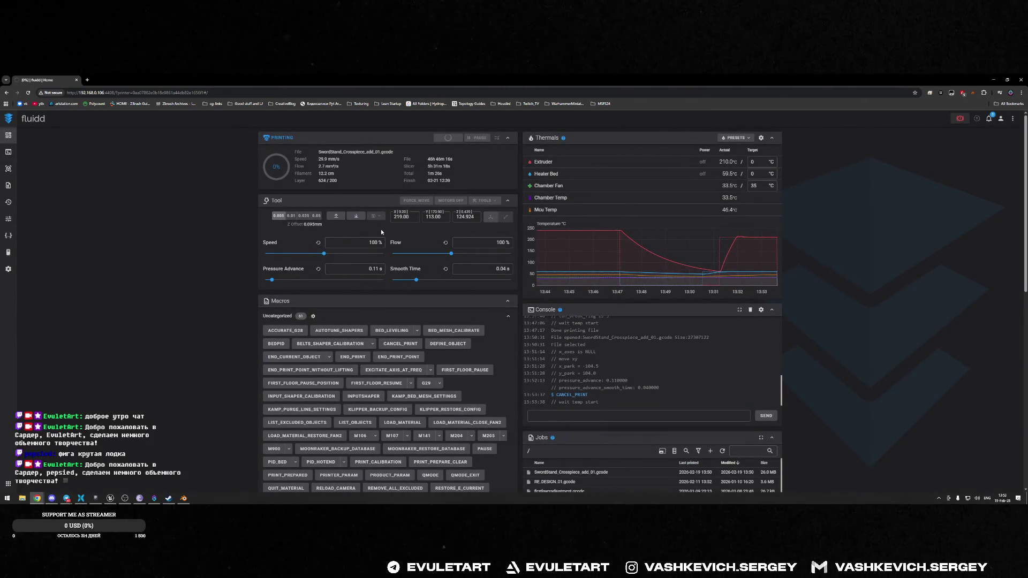
- Load SwordStand_Crosspiece_add_01.gcode into the G-code preview
scroll(662, 311, "down", 1)
scroll(663, 311, "down", 8)
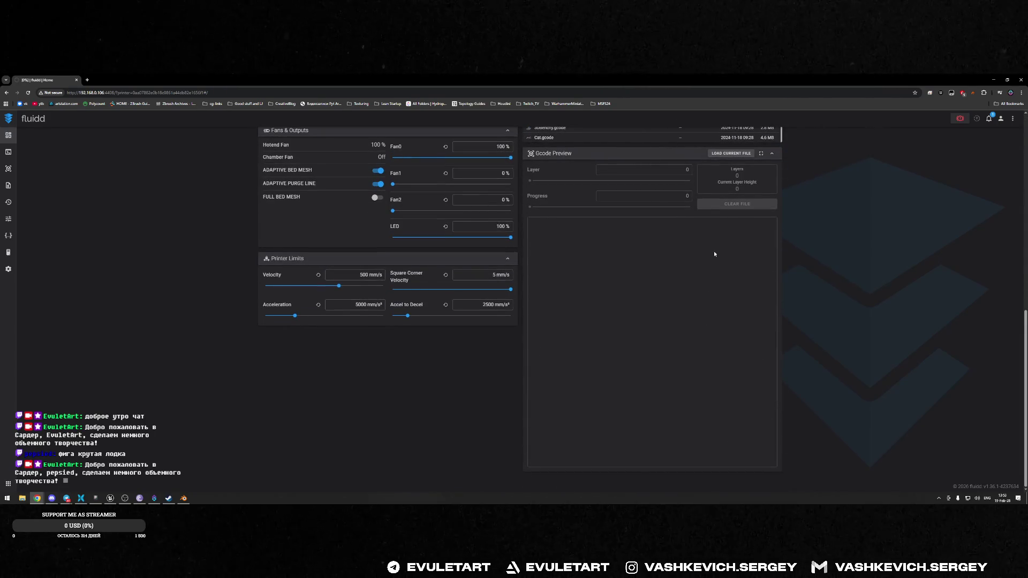
left_click(734, 153)
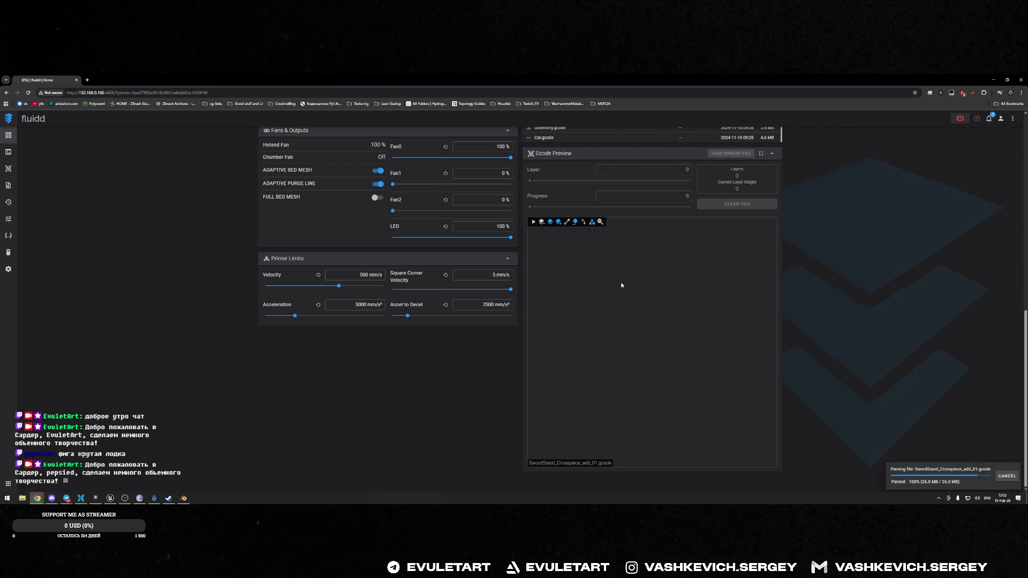
scroll(835, 281, "up", 10)
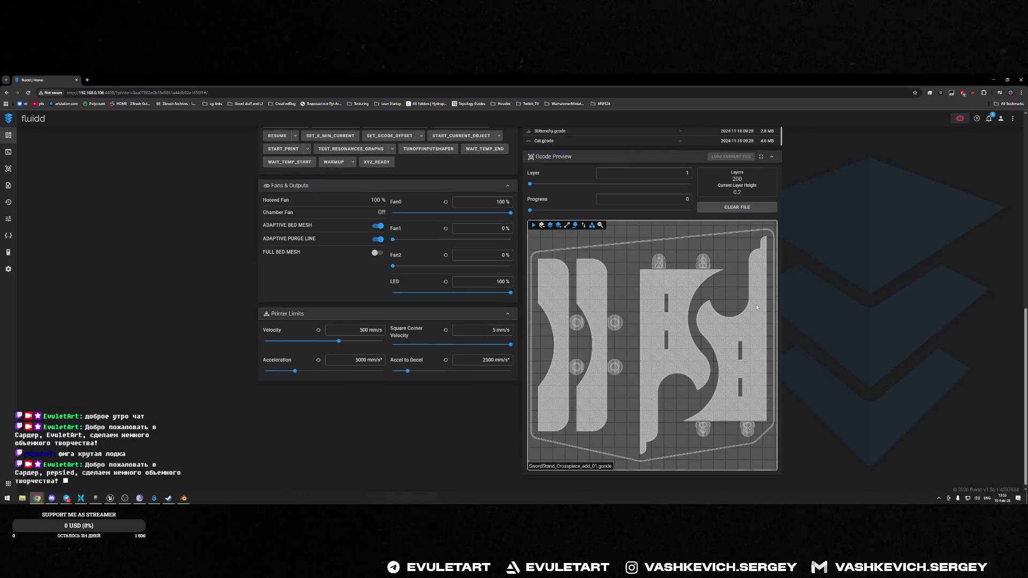
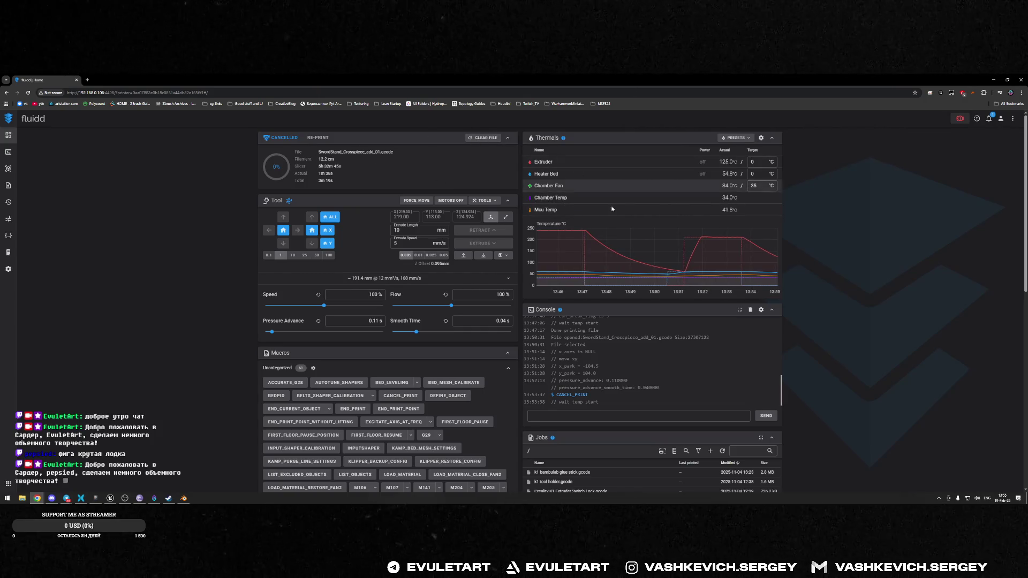
- Reprint SwordStand_Crosspiece_add_01.gcode from the job's RE-PRINT list and scroll down to its G-code preview
scroll(623, 464, "up", 5)
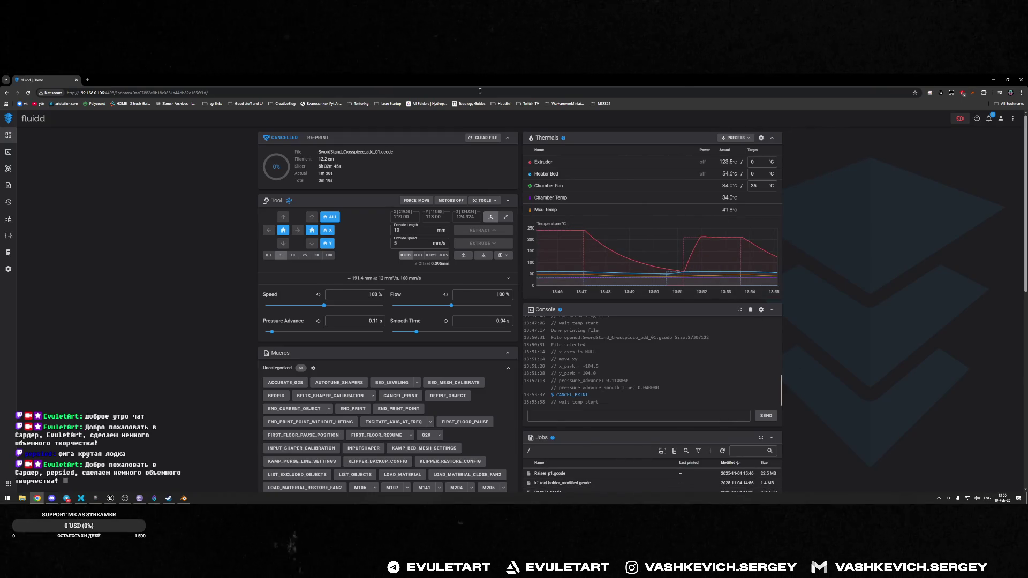
scroll(698, 466, "down", 5)
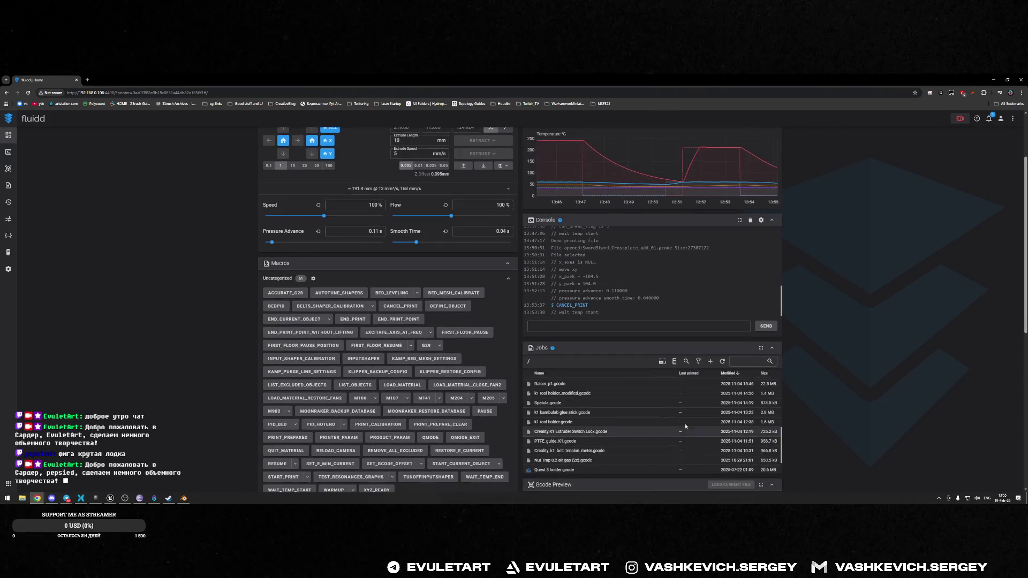
scroll(566, 394, "up", 10)
scroll(865, 404, "down", 6)
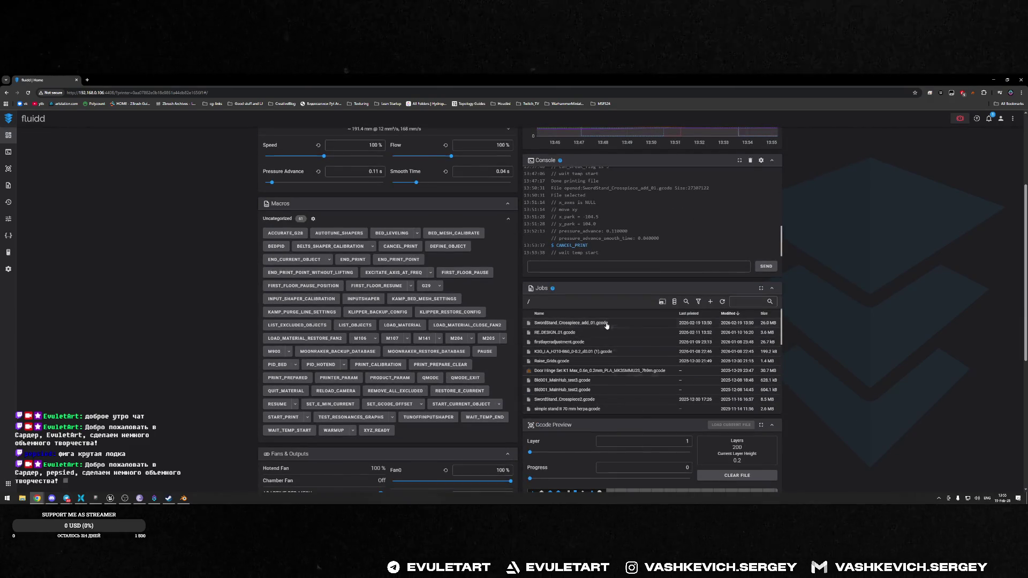
right_click(638, 323)
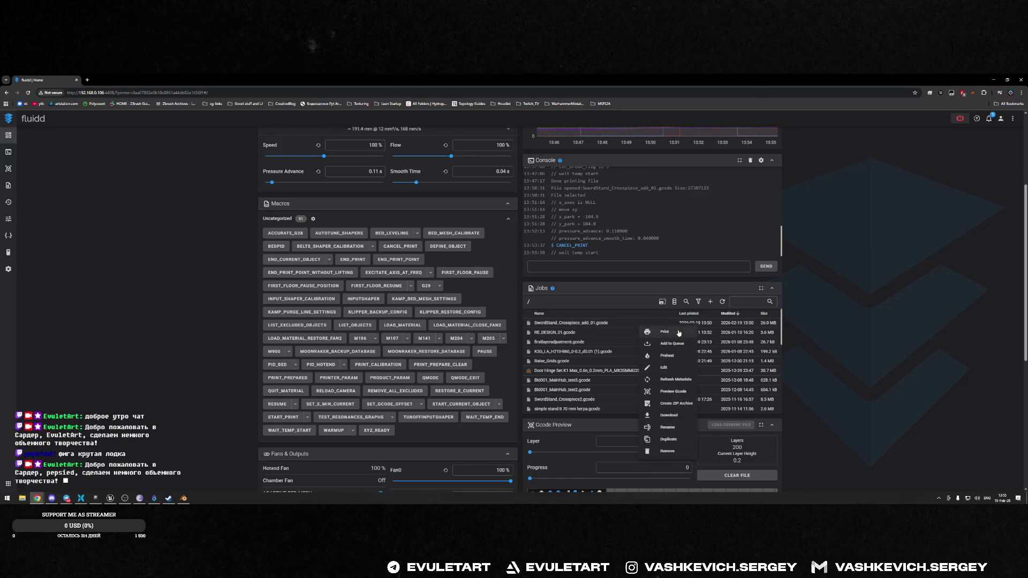
scroll(413, 222, "up", 3)
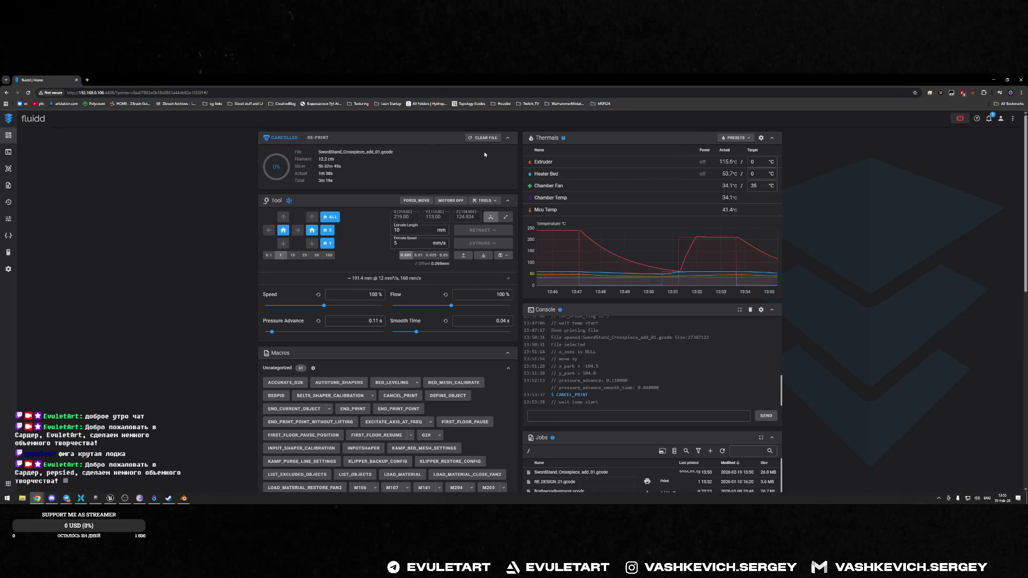
left_click(318, 138)
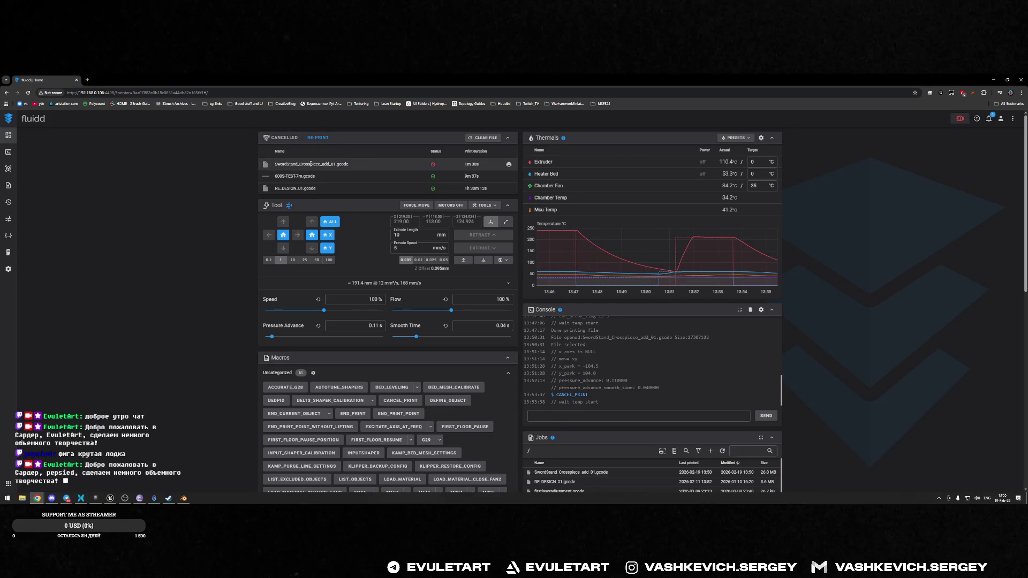
left_click(508, 166)
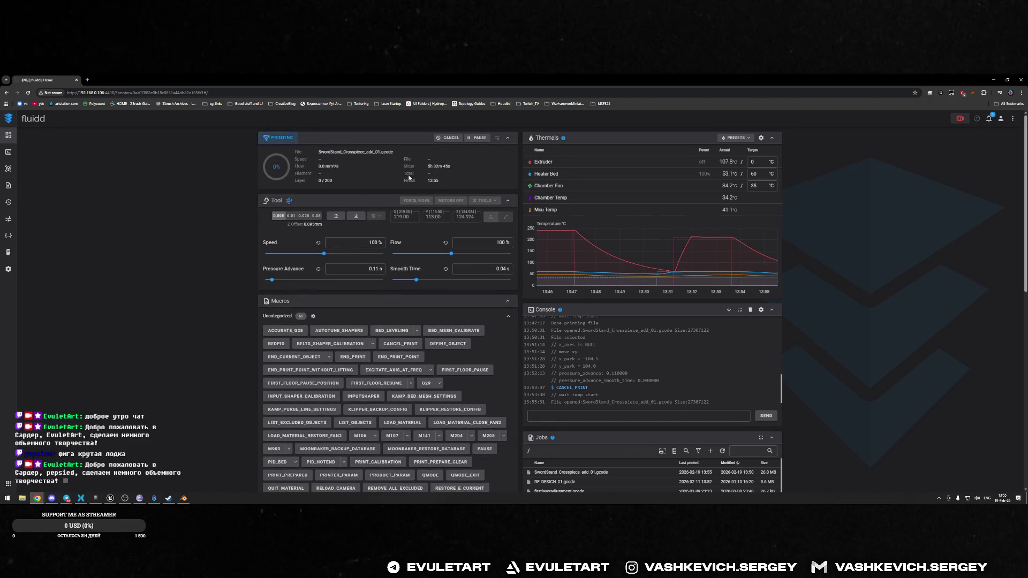
scroll(769, 319, "down", 10)
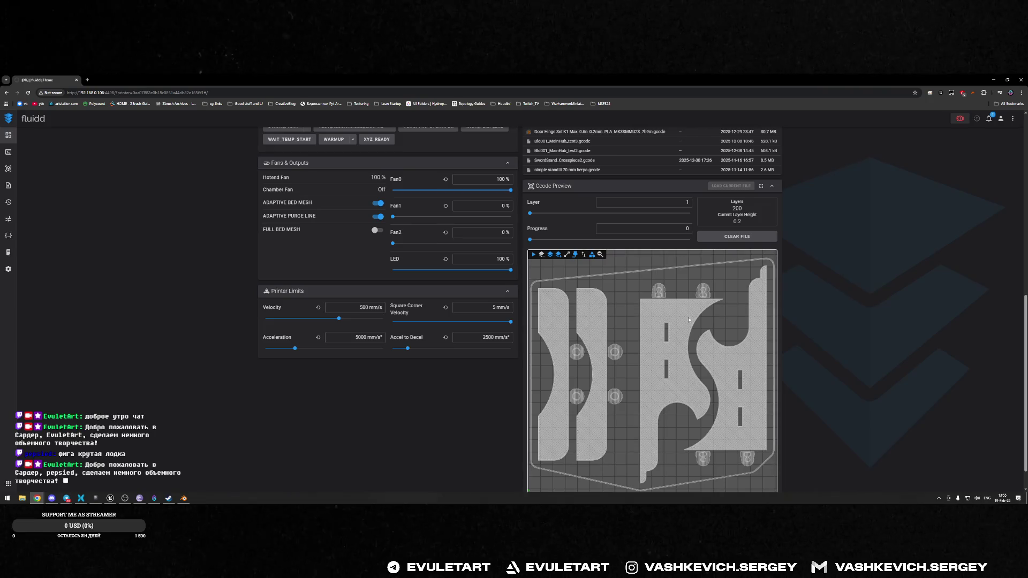
scroll(810, 331, "down", 1)
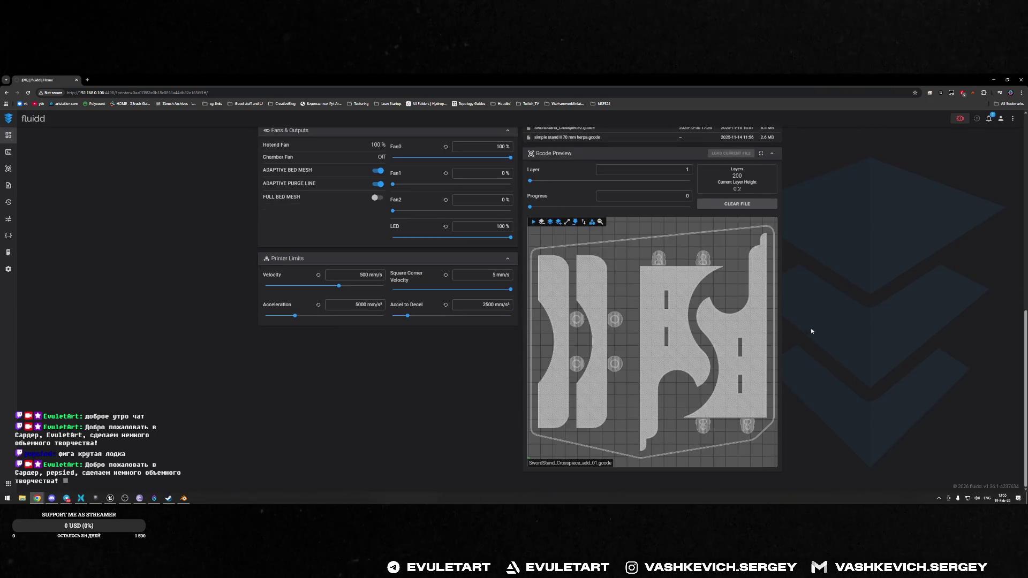
- Switch to Unreal's static mesh editor and orbit around the imported barge
key("alt+Tab")
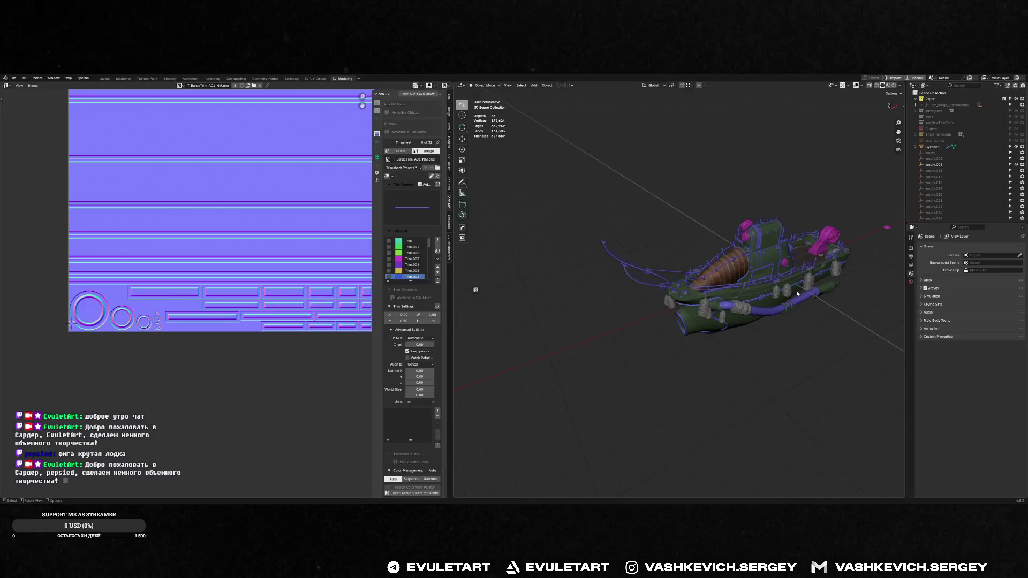
key("alt+Tab")
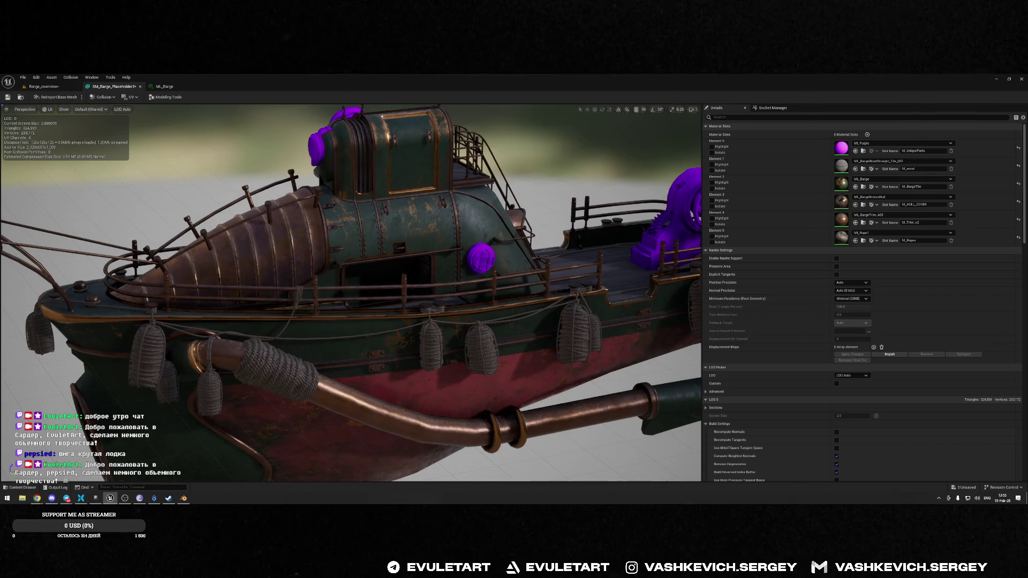
mouse_move(348, 294)
left_mouse_down()
mouse_move(423, 299)
mouse_move(533, 182)
left_mouse_up()
- Back in Blender, save the barge .blend file
key("alt+Tab")
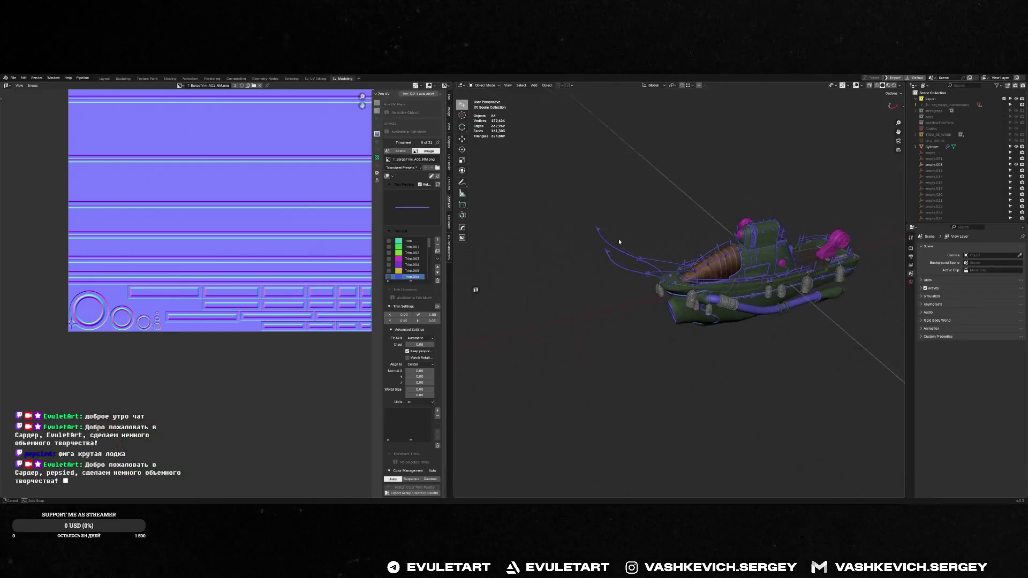
mouse_move(619, 239)
middle_mouse_down()
mouse_move(671, 249)
mouse_move(729, 217)
mouse_move(748, 229)
mouse_move(711, 227)
mouse_move(756, 245)
middle_mouse_up()
key("ctrl+s")
left_click(663, 253)
- Select every object using the M_Ropes material via Material Utilities' Select by Material
left_click(595, 268)
scroll(599, 271, "down", 8)
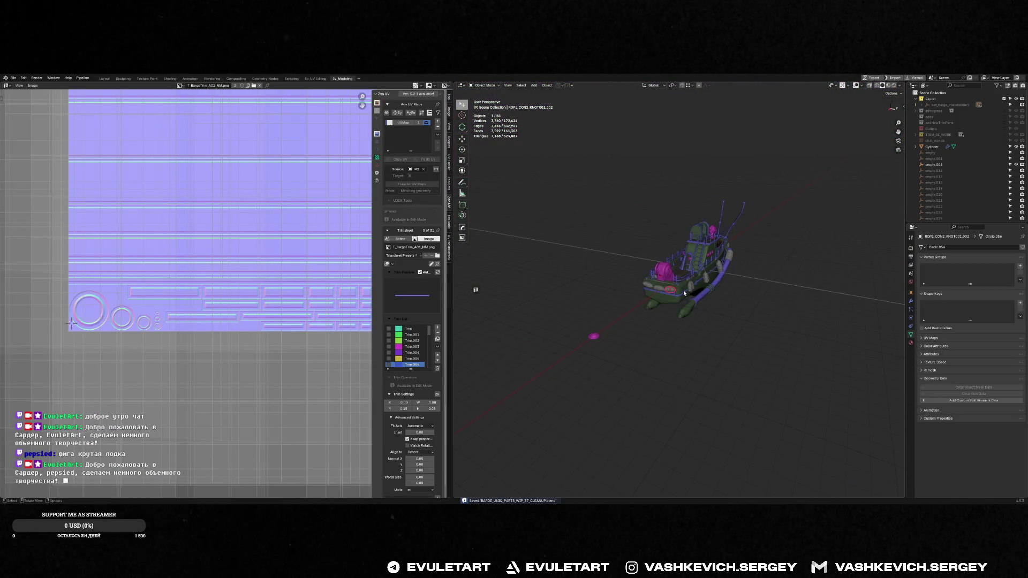
scroll(674, 292, "up", 2)
scroll(652, 288, "up", 6)
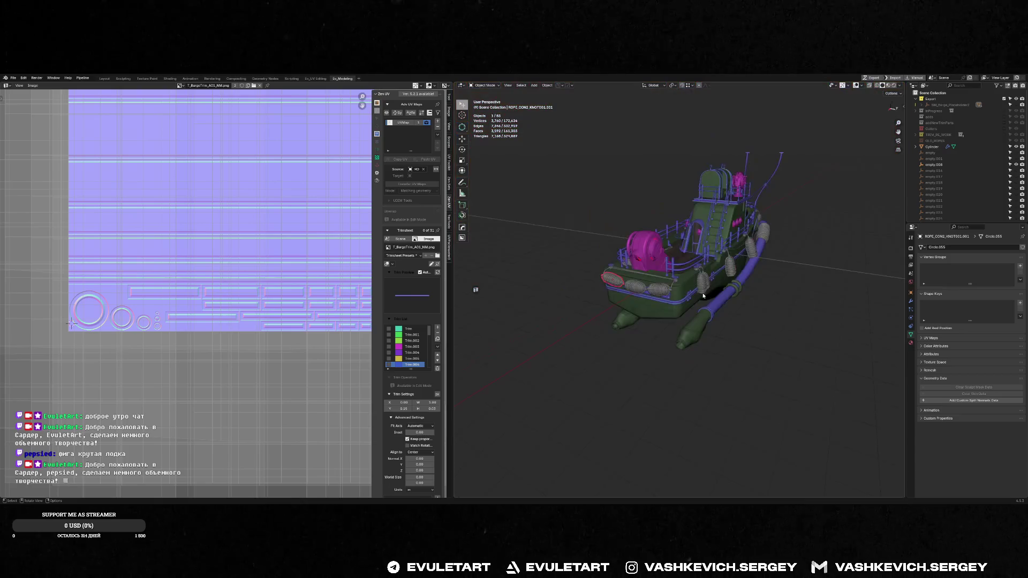
scroll(602, 282, "down", 8)
scroll(633, 286, "up", 10)
scroll(634, 286, "down", 8)
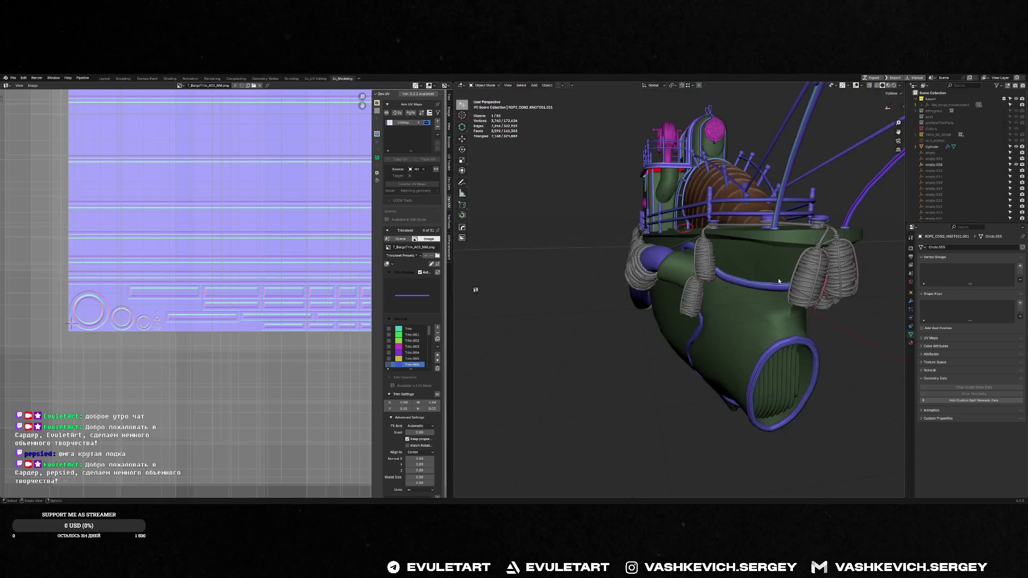
mouse_move(817, 276)
middle_mouse_down()
mouse_move(795, 276)
mouse_move(866, 424)
middle_mouse_up()
left_click(796, 276)
left_click(911, 343)
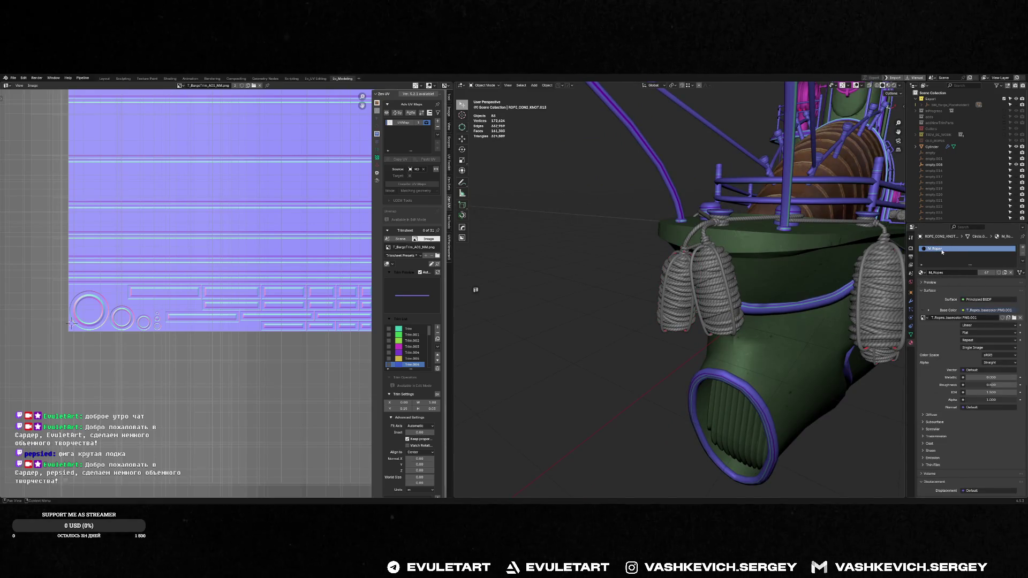
right_click(937, 248)
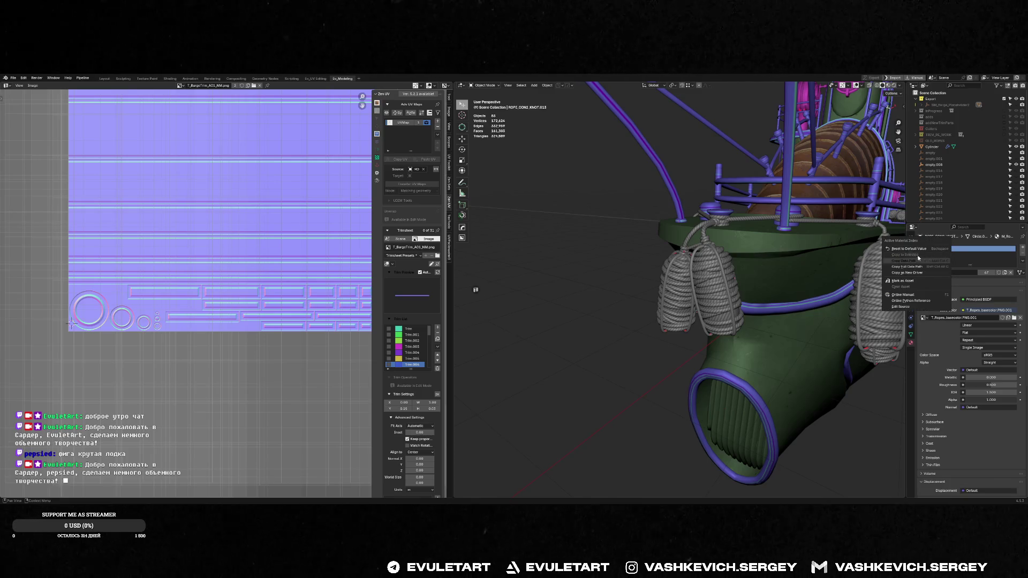
key("shift+q")
mouse_move(556, 292)
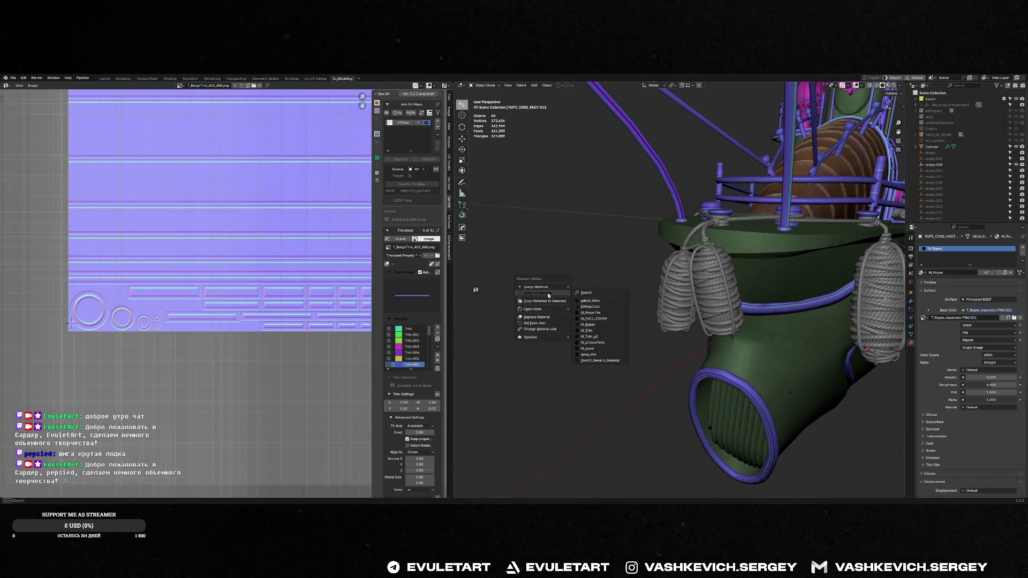
left_click(592, 324)
- Isolate the ropes in local view and box-select all of them
key("f")
mouse_move(755, 309)
middle_mouse_down()
mouse_move(753, 243)
mouse_move(831, 216)
middle_mouse_up()
left_click(753, 243)
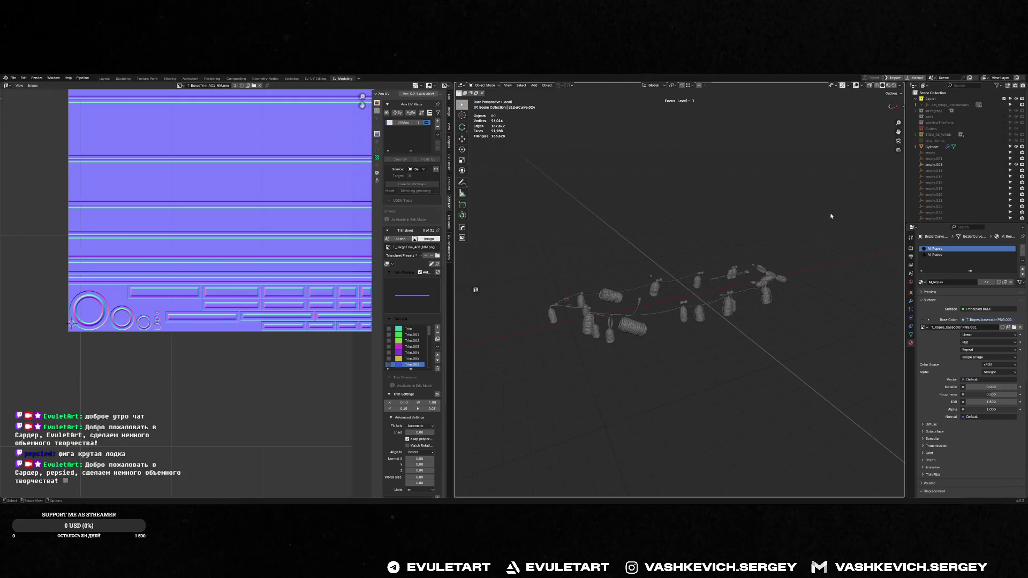
left_click_drag(494, 221, 811, 381)
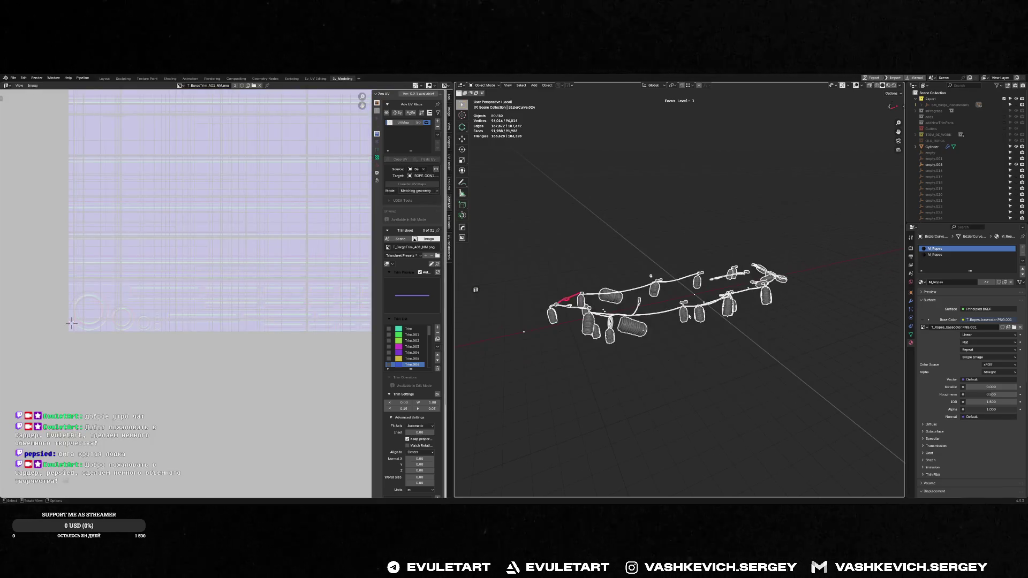
mouse_move(688, 313)
middle_mouse_down()
mouse_move(624, 310)
mouse_move(676, 303)
mouse_move(689, 288)
mouse_move(671, 282)
mouse_move(675, 299)
mouse_move(683, 290)
mouse_move(704, 303)
middle_mouse_up()
- Join the 50 rope objects into one and apply All Transforms
key("ctrl+j")
key("ctrl+a")
left_click(757, 301)
key("f")
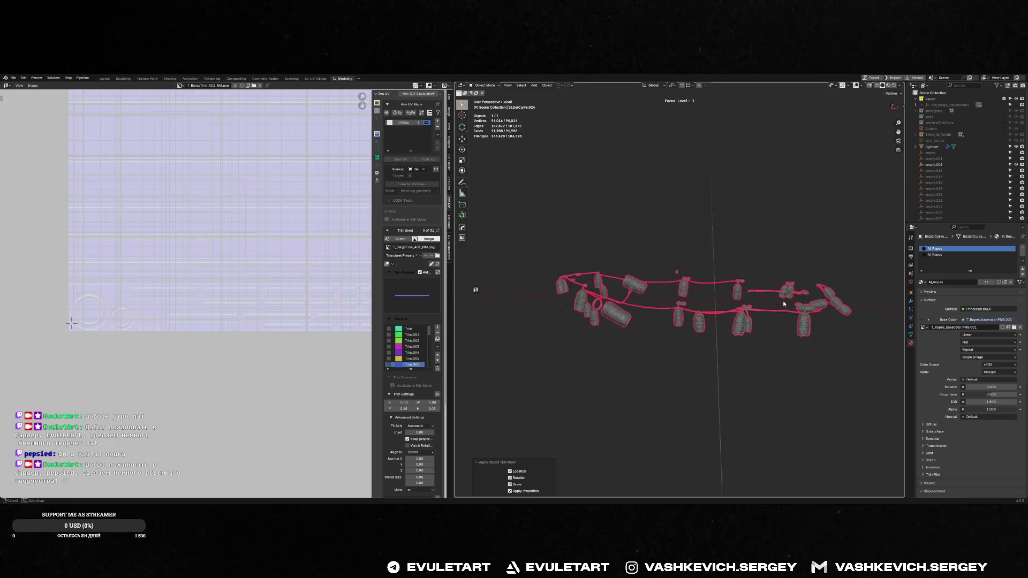
left_click(669, 243)
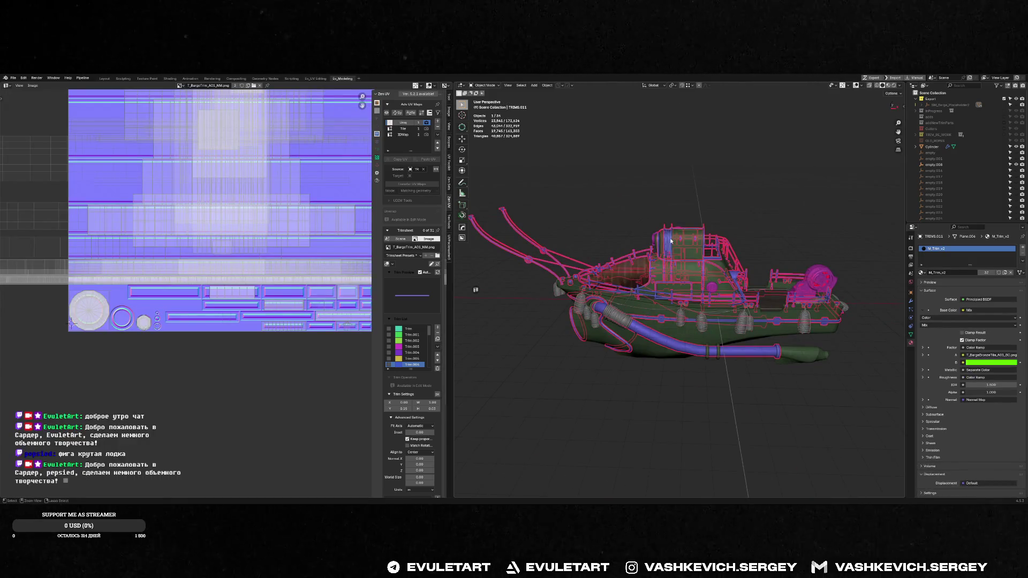
- Isolate TRIMS.011 and apply its location, rotation and scale
key("f")
key("ctrl+a")
left_click(819, 294)
middle_click_drag(819, 294, 748, 284)
key("ctrl+a")
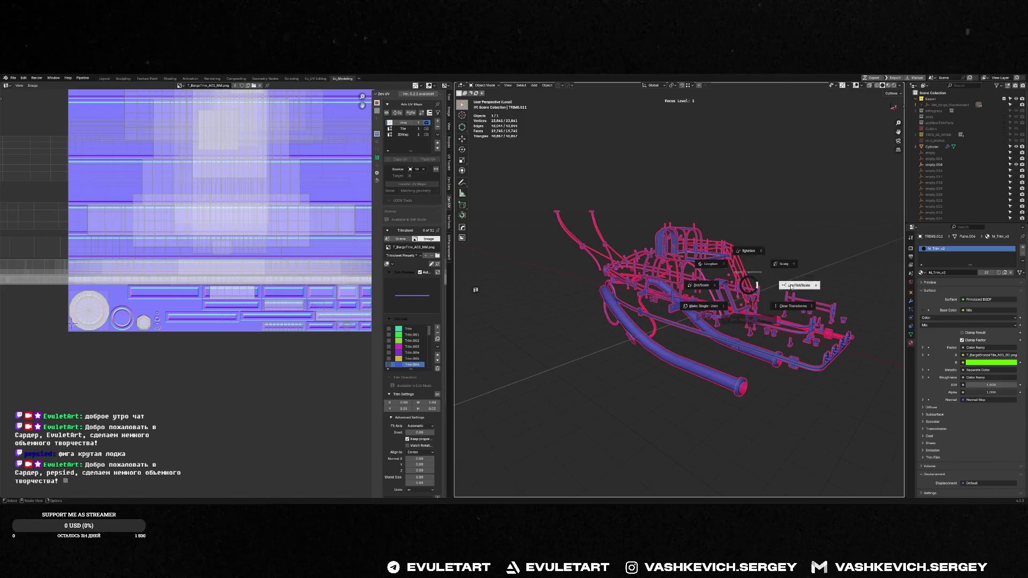
left_click(791, 287)
scroll(776, 292, "up", 2)
- Select both deck cups in Edit Mode and clear their custom split normals data
key("Tab")
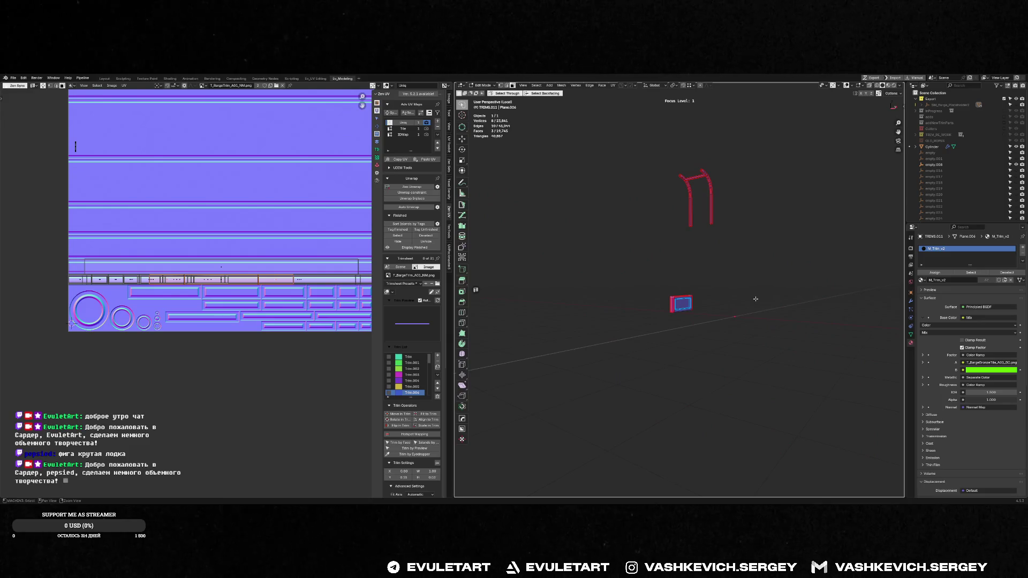
key("f")
mouse_move(685, 307)
middle_mouse_down()
mouse_move(695, 300)
mouse_move(653, 289)
mouse_move(665, 274)
middle_mouse_up()
key("Tab")
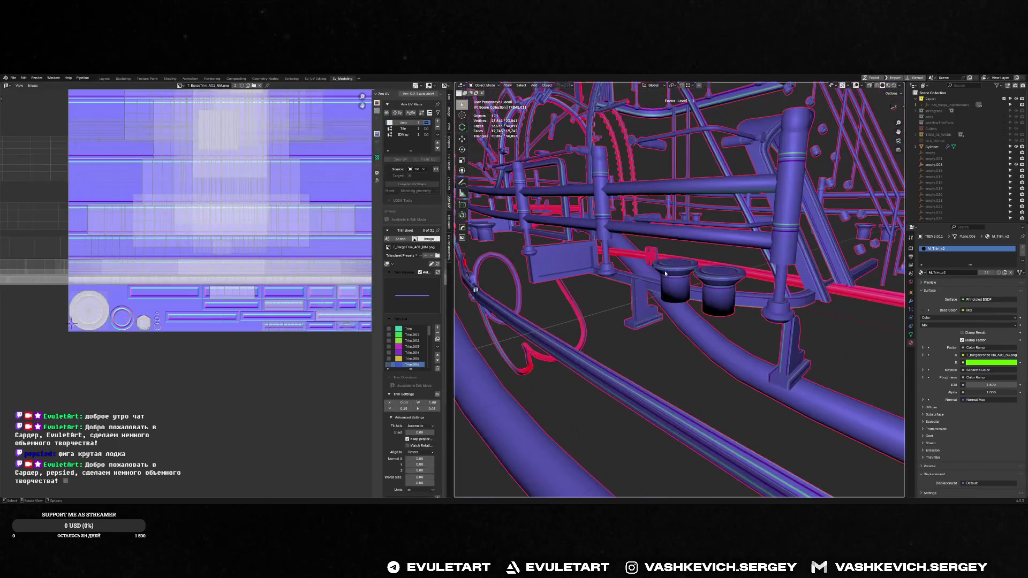
scroll(666, 274, "down", 2)
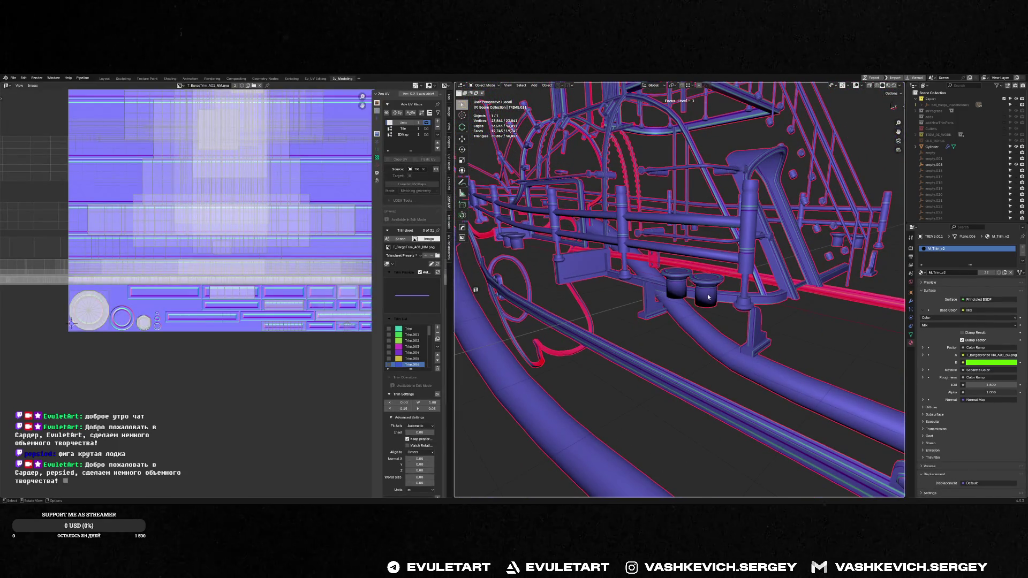
key("Tab")
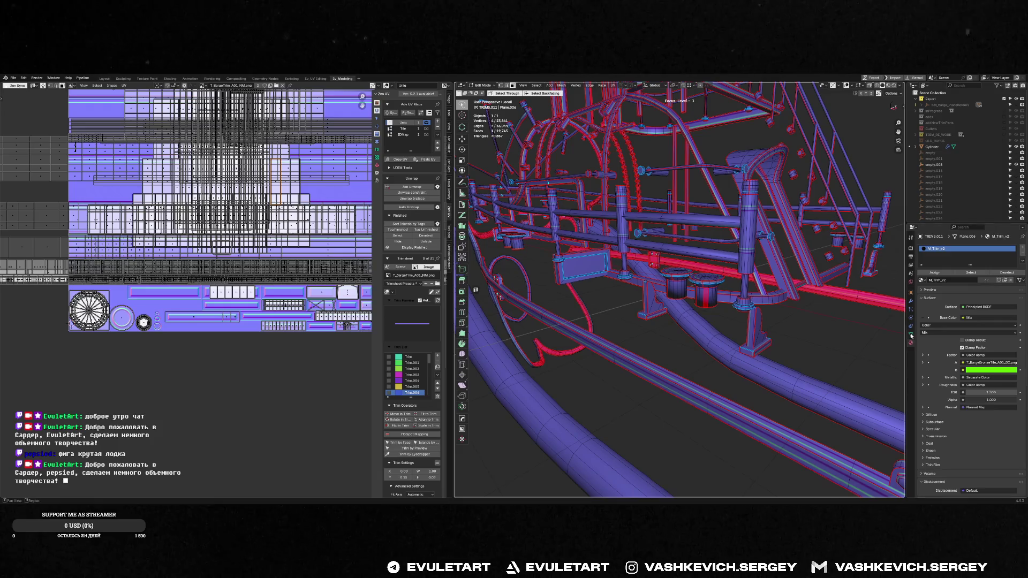
left_click(911, 335)
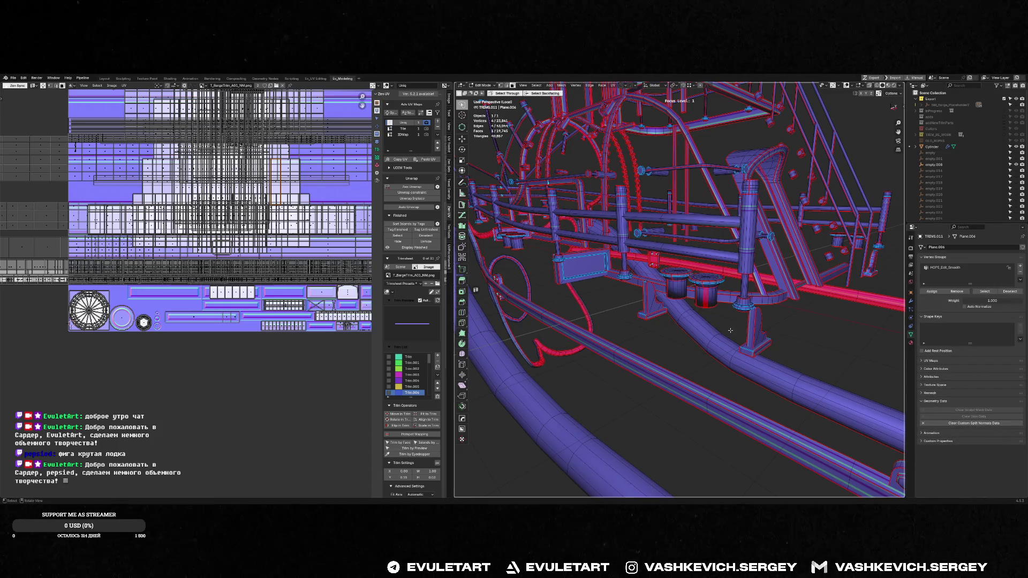
scroll(679, 267, "up", 2)
key("ctrl+KP_Add")
key("ctrl+KP_Add")
key("ctrl+KP_Add")
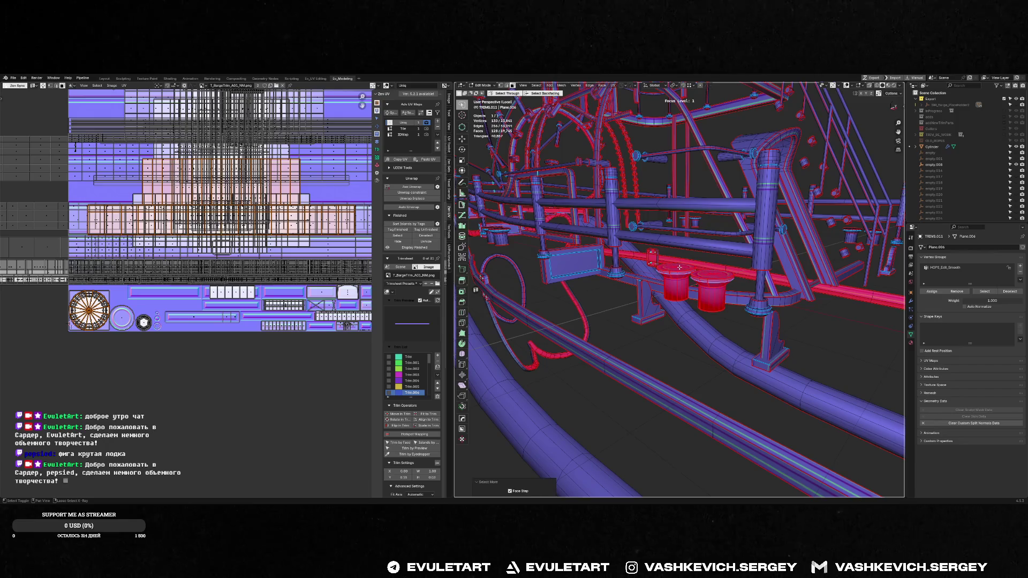
key("Tab")
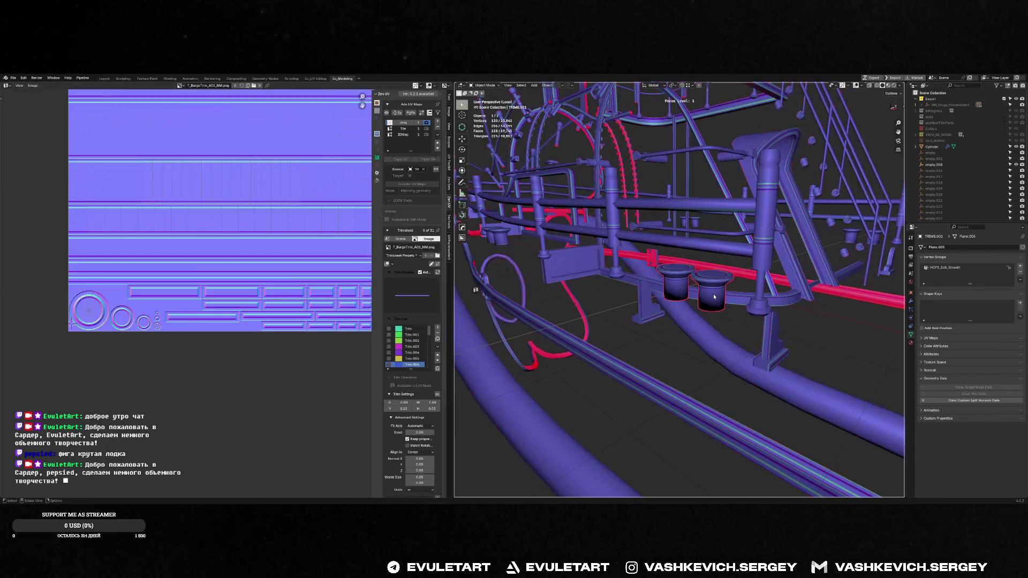
left_click(967, 400)
- Separate the cup faces into their own object and join them back into the trim mesh
key("a")
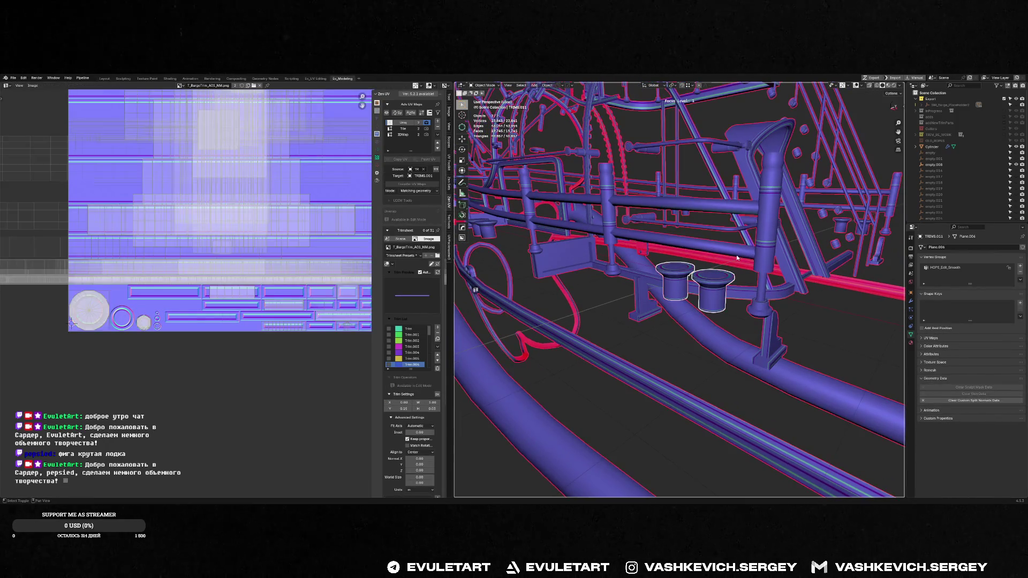
middle_click_drag(736, 257, 646, 298)
middle_click_drag(541, 300, 664, 292, "shift")
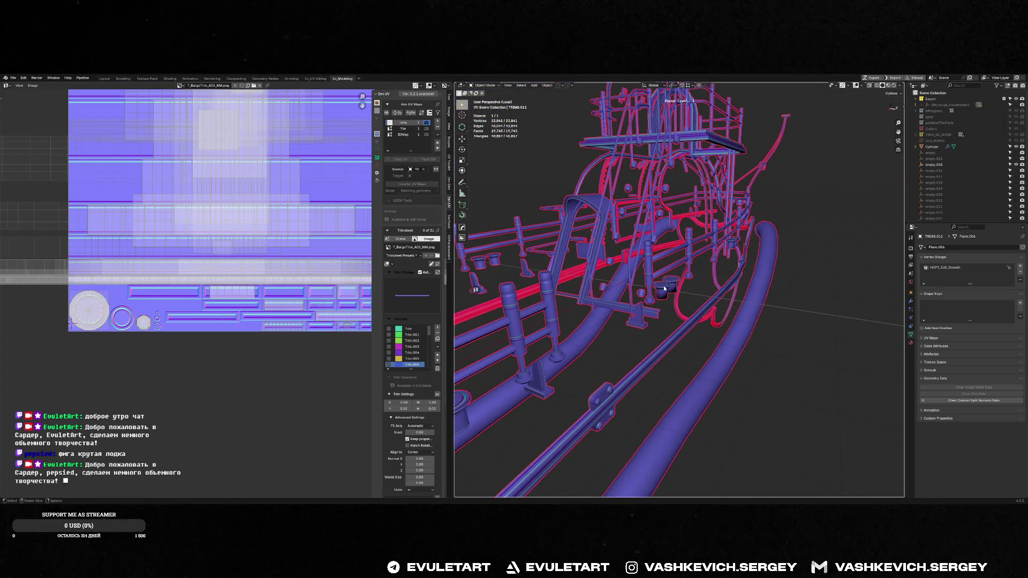
key("Tab")
key("ctrl+KP_Add")
key("ctrl+KP_Add")
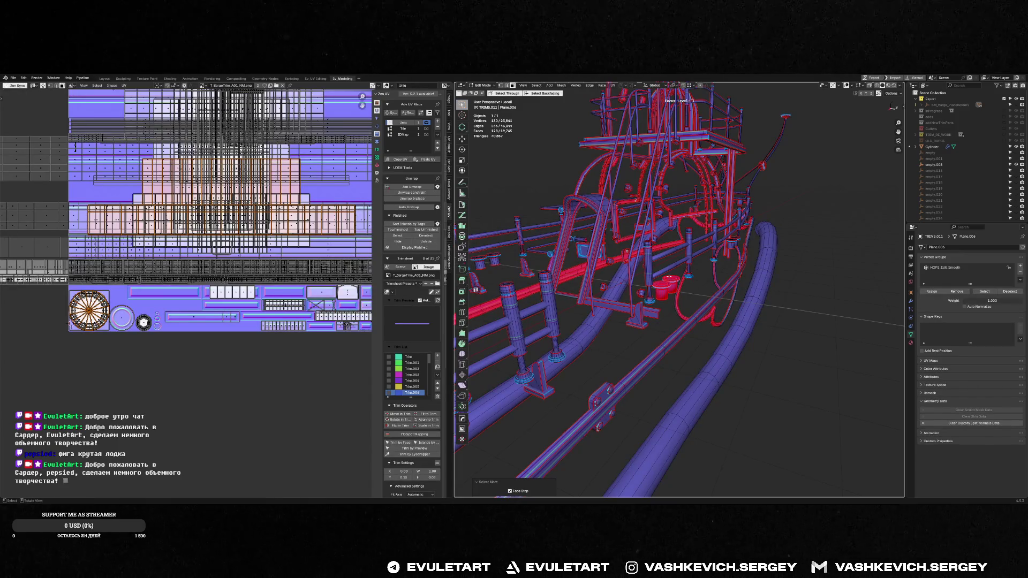
key("p")
left_click(669, 277)
key("Tab")
left_click(664, 292)
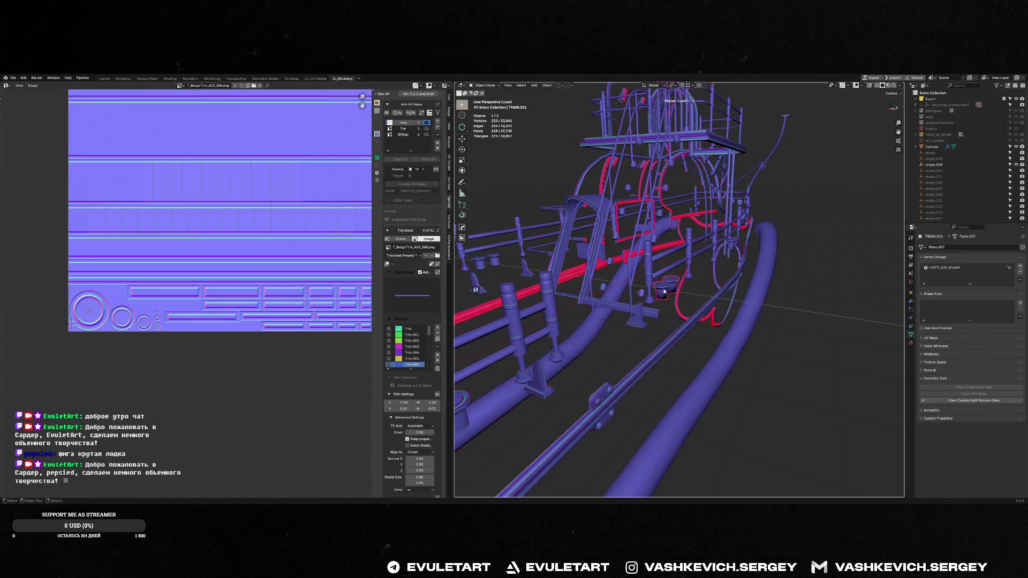
left_click(649, 257, "shift")
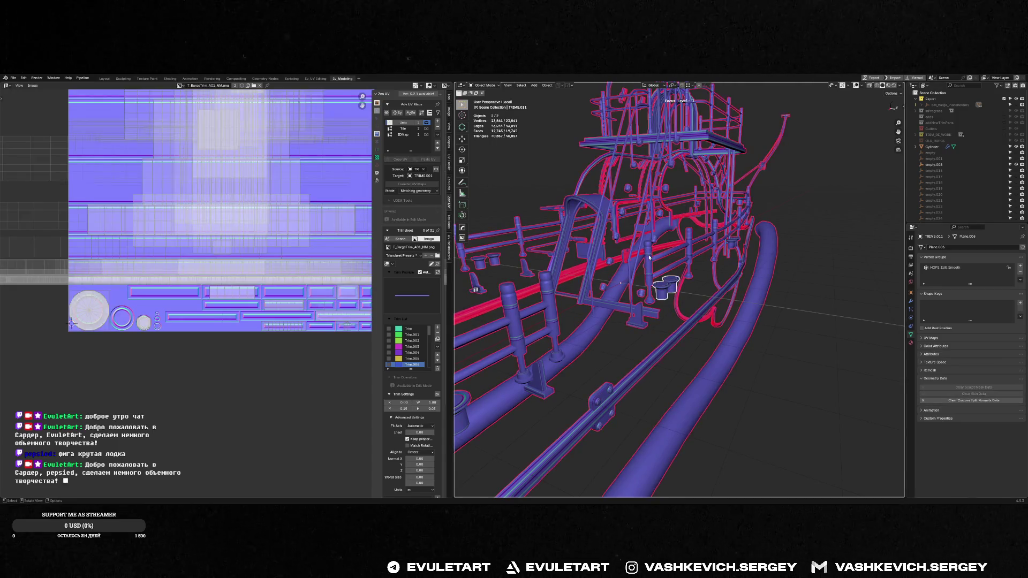
key("ctrl+j")
mouse_move(649, 258)
middle_mouse_down()
mouse_move(749, 305)
mouse_move(664, 271)
mouse_move(718, 244)
middle_mouse_up()
- Separate the linked cup geometry off again as TRIMS.001
key("Tab")
left_click(664, 272)
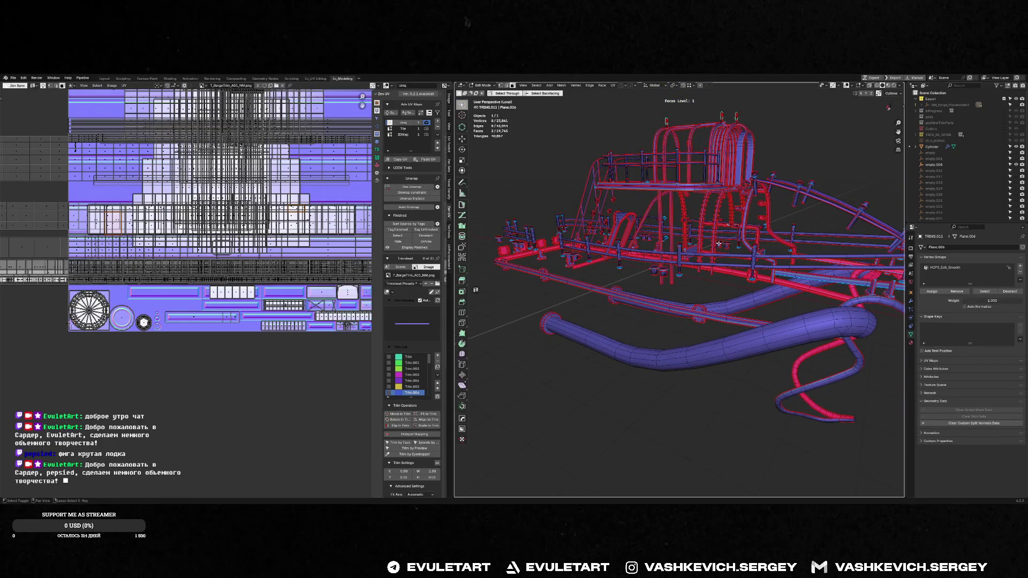
key("ctrl+l")
key("p")
left_click(662, 272)
key("Tab")
left_click(701, 261)
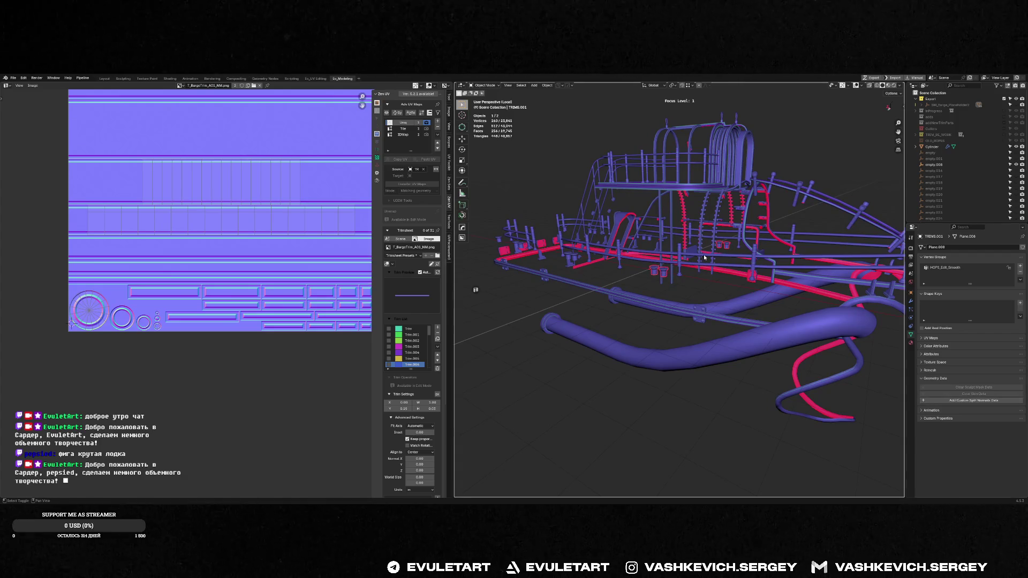
left_click(704, 257, "shift")
key("alt+a")
- Split off the remaining small part, rejoin it to the trim mesh, and save the file
mouse_move(705, 258)
middle_mouse_down()
mouse_move(630, 322)
mouse_move(736, 291)
mouse_move(603, 246)
middle_mouse_up()
left_click(603, 247)
key("Tab")
key("ctrl+KP_Add")
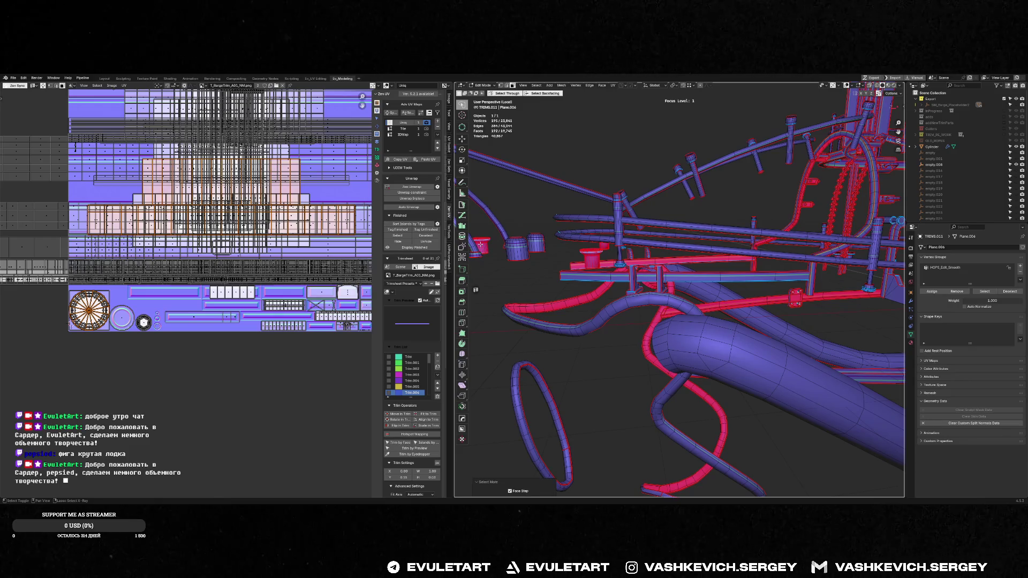
key("p")
left_click(480, 245)
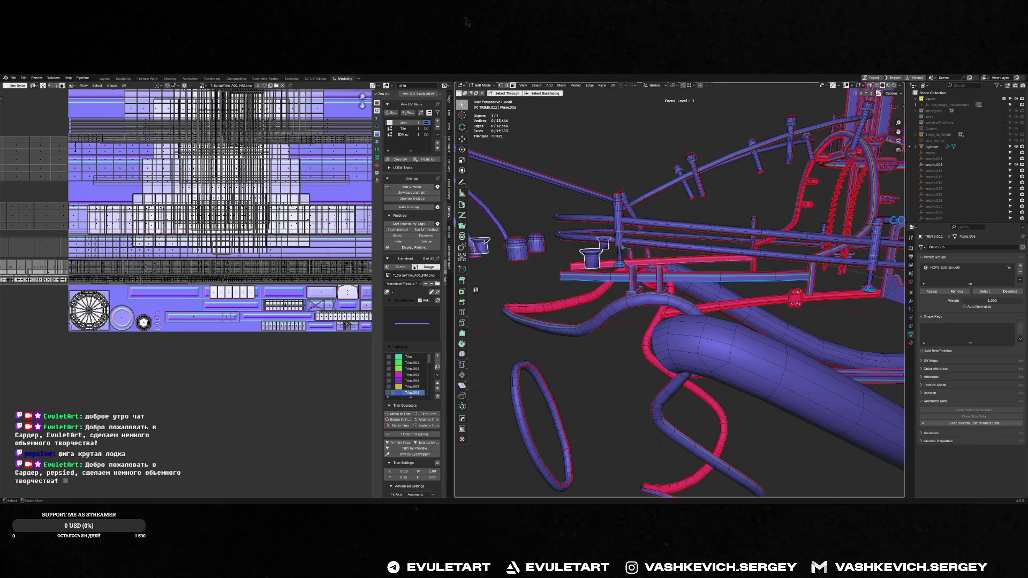
key("Tab")
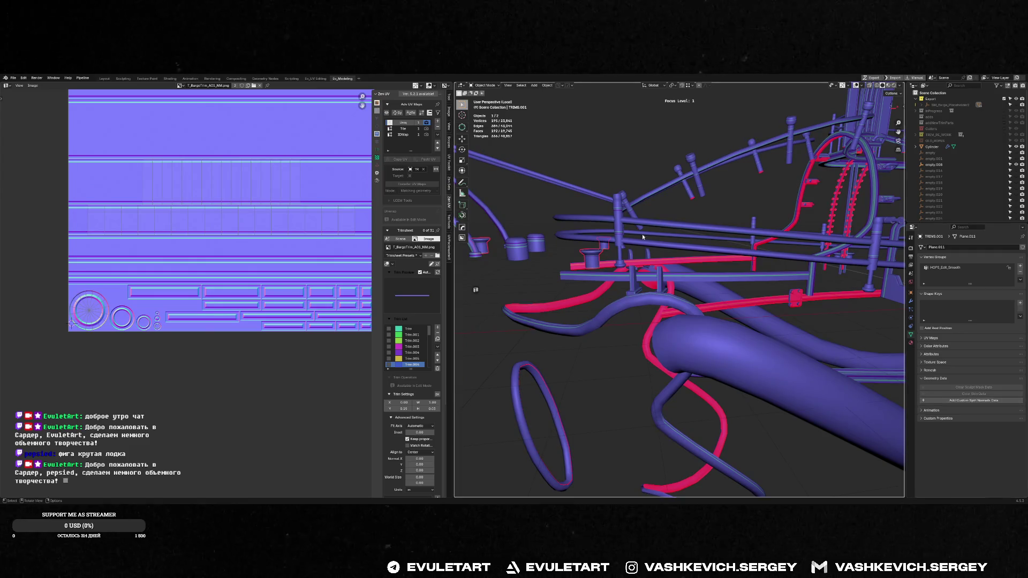
left_click(616, 223, "shift")
key("ctrl+j")
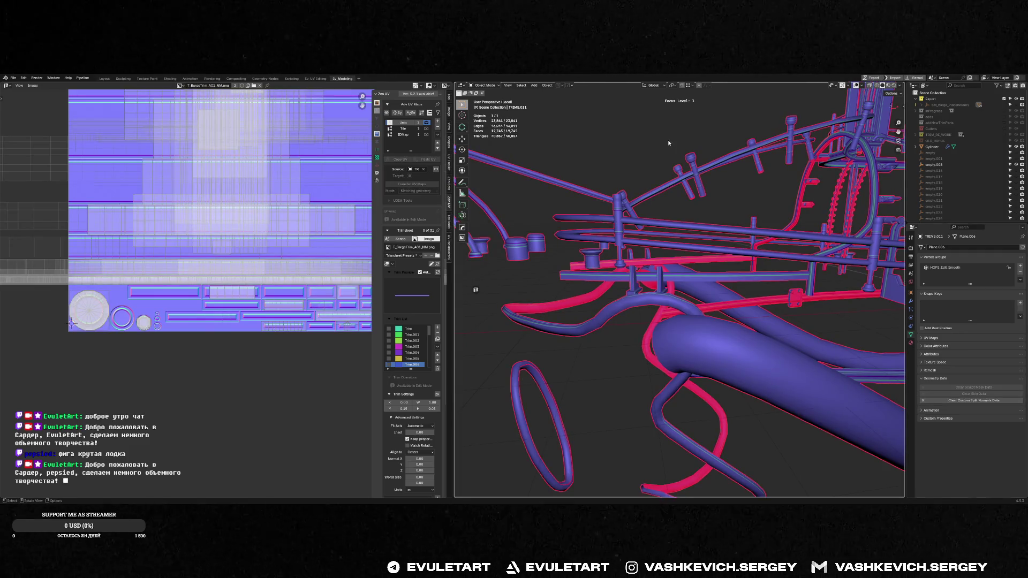
scroll(757, 286, "down", 5)
key("ctrl+s")
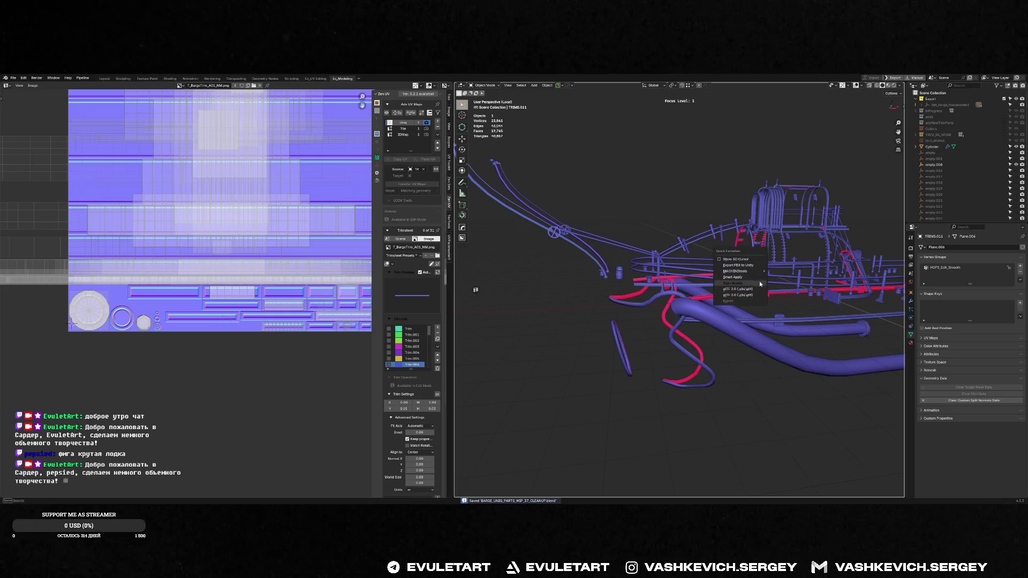
- Filter the Outliner for 'cont_003' and run the export command from Quick Favourites
key("f")
middle_click_drag(753, 253, 867, 230)
middle_click_drag(642, 257, 688, 261)
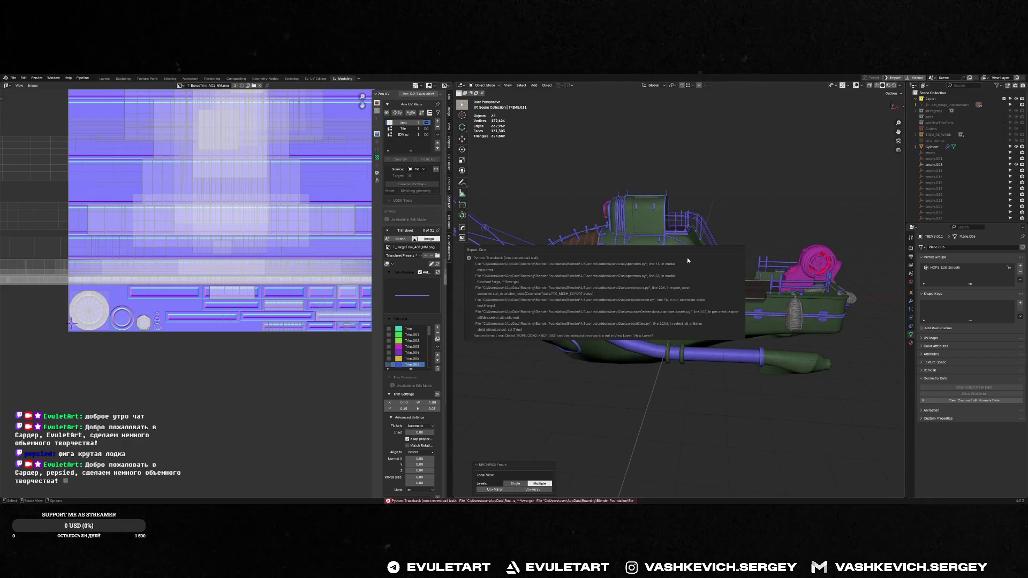
middle_click_drag(712, 225, 691, 240)
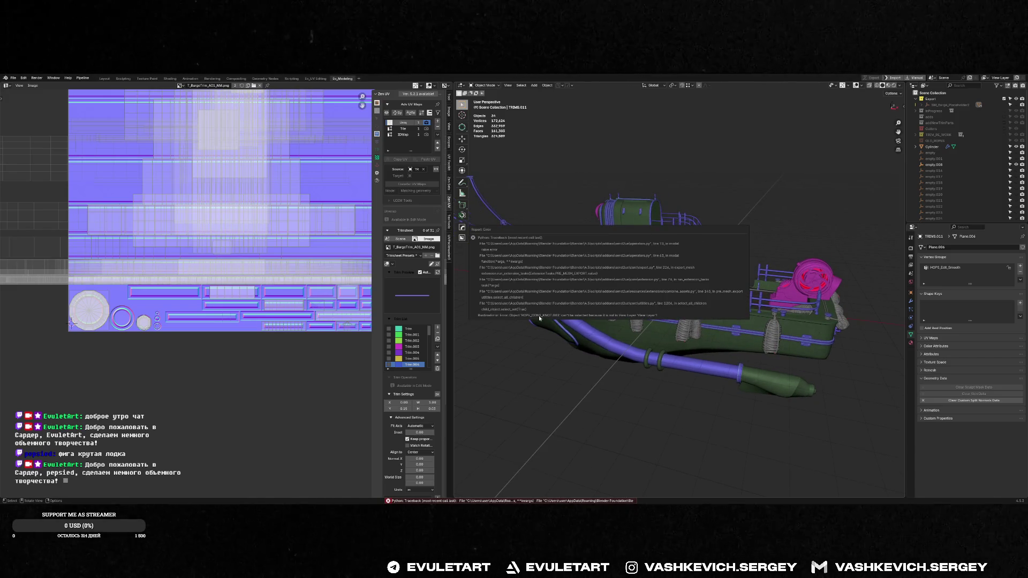
left_click(961, 86)
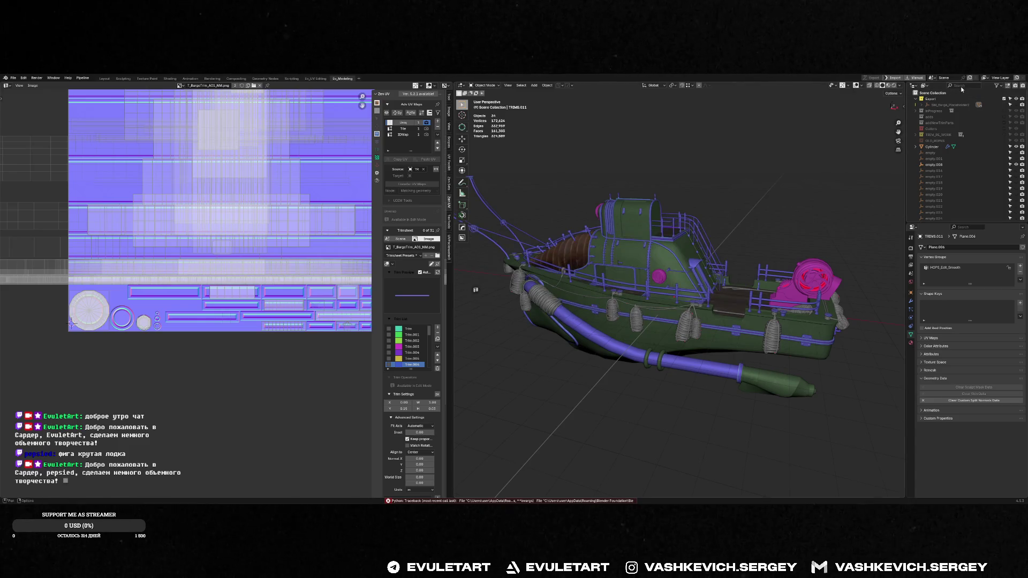
type("cont_")
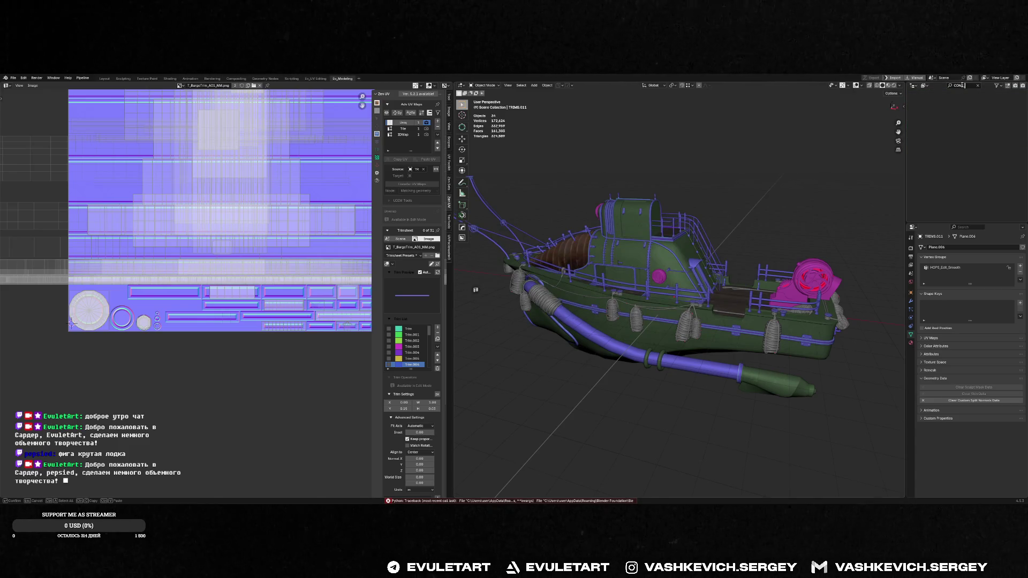
type("003")
key("Return")
key("q")
left_click(720, 224)
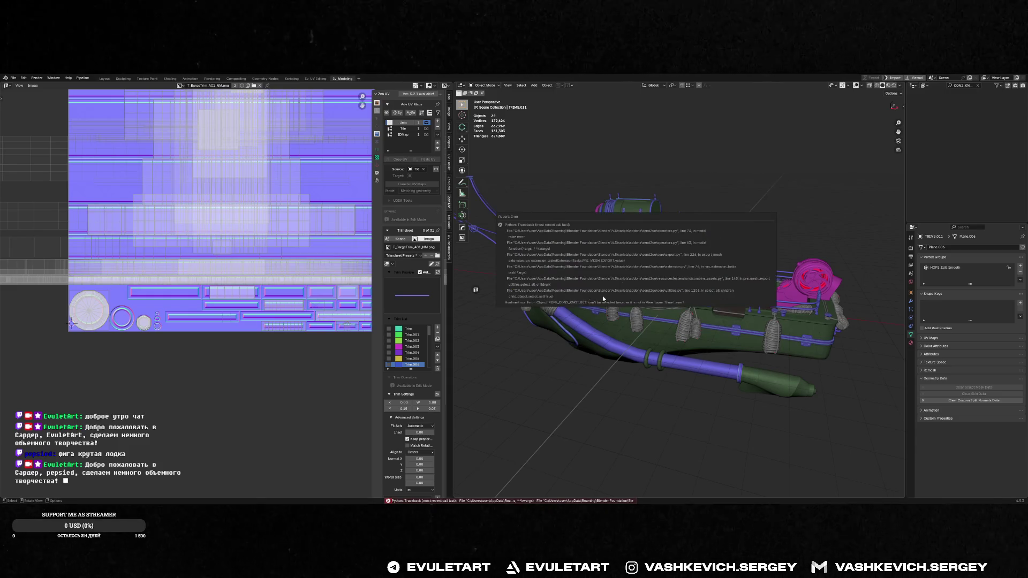
- Paste a new Outliner filter, list the Current File contents, and re-export the barge parts
left_click(963, 85)
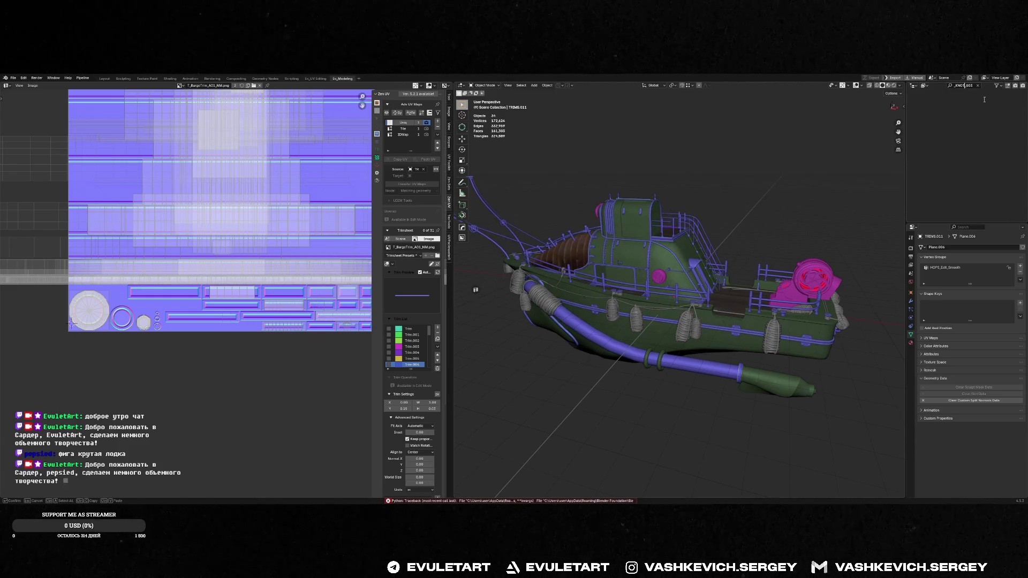
key("ctrl+a")
key("ctrl+v")
key("Return")
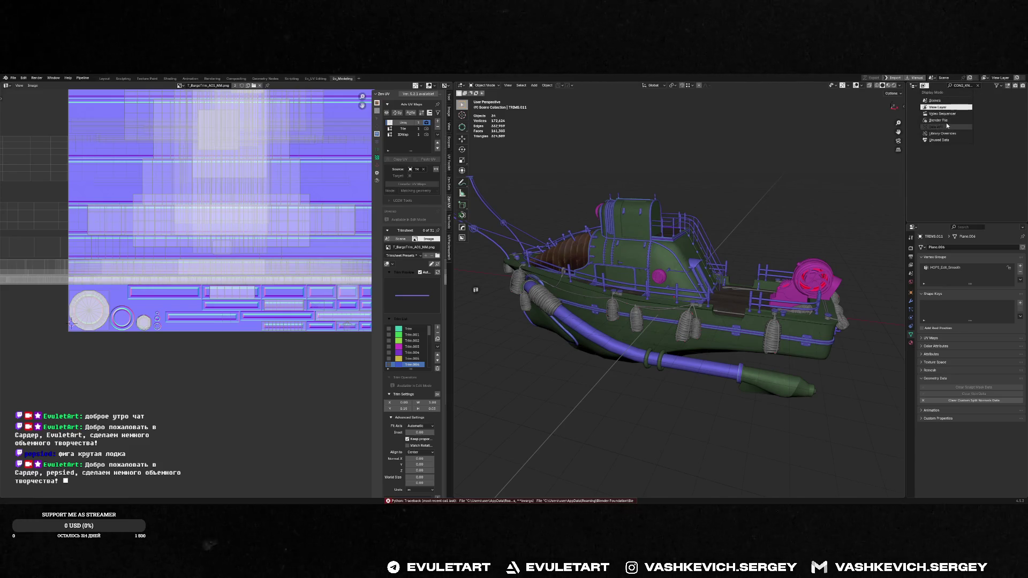
left_click(924, 85)
left_click(946, 121)
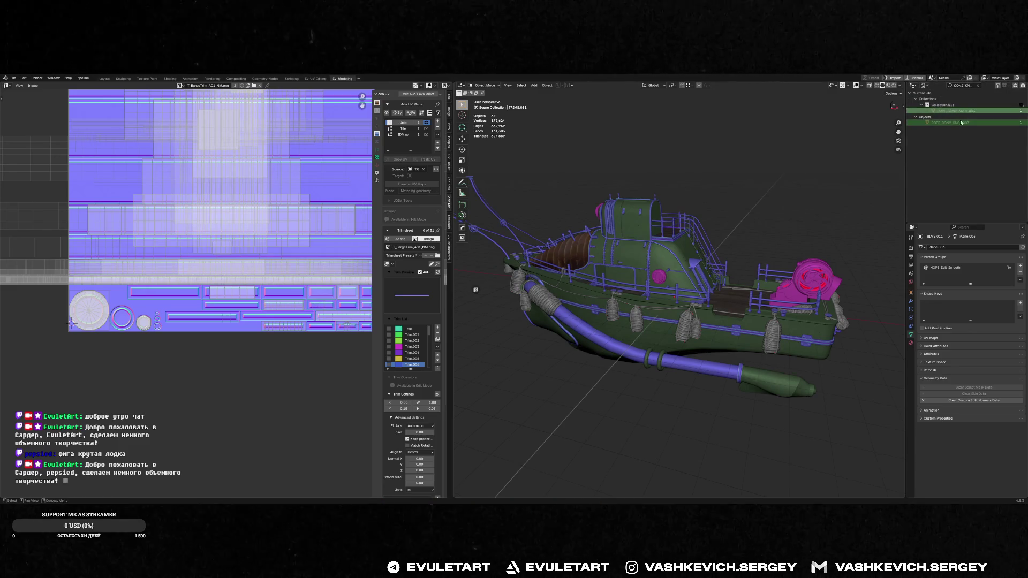
right_click(970, 111)
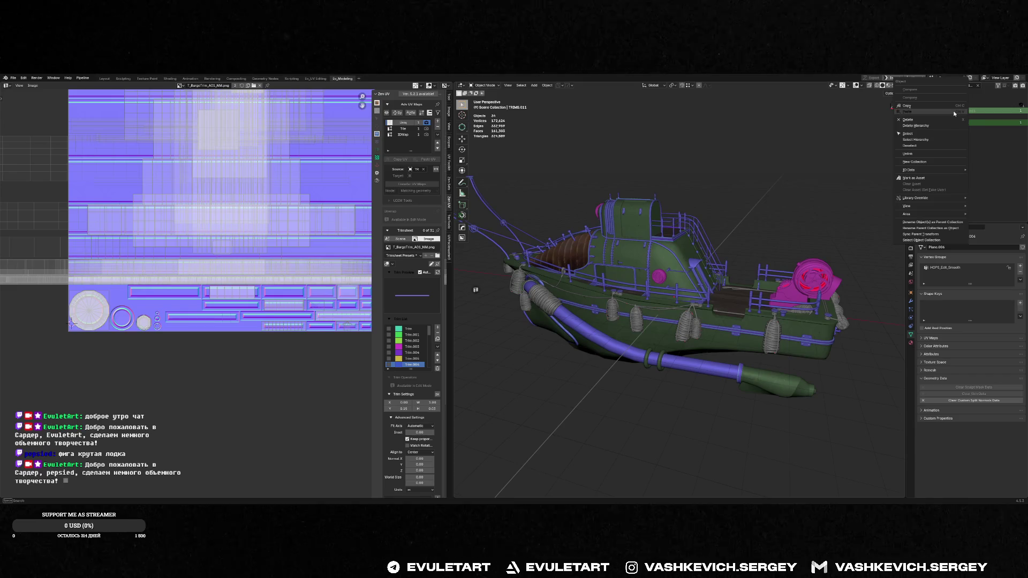
left_click(908, 153)
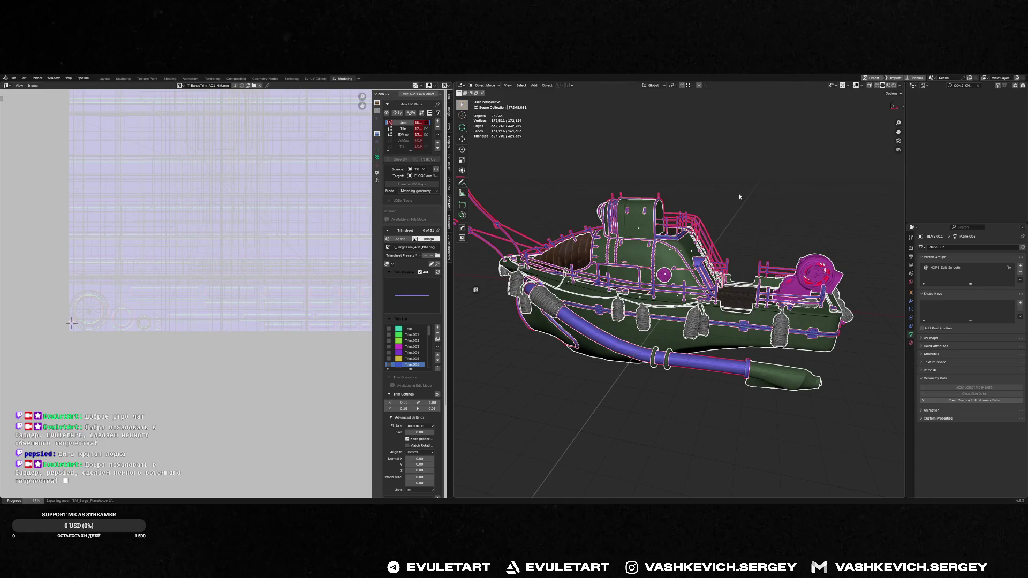
key("alt+Tab")
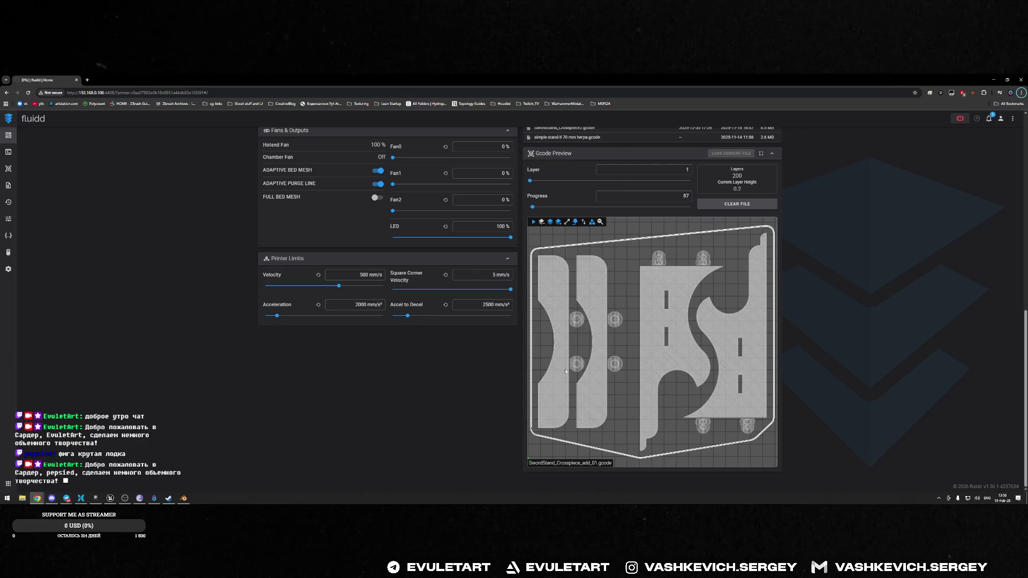
- Zoom into the barge's side in Blender, then orbit the textured barge in Unreal's mesh editor
key("alt+Tab")
scroll(705, 236, "up", 6)
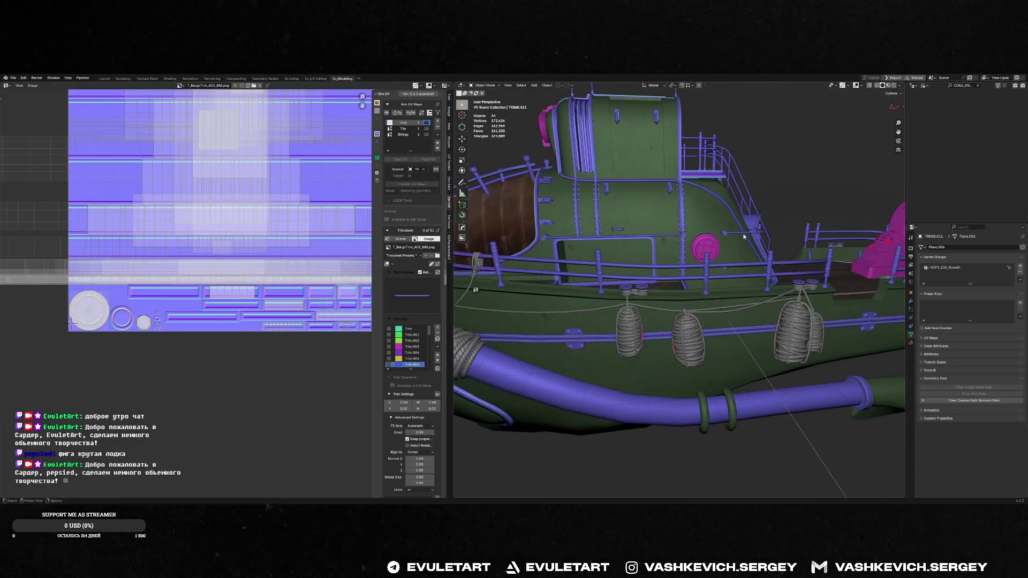
key("alt+Tab")
mouse_move(606, 217)
right_mouse_down()
mouse_move(588, 214)
mouse_move(572, 230)
right_mouse_up()
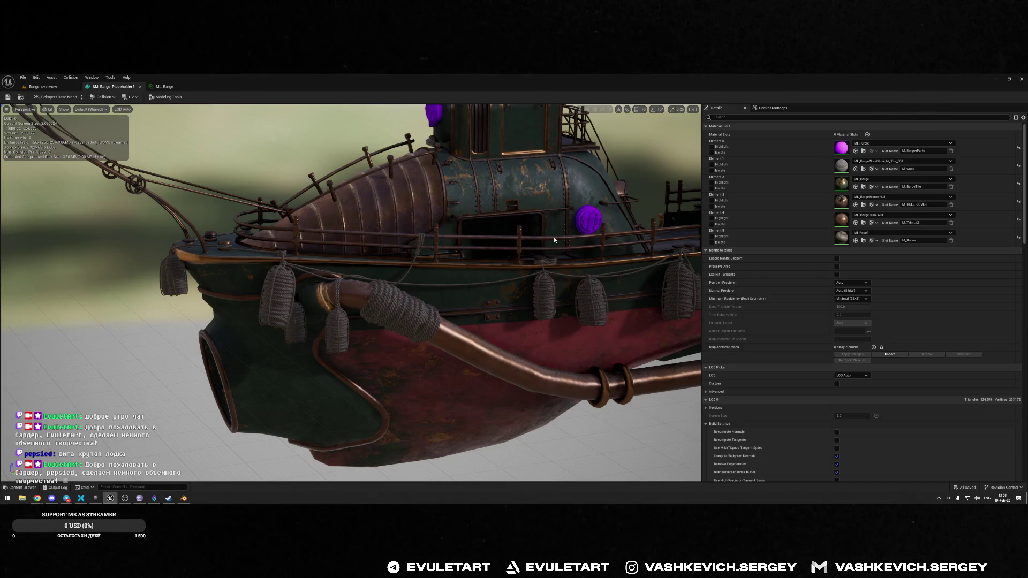
- Orbit the Unreal viewport to view the barge's upper deck and cabin
mouse_move(552, 182)
left_mouse_down()
mouse_move(532, 216)
mouse_move(343, 236)
left_mouse_up()
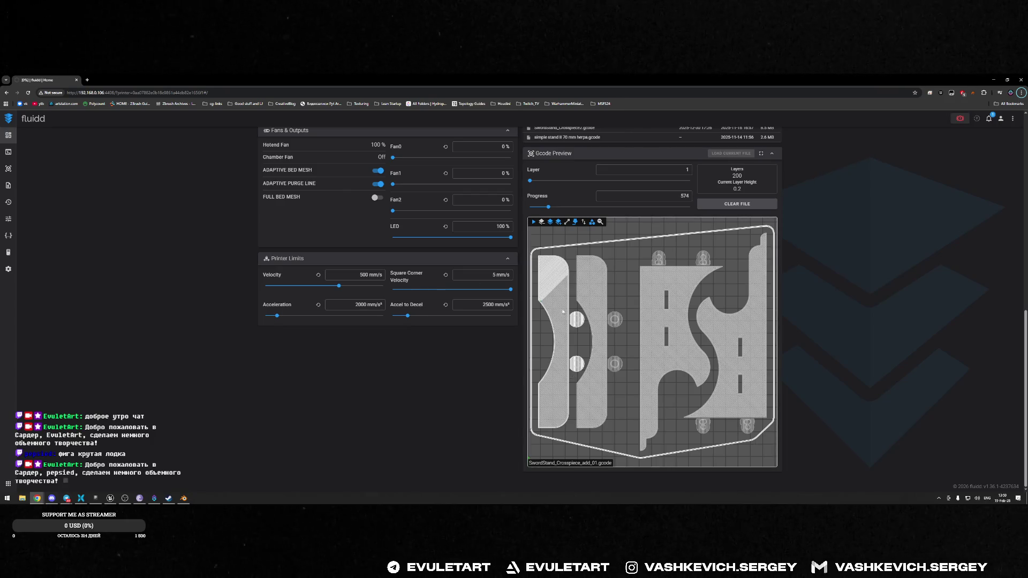
- Pass through the Hydropunk Unreal Editor back to Blender and save BARGE_UNIQ_PARTS_WIP_37_CLEANUP.blend
key("alt+Tab")
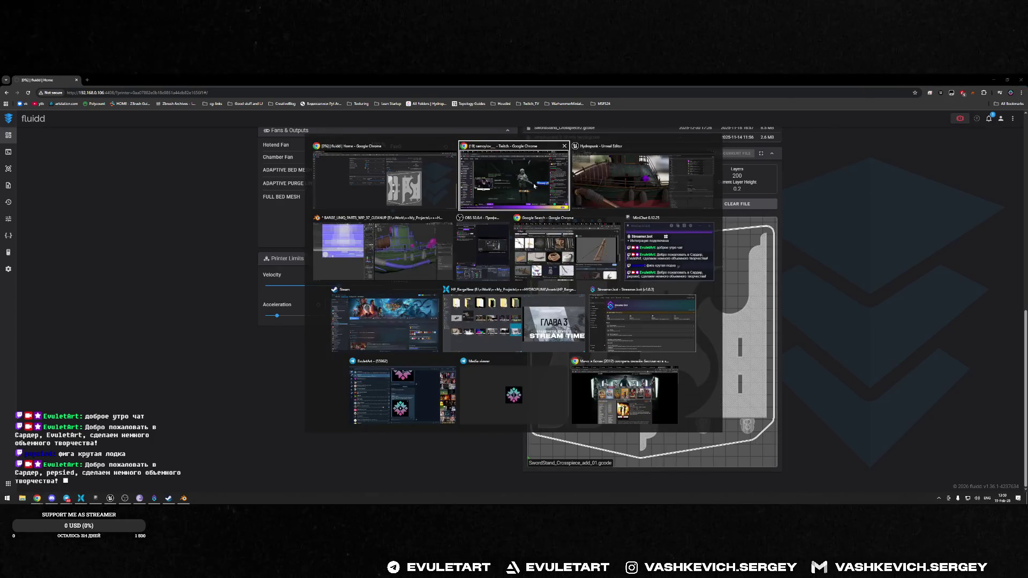
left_click(628, 173)
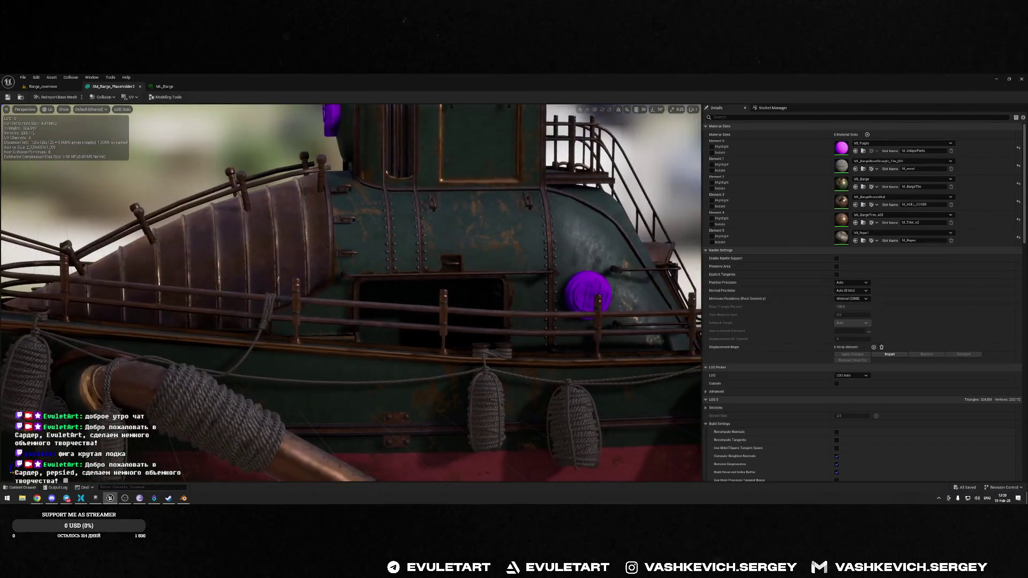
key("alt+Tab")
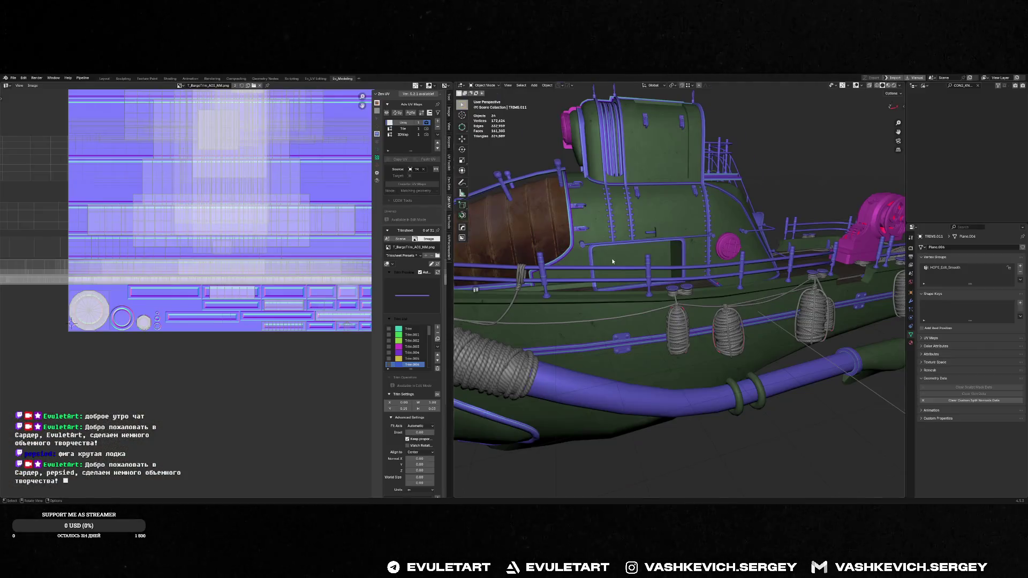
mouse_move(612, 261)
middle_mouse_down()
mouse_move(667, 265)
mouse_move(685, 255)
mouse_move(590, 264)
mouse_move(905, 118)
middle_mouse_up()
key("ctrl+s")
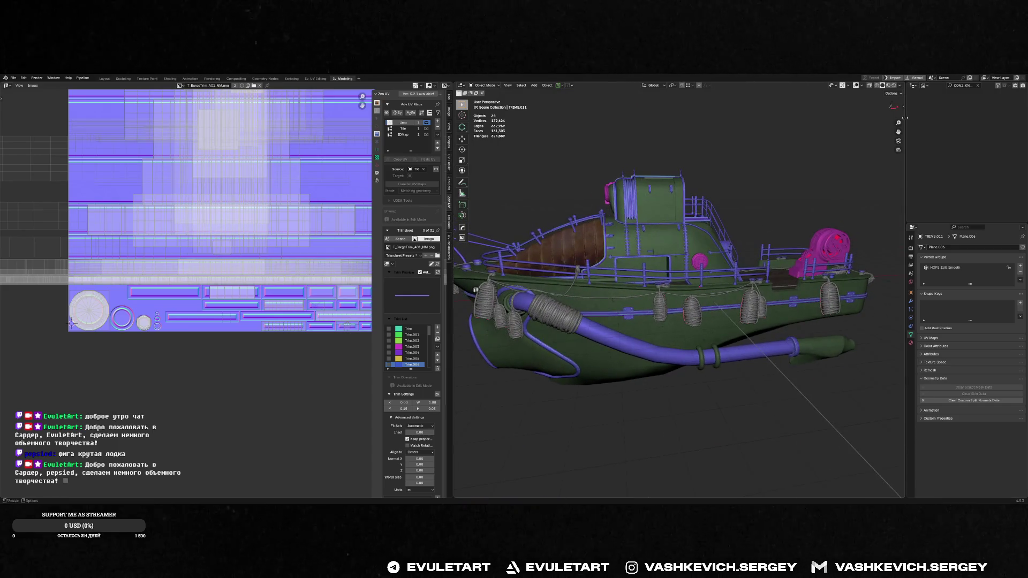
- Clear the Outliner filter and select Cylinder.007 and Cylinder.011 from the full list
left_click(962, 127)
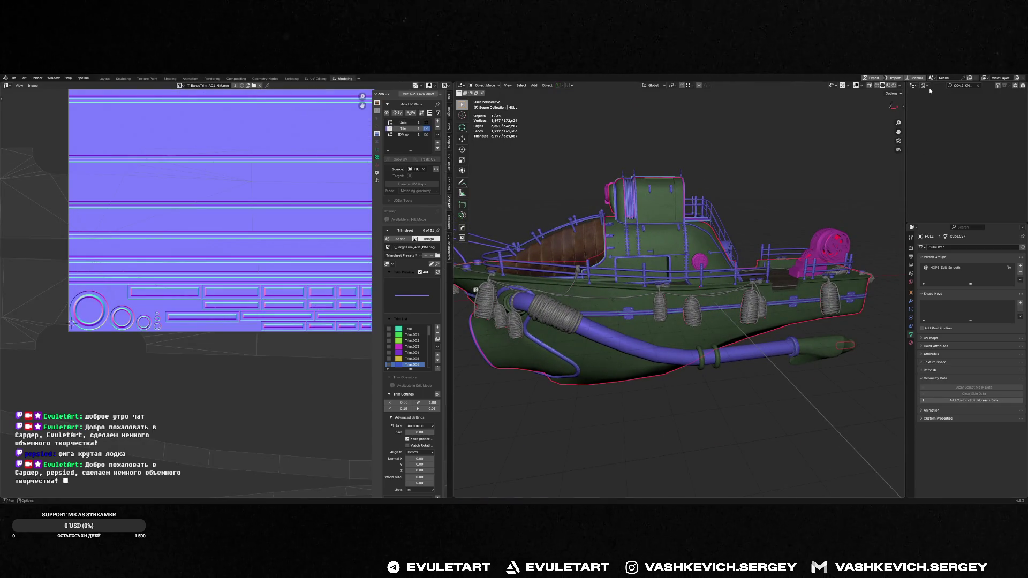
left_click(978, 85)
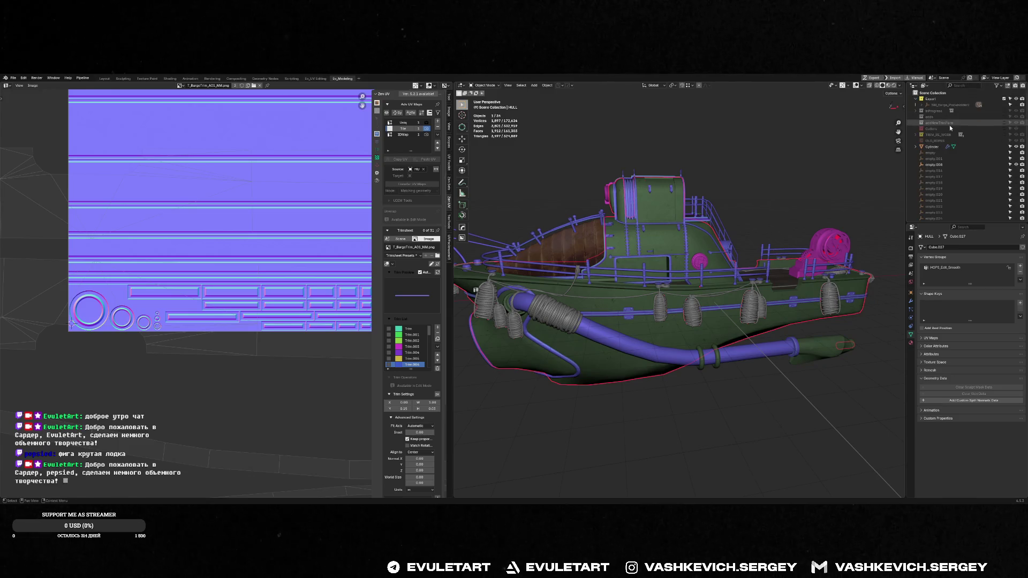
left_click(949, 106)
left_click(945, 116)
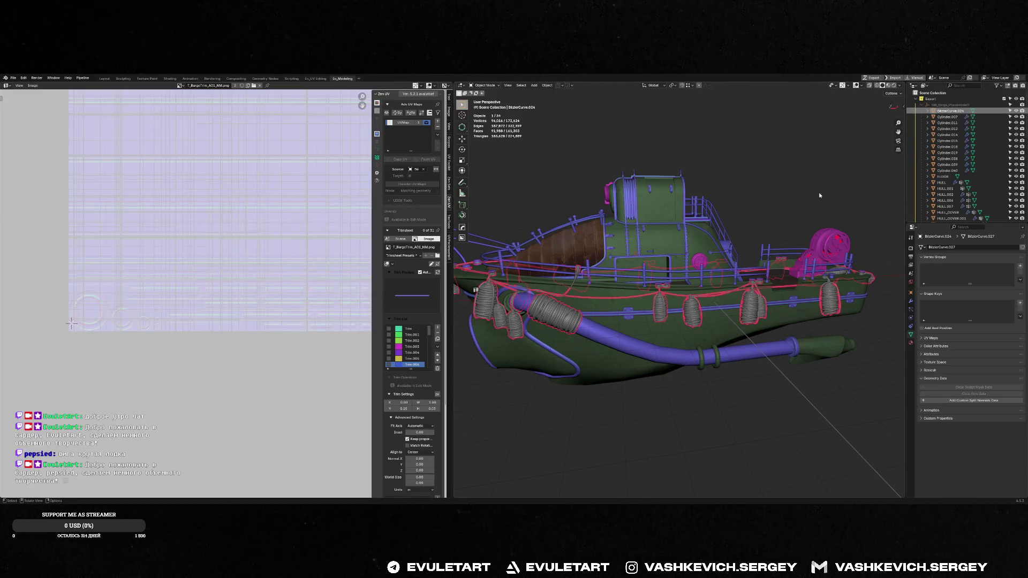
key("Home")
left_click(945, 123, "ctrl")
mouse_move(760, 176)
middle_mouse_down()
mouse_move(737, 194)
mouse_move(756, 243)
mouse_move(719, 252)
mouse_move(771, 241)
middle_mouse_up()
- Select HULL.001, check its modifier popup, then pick the main hull and the lower pod
left_click(946, 182)
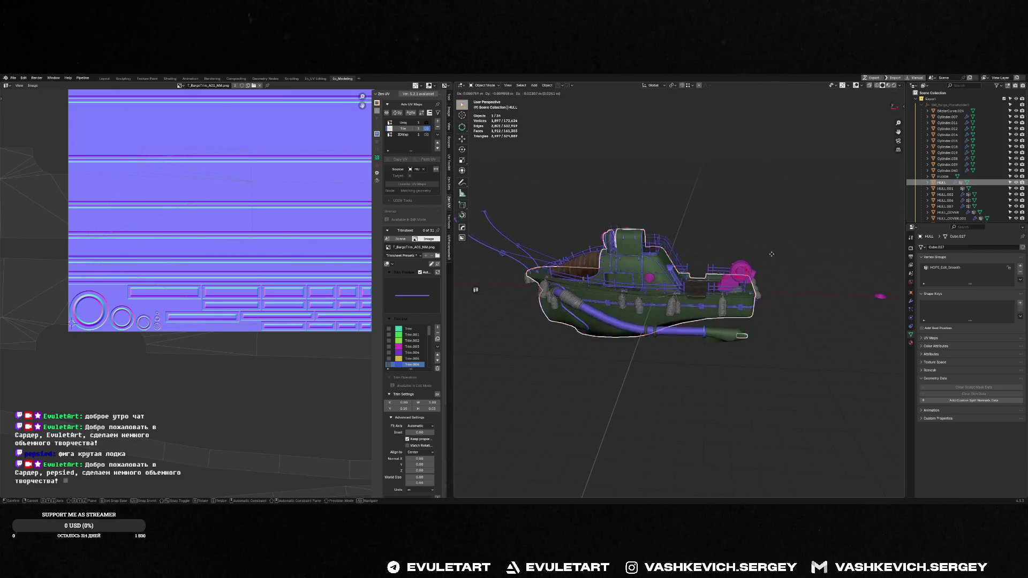
left_click(945, 188)
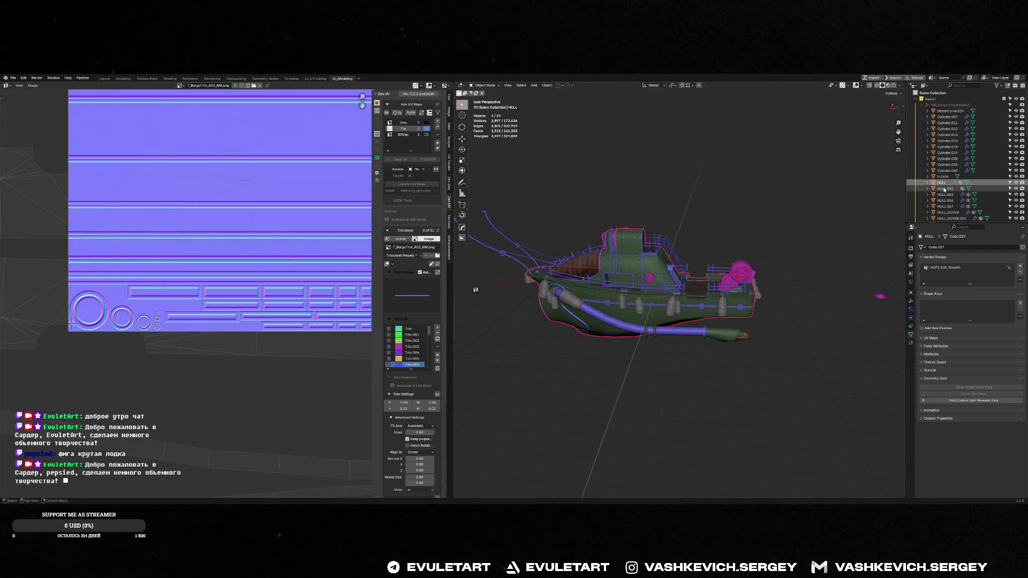
mouse_move(794, 256)
middle_mouse_down()
mouse_move(752, 229)
mouse_move(754, 331)
mouse_move(814, 265)
mouse_move(758, 290)
middle_mouse_up()
key("ctrl+e")
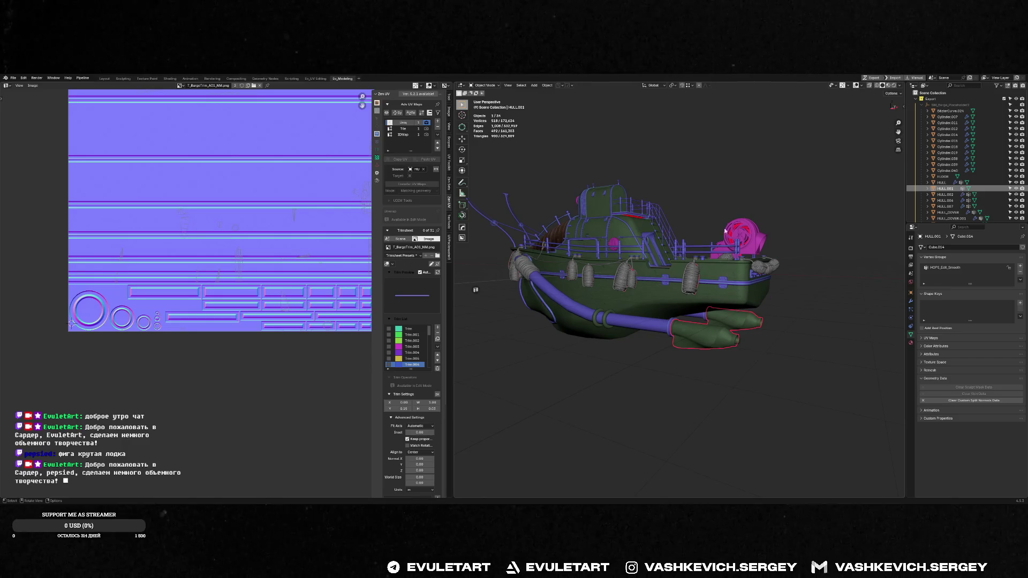
left_click(720, 301)
left_click(724, 323)
key("alt+Tab")
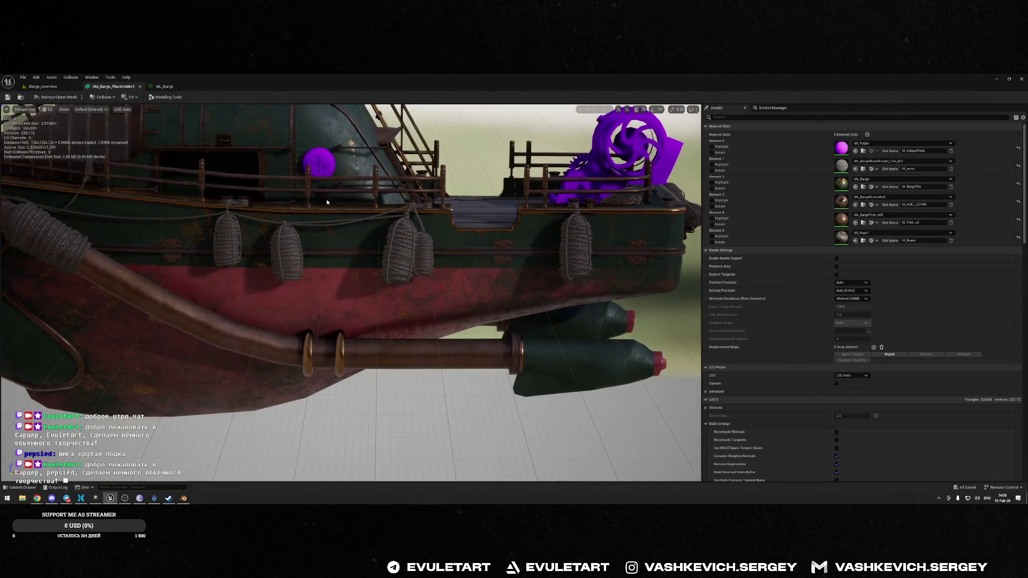
- Back in Blender, start a hull move, cancel it, re-angle the view and enter Edit Mode
key("alt+Tab")
key("g")
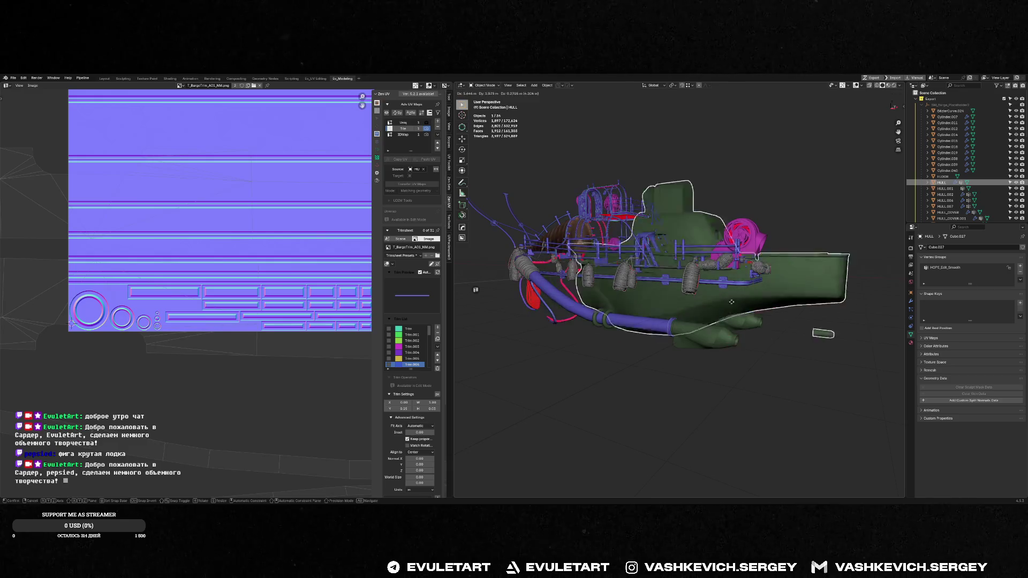
key("Escape")
mouse_move(726, 315)
middle_mouse_down()
mouse_move(737, 297)
mouse_move(706, 300)
mouse_move(740, 258)
mouse_move(622, 336)
mouse_move(649, 372)
mouse_move(686, 362)
middle_mouse_up()
key("Tab")
- View the red-tipped nozzles close up in Unreal Engine, then select HULL.001 in Blender
key("alt+Tab")
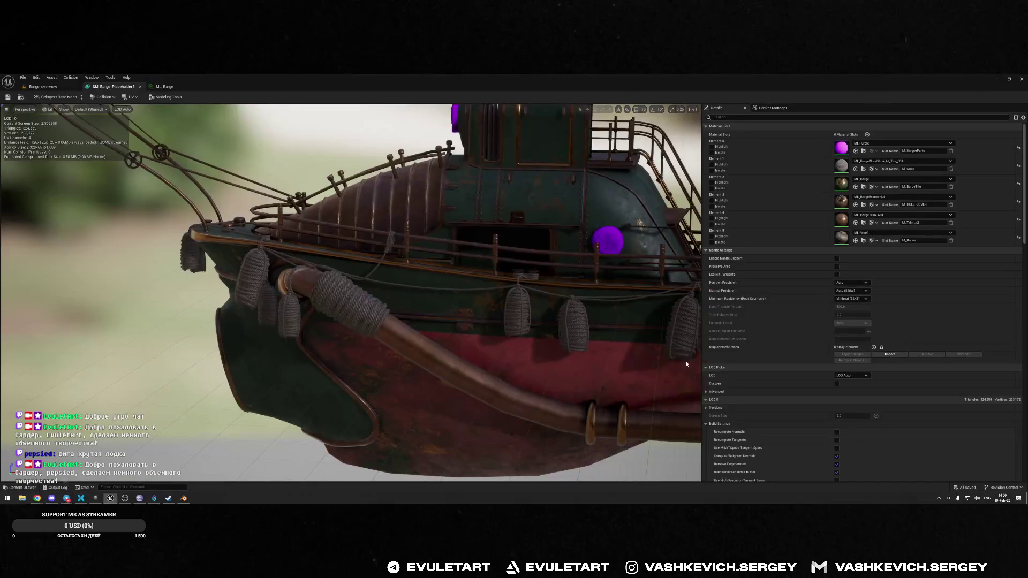
mouse_move(624, 278)
left_mouse_down()
mouse_move(624, 208)
mouse_move(624, 346)
left_mouse_up()
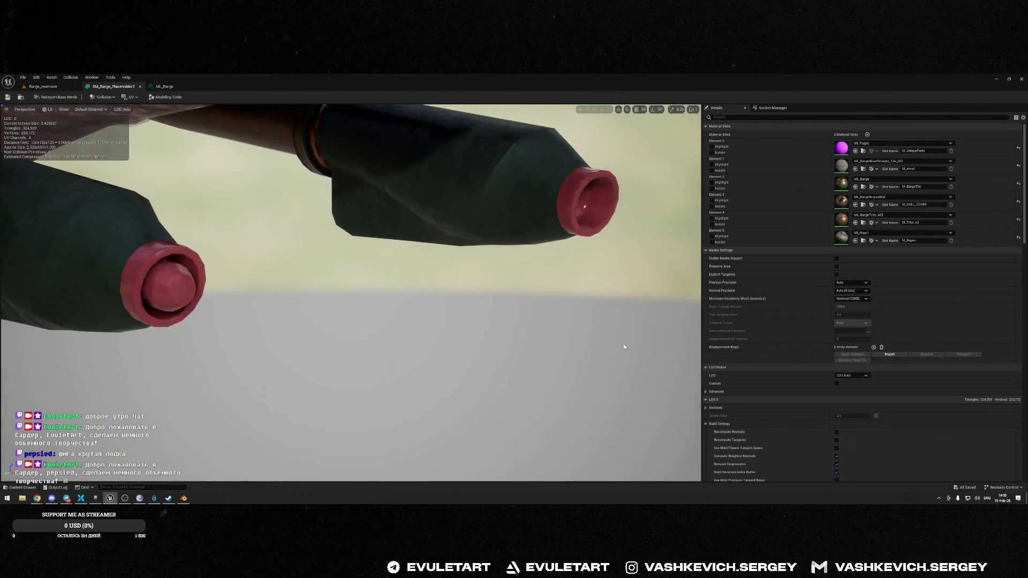
key("alt+Tab")
left_click(678, 346)
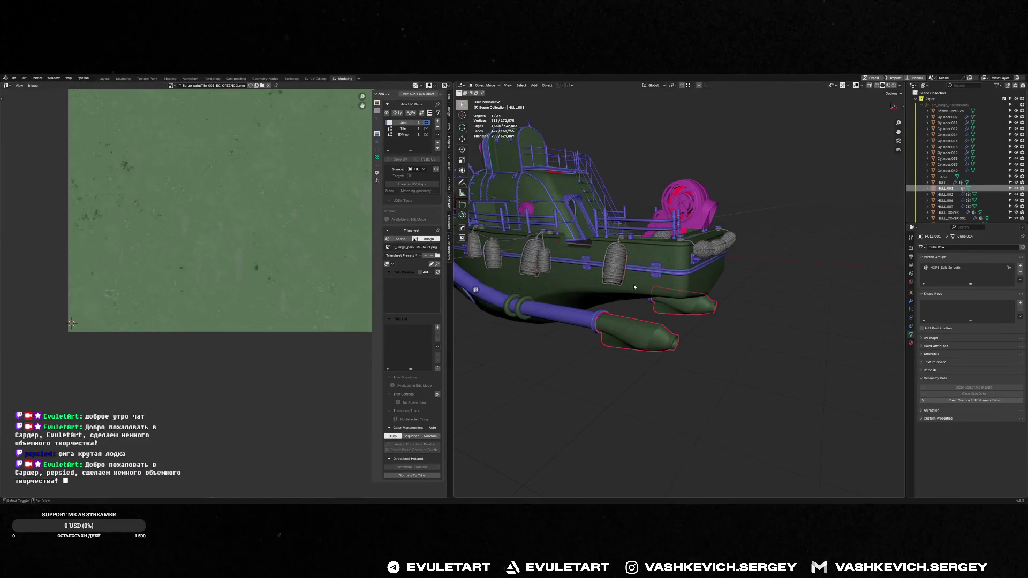
- Join HULL.001 into HULL, then undo the join
left_click(633, 288, "shift")
mouse_move(634, 287)
middle_mouse_down()
mouse_move(689, 285)
mouse_move(671, 285)
middle_mouse_up()
key("ctrl+j")
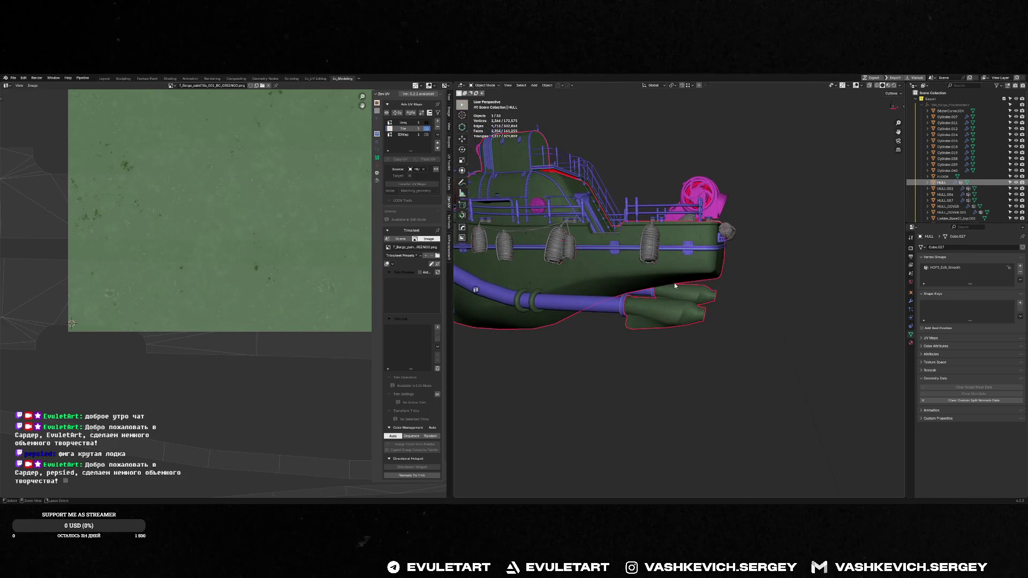
key("ctrl+z")
- Reselect HULL.001 with HULL as the active object and join them
left_click(668, 311)
key("Tab")
key("Tab")
left_click(605, 263)
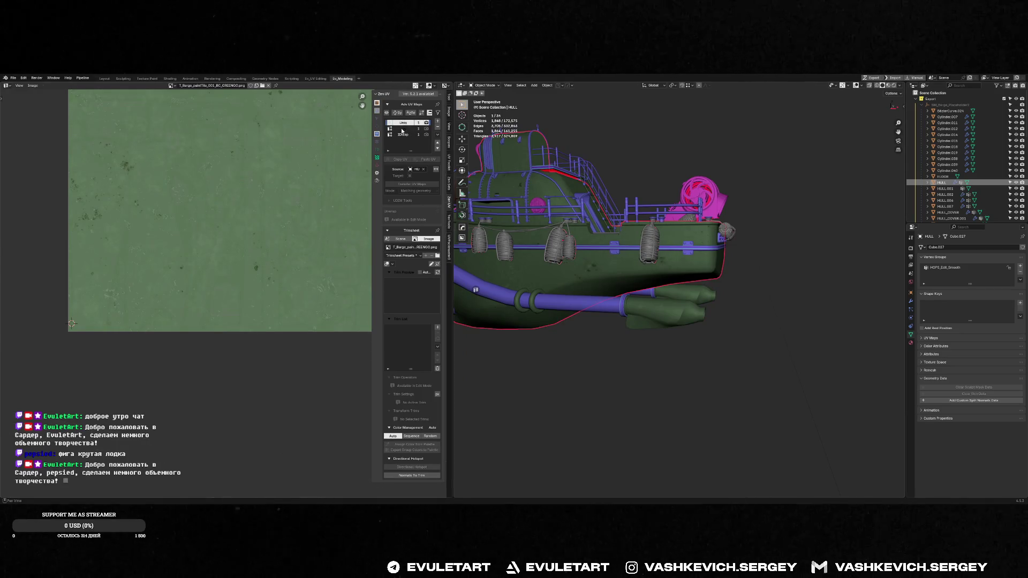
key("ctrl+z")
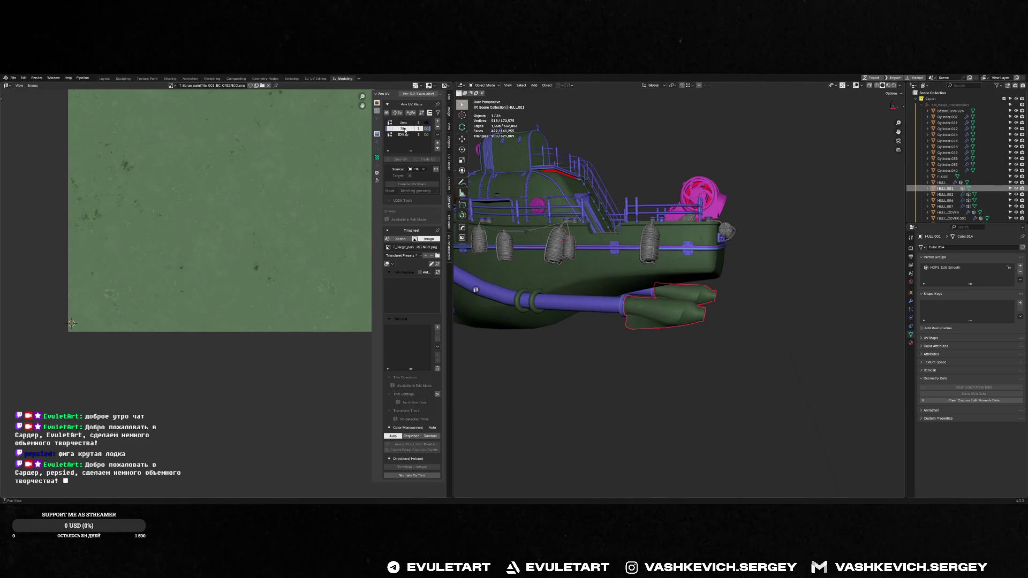
left_click(692, 260, "shift")
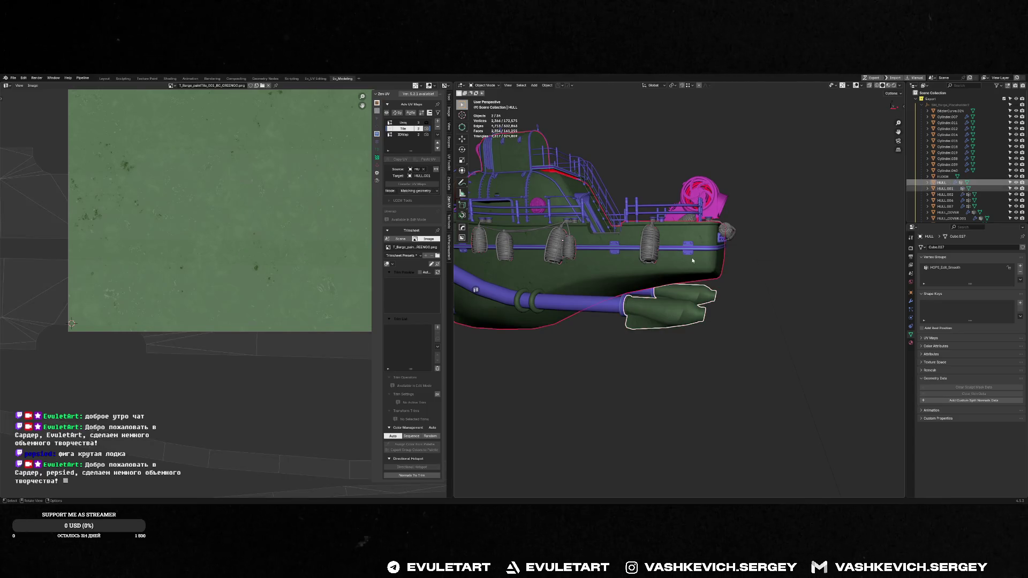
key("ctrl+j")
middle_click_drag(708, 266, 637, 270)
- Select pipe rings HULL.002 and HULL.007 plus HULL and frame them, checking Unreal's side view
left_click(945, 188)
key("f")
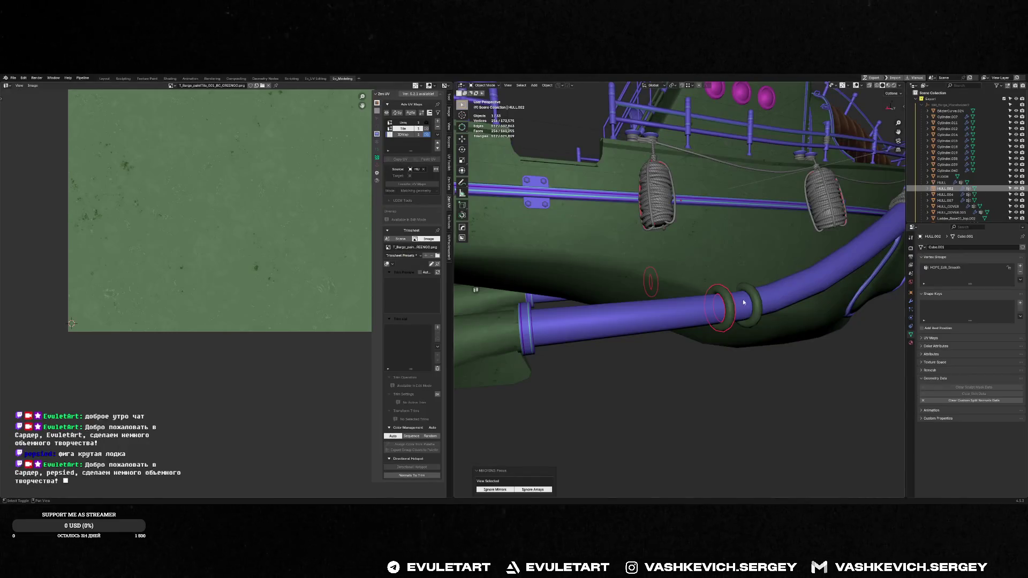
left_click(743, 303, "shift")
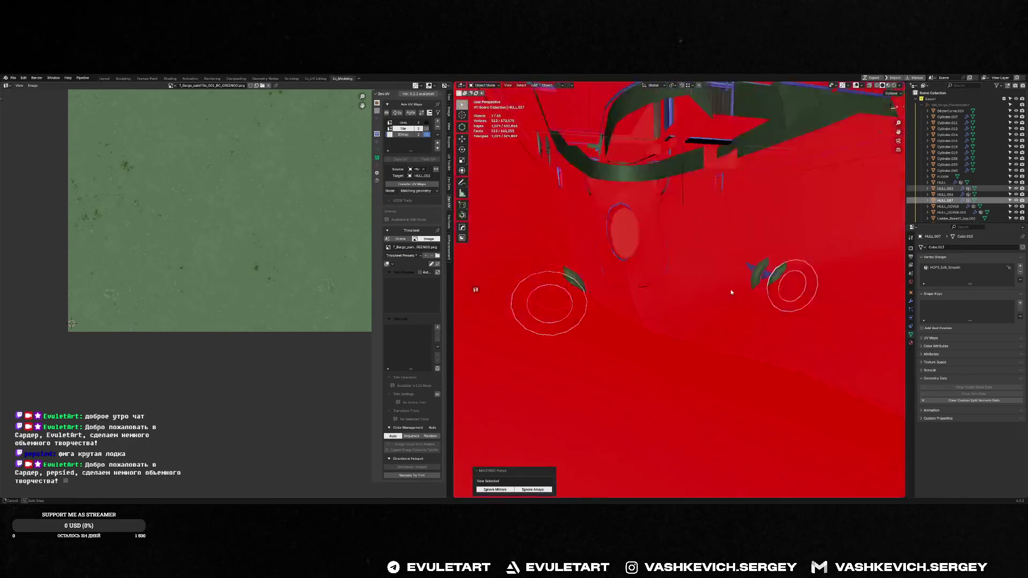
key("alt+Tab")
right_click_drag(505, 236, 429, 263)
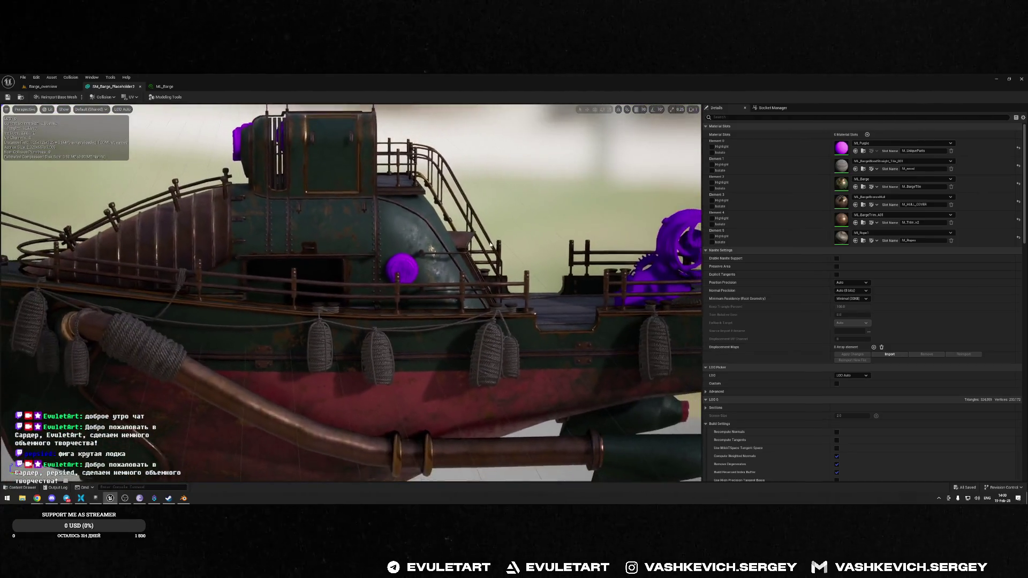
key("alt+Tab")
left_click(678, 289, "shift")
key("f")
mouse_move(683, 289)
middle_mouse_down()
mouse_move(670, 287)
mouse_move(717, 206)
mouse_move(802, 203)
middle_mouse_up()
- Select the ladder, make HULL active, and join the ladder into HULL
left_click(720, 210)
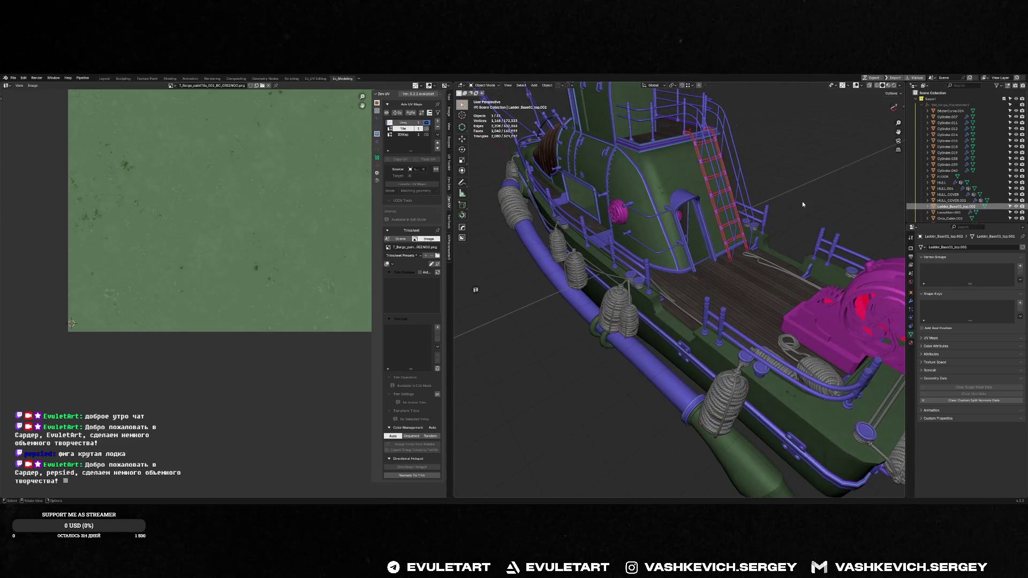
scroll(690, 164, "up", 6)
mouse_move(680, 207)
middle_mouse_down()
mouse_move(552, 221)
mouse_move(602, 227)
mouse_move(634, 245)
middle_mouse_up()
left_click(552, 221, "shift")
key("ctrl+j")
scroll(551, 218, "down", 5)
- Frame HULL.006, orbit to the hull's front, and add HULL to the selection
key("alt+Tab")
key("alt+Tab")
left_click(655, 279)
key("f")
mouse_move(651, 293)
middle_mouse_down()
mouse_move(741, 281)
mouse_move(717, 265)
mouse_move(708, 213)
mouse_move(749, 247)
middle_mouse_up()
key("alt+Tab")
key("alt+Tab")
left_click(708, 213, "shift")
- Select the ribbed grille part and HULL, orbiting toward the hull's front
left_click(820, 351)
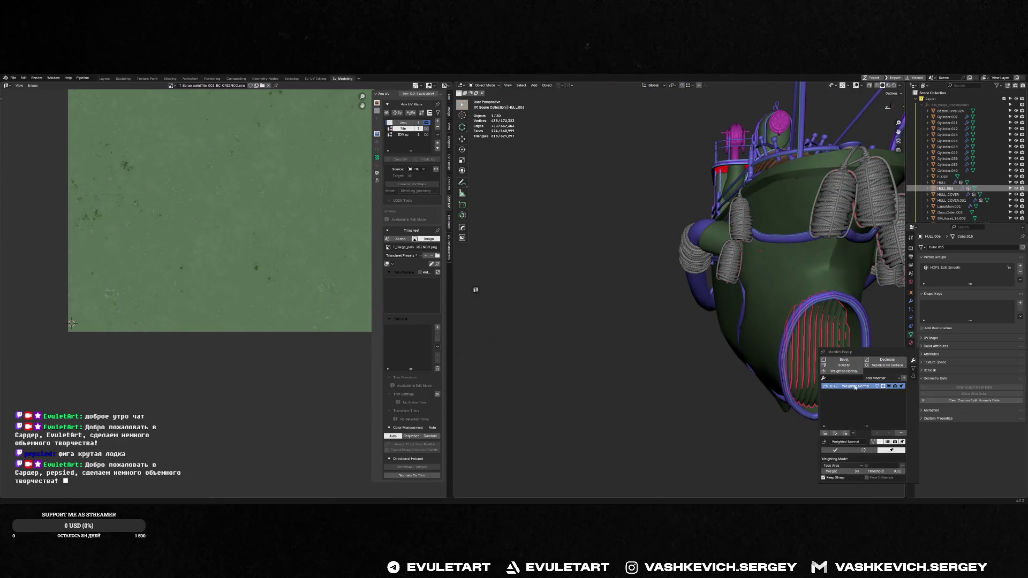
left_click(800, 251, "shift")
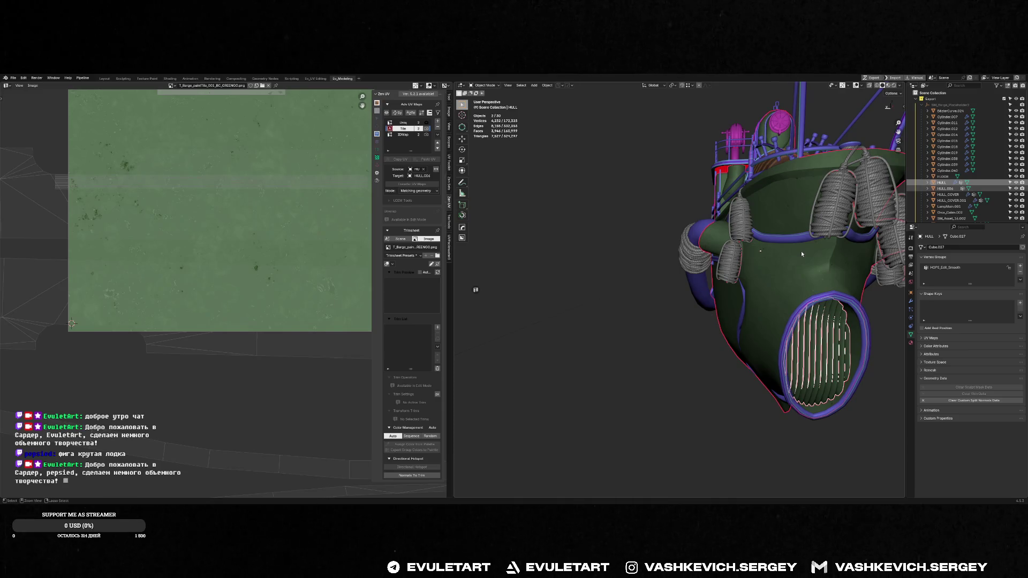
middle_click_drag(801, 251, 730, 295)
left_click(603, 322)
mouse_move(604, 322)
middle_mouse_down()
mouse_move(640, 307)
mouse_move(618, 336)
middle_mouse_up()
scroll(638, 329, "up", 5)
- Select HULL plus the ribbed inner part, export them, and reimport SM_Barge_Placeholder2 in Unreal
left_click(593, 217)
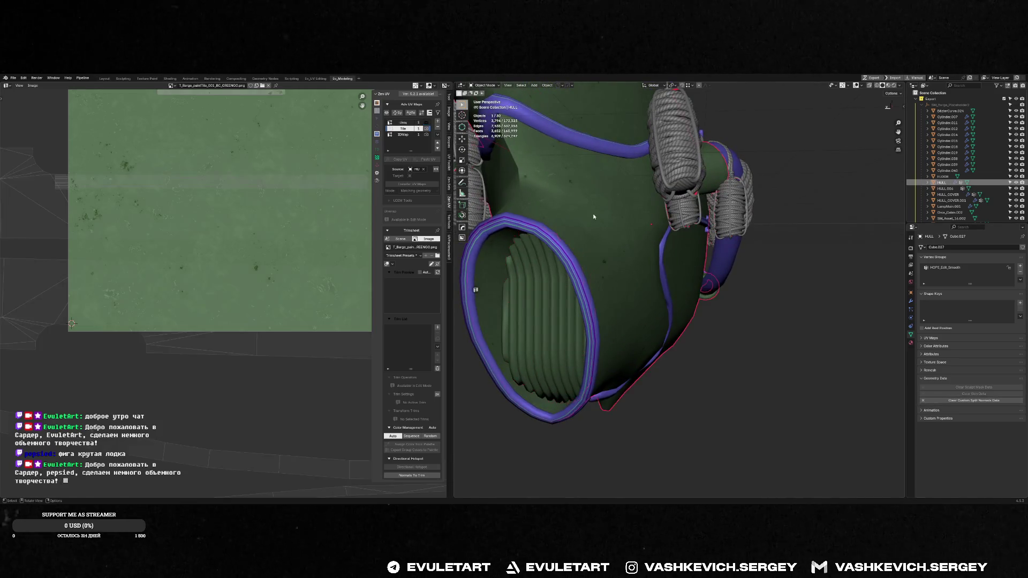
left_click(538, 286, "shift")
middle_click_drag(570, 203, 666, 347)
key("alt+Tab")
key("alt+Tab")
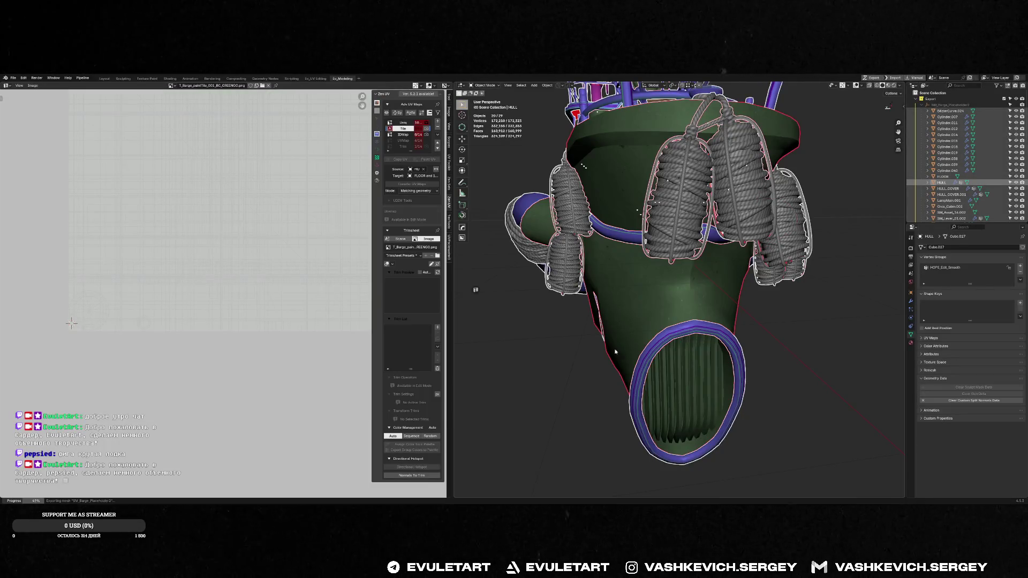
key("alt+Tab")
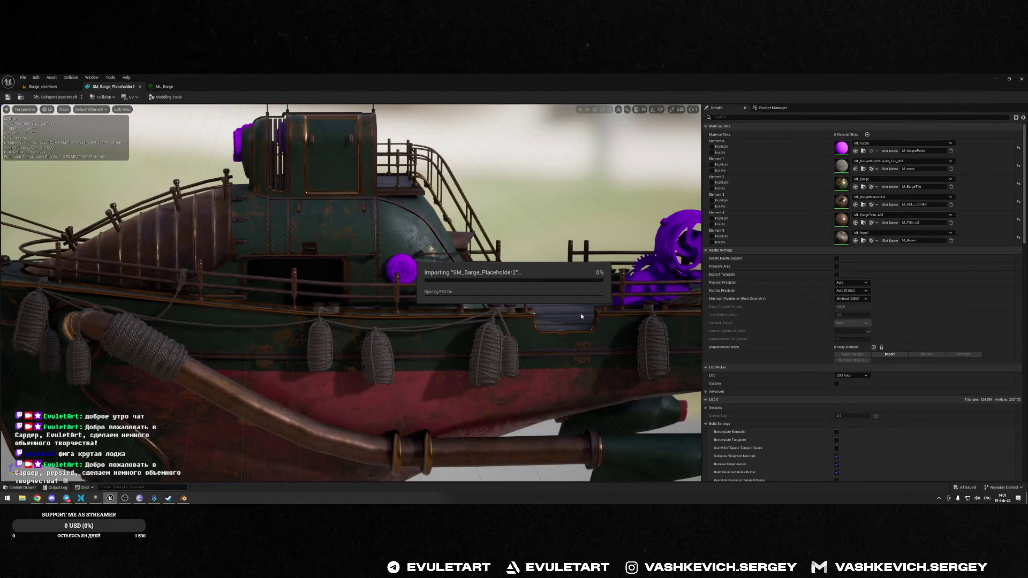
- Orbit the reimported SM_Barge_Placeholder2 to the ribbed bow, then view the bow opening in Blender
mouse_move(580, 313)
left_mouse_down()
mouse_move(460, 281)
mouse_move(482, 275)
mouse_move(482, 319)
left_mouse_up()
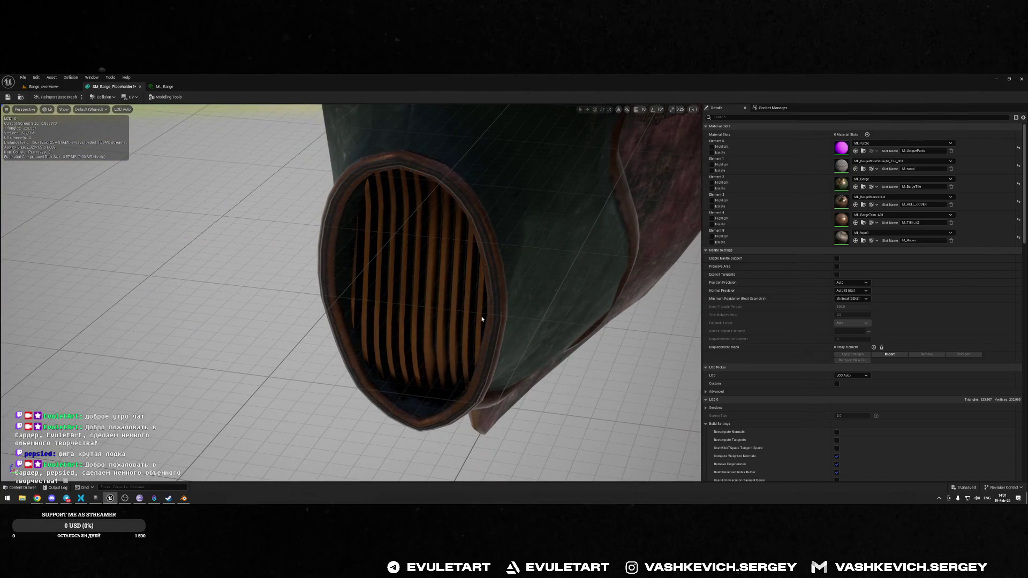
key("alt+Tab")
middle_click_drag(564, 322, 549, 342)
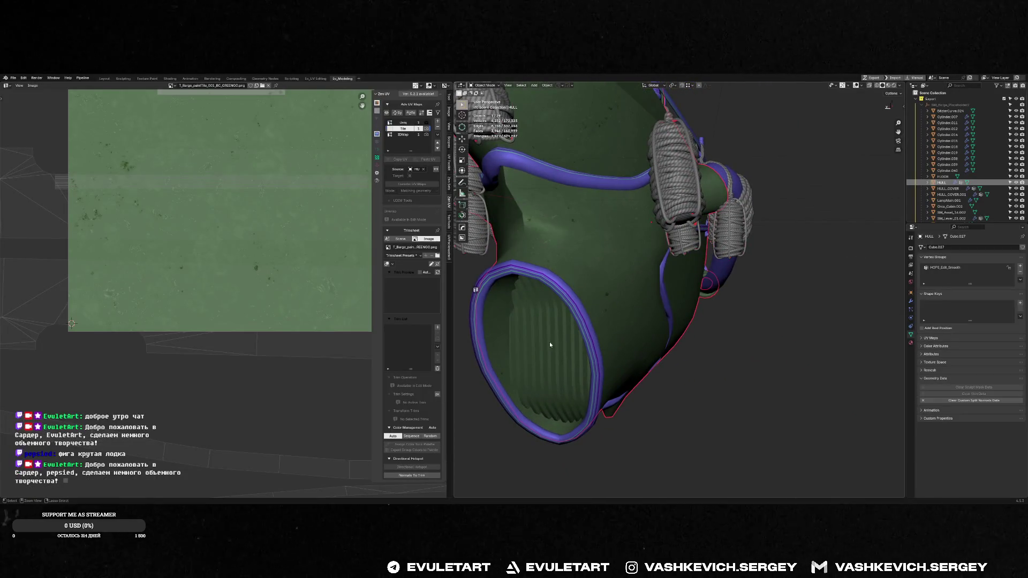
- Deselect everything and export all barge assets with Q > Push Assets
key("ctrl+v")
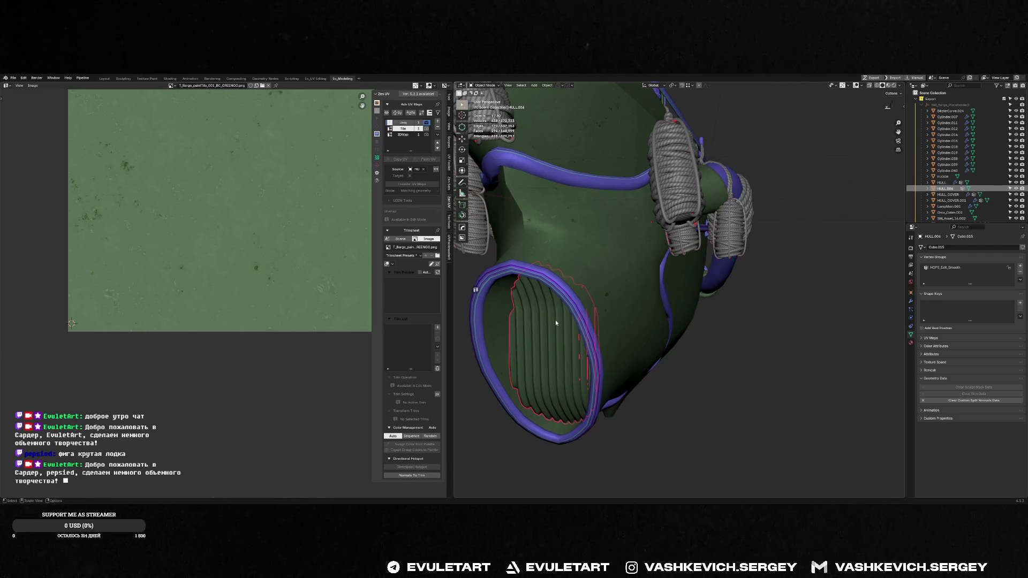
scroll(554, 320, "down", 3)
middle_click_drag(555, 320, 656, 363)
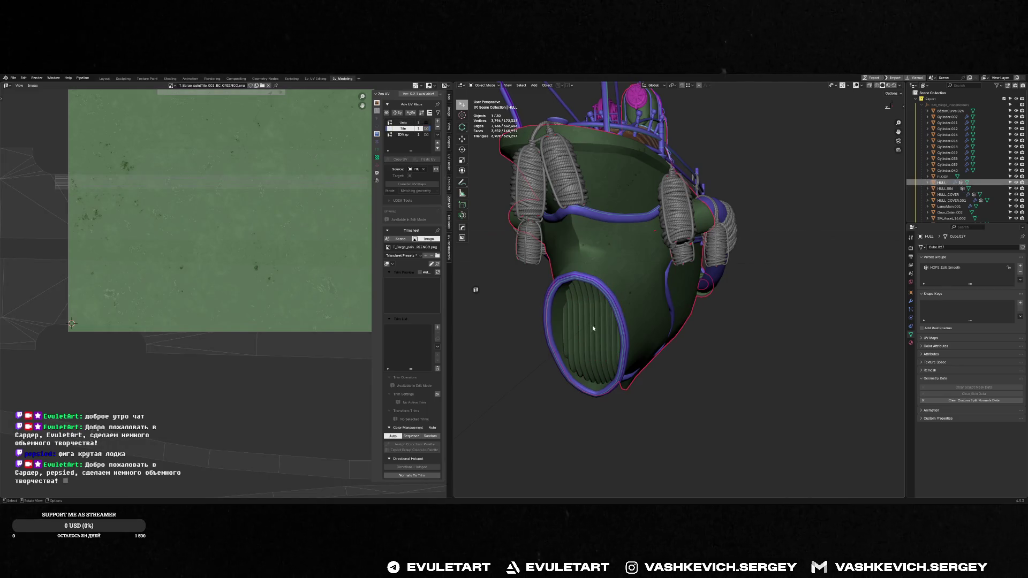
left_click(591, 327)
key("alt+a")
middle_click_drag(636, 296, 692, 339)
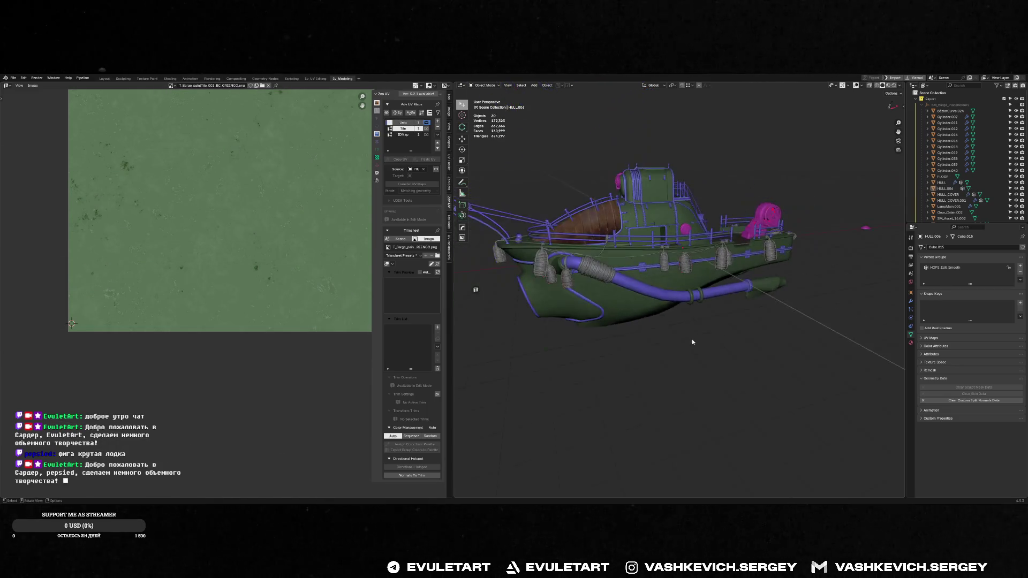
key("q")
left_click(688, 344)
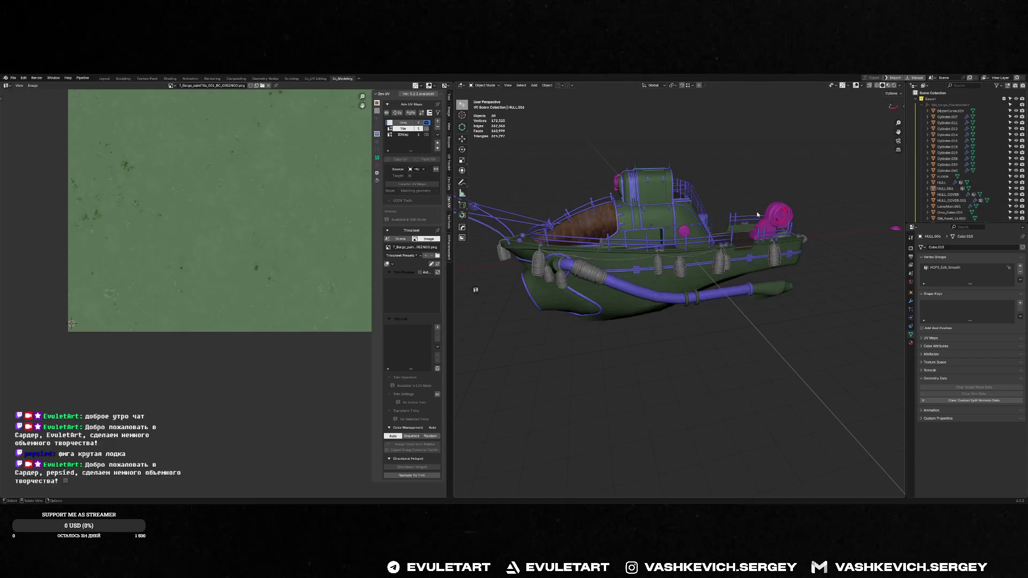
- Frame BezierCurve.024 and save the .blend file
mouse_move(752, 211)
middle_mouse_down()
mouse_move(754, 223)
mouse_move(759, 196)
mouse_move(608, 184)
mouse_move(619, 178)
mouse_move(666, 208)
mouse_move(702, 260)
middle_mouse_up()
left_click(759, 196)
key("f")
key("ctrl+s")
left_click(648, 182)
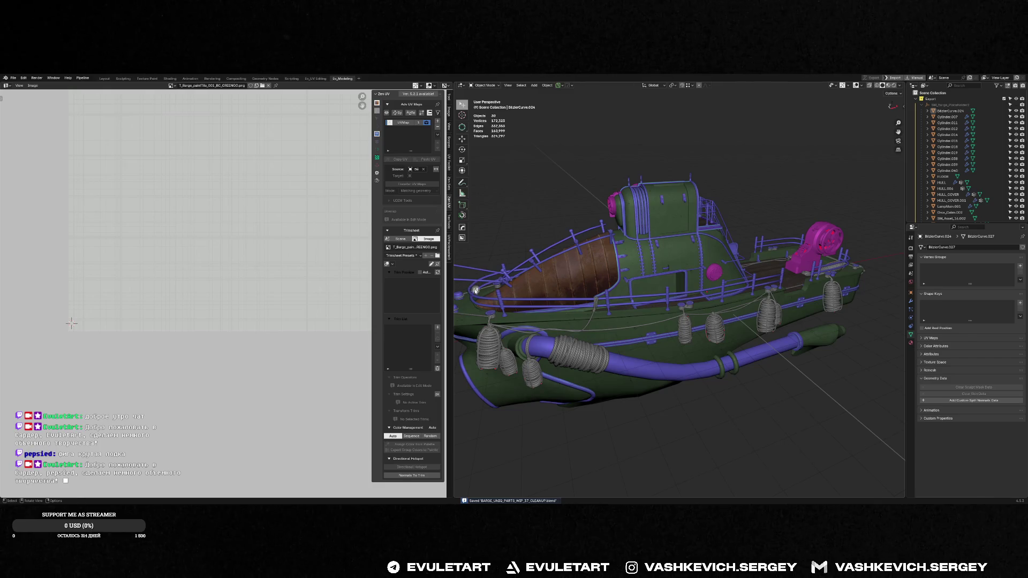
- Maximize the 3D viewport to see the whole barge, then switch to the Fluidd printer page
key("ctrl+space")
mouse_move(661, 290)
middle_mouse_down()
mouse_move(623, 300)
mouse_move(663, 325)
mouse_move(529, 286)
middle_mouse_up()
scroll(621, 299, "down", 5)
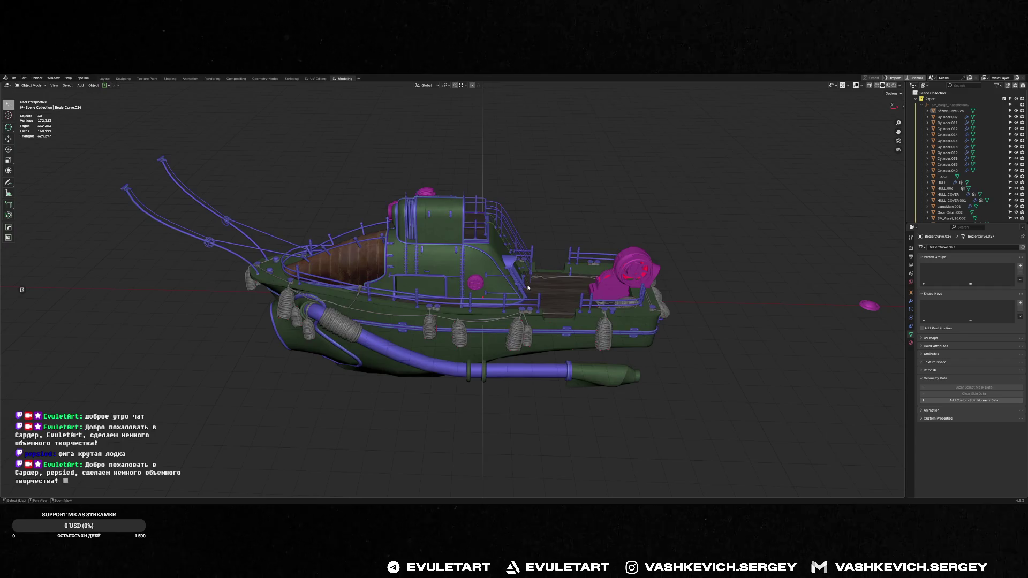
key("alt+Tab")
key("alt+Tab")
key("q")
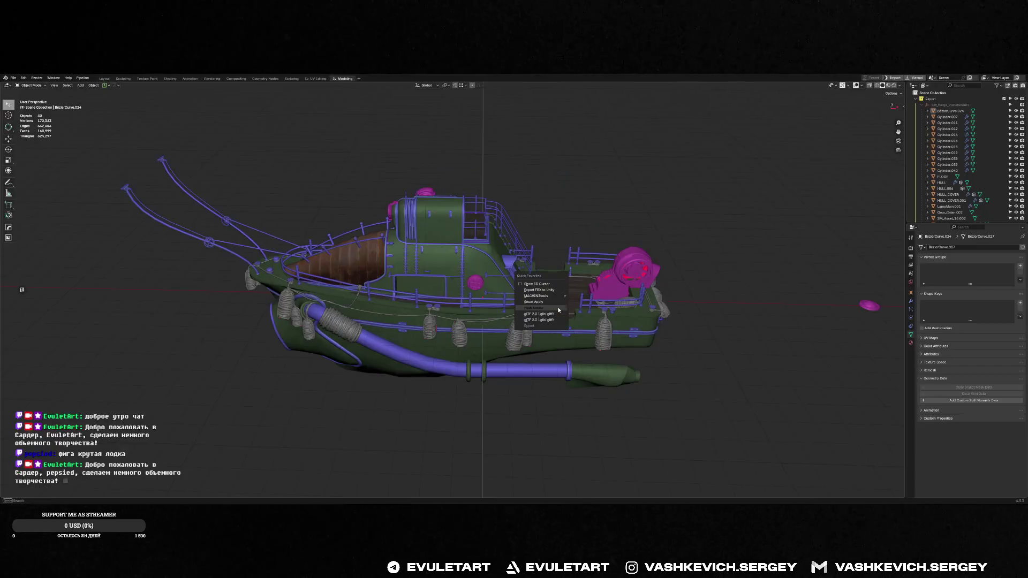
key("Escape")
key("alt+Tab")
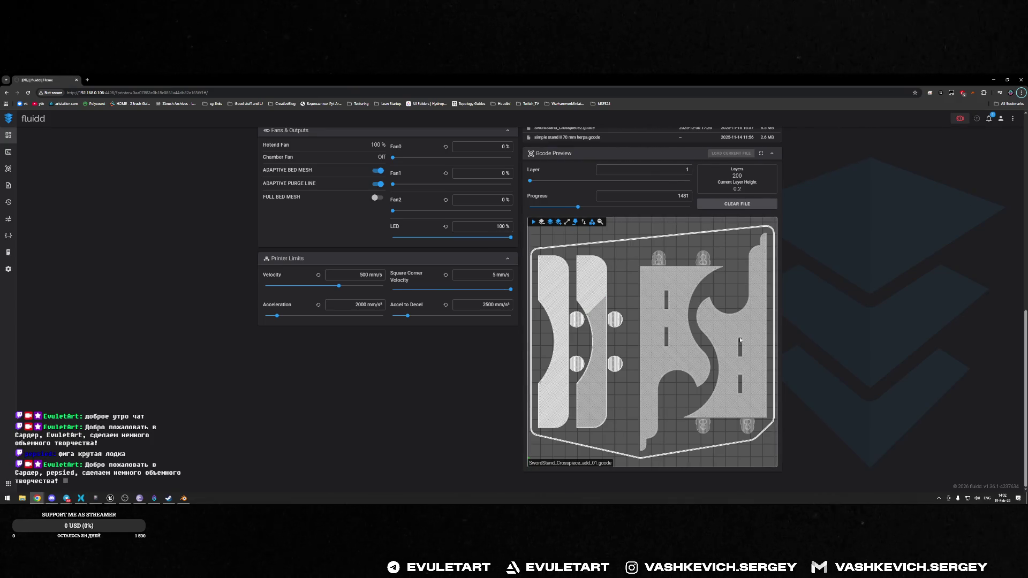
- Use Fluidd's Tool panel Z babystep +0.005 during the SwordStand_Crosspiece_add_01 print
scroll(458, 232, "up", 15)
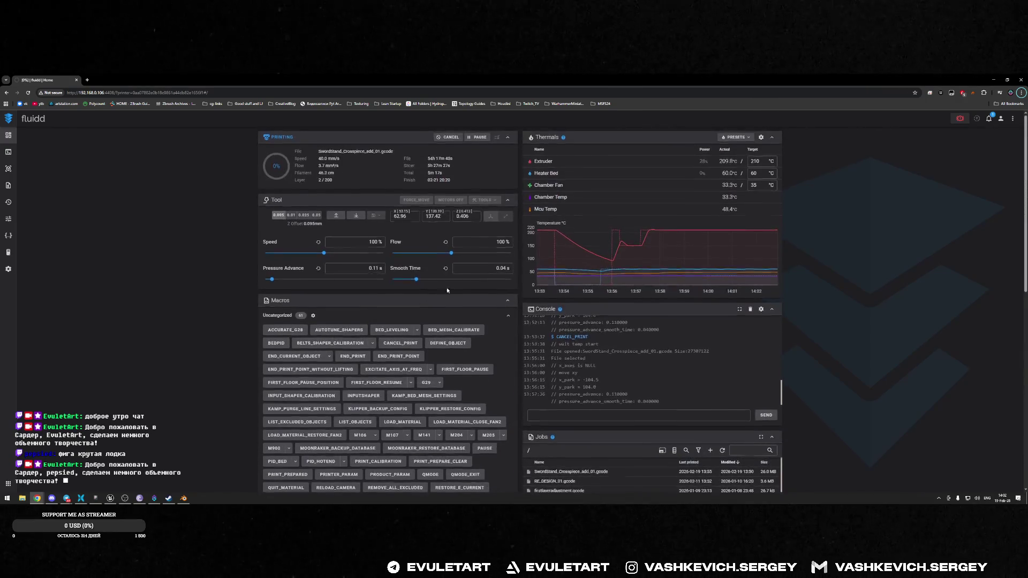
left_click(337, 217)
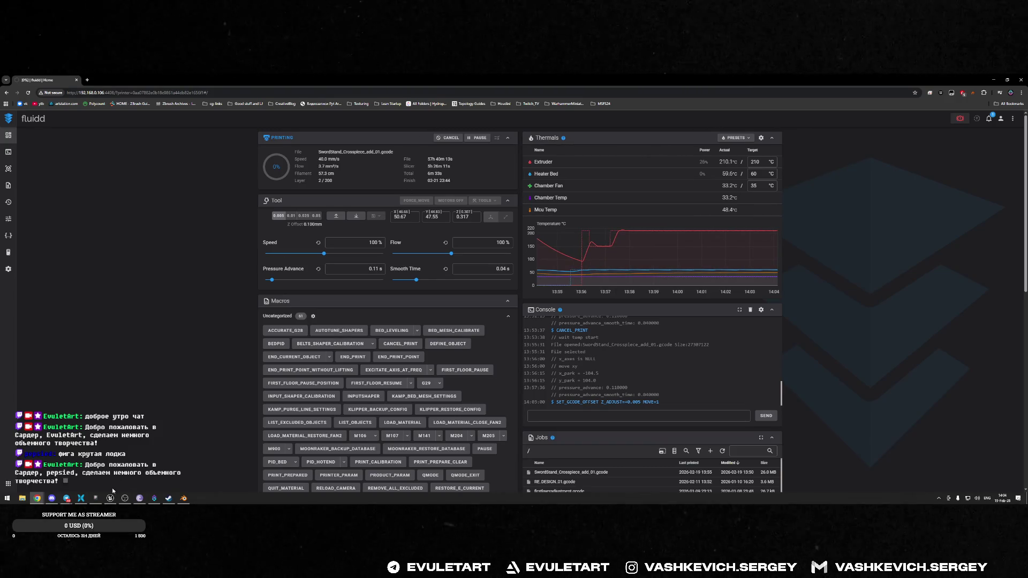
scroll(779, 326, "down", 10)
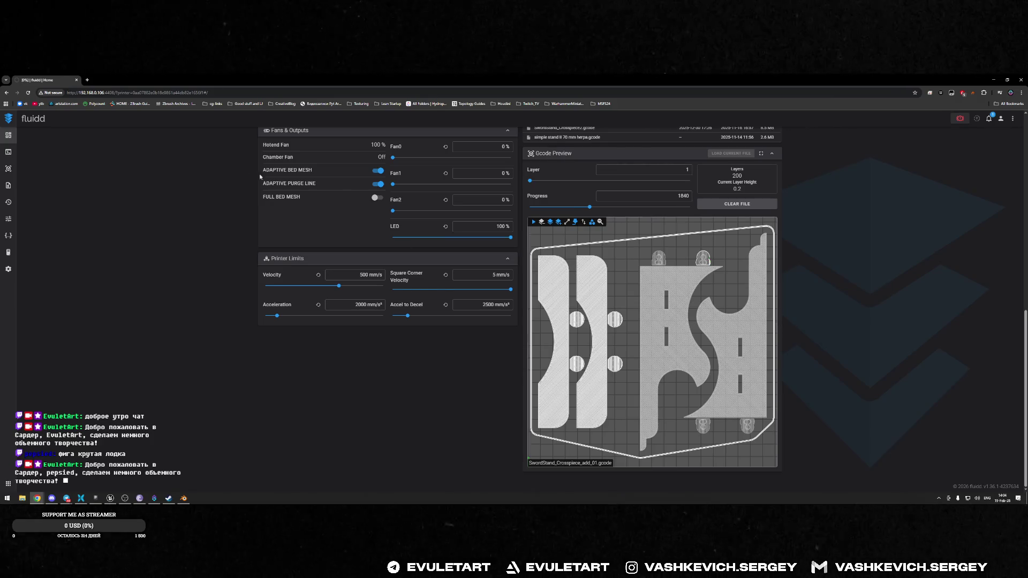
scroll(351, 280, "up", 15)
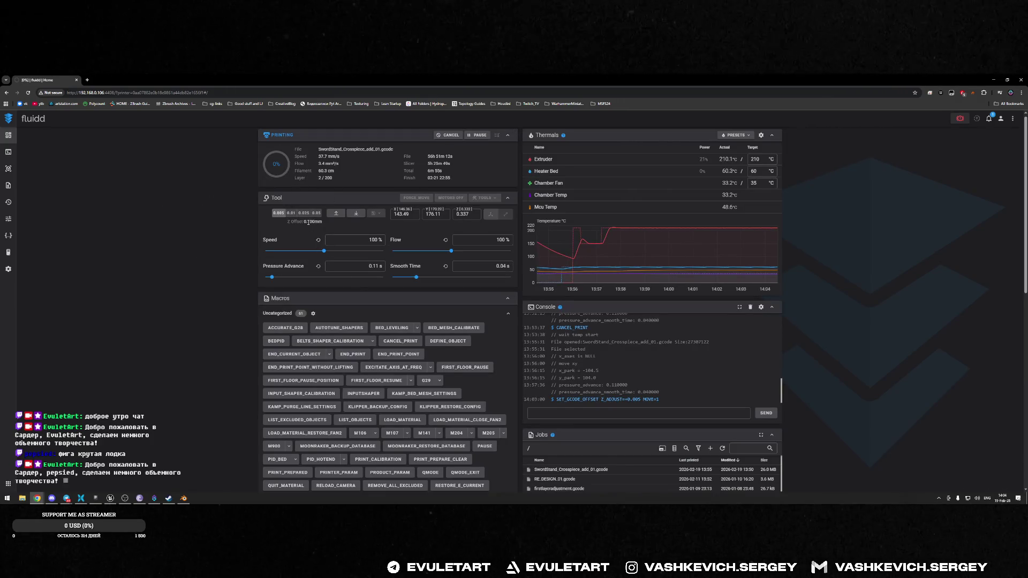
scroll(303, 246, "down", 8)
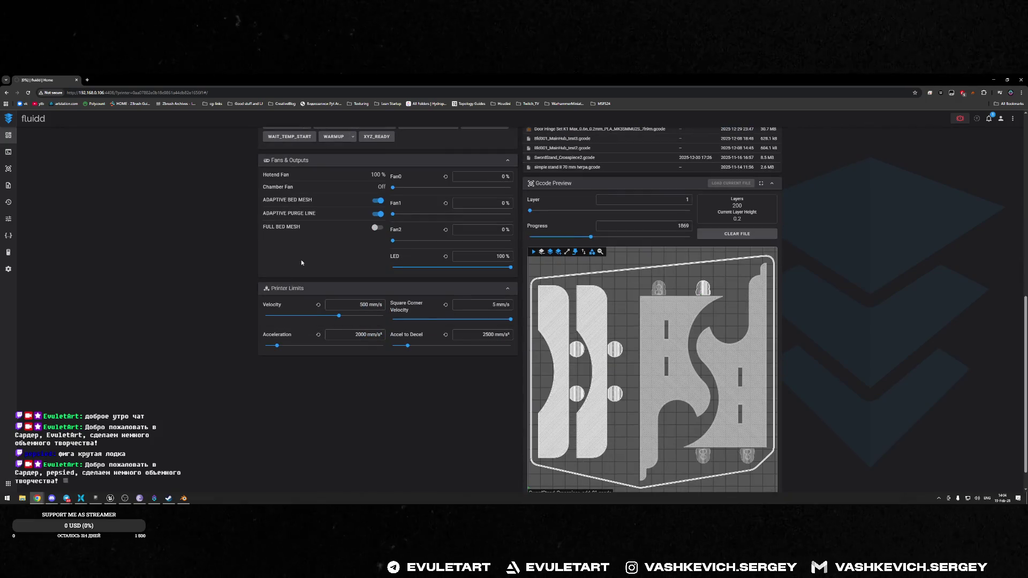
scroll(294, 256, "up", 4)
scroll(283, 247, "down", 3)
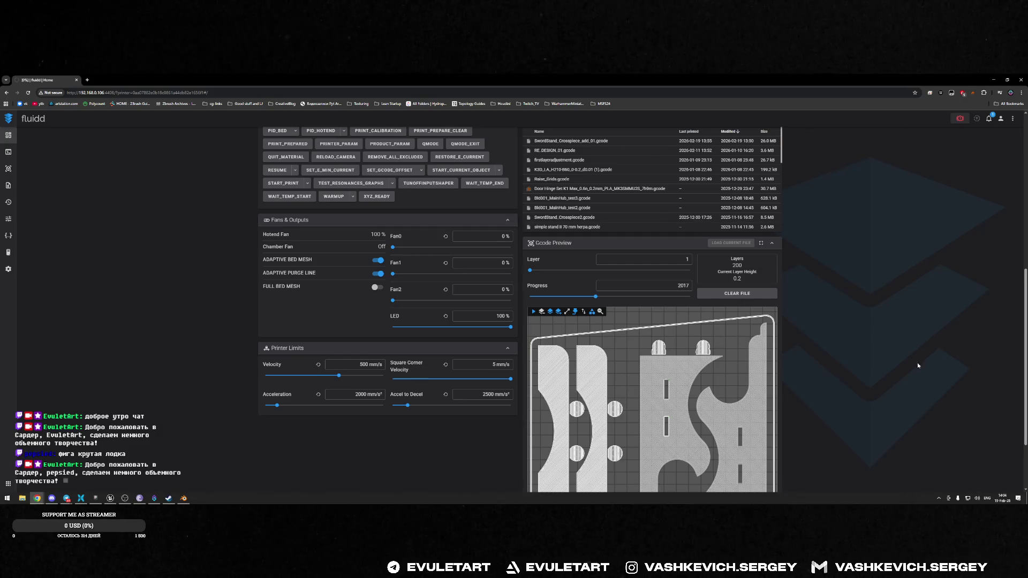
scroll(744, 359, "down", 3)
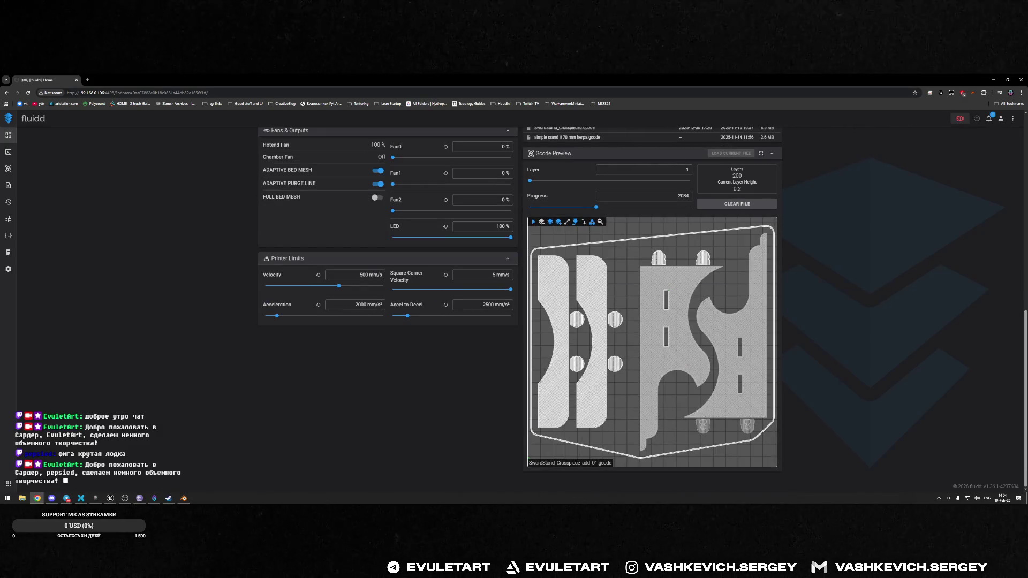